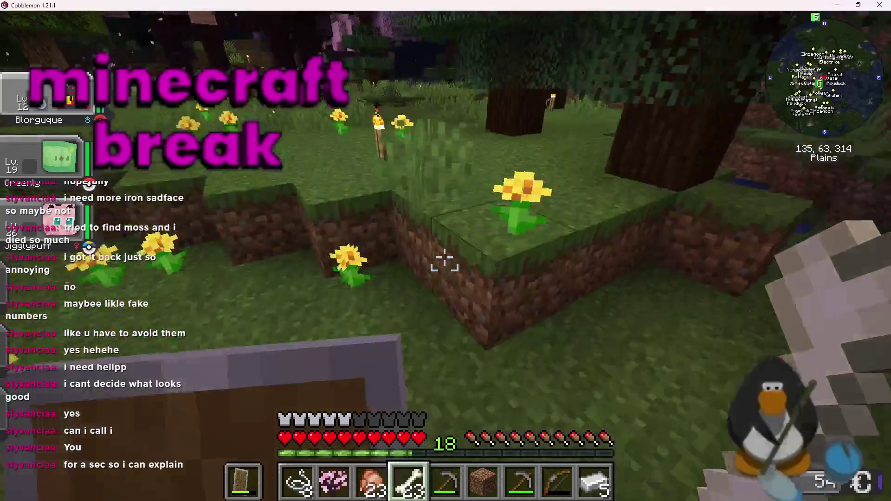
# Walk toward the house and send the chat reply 'house'.
pyautogui.press('w')
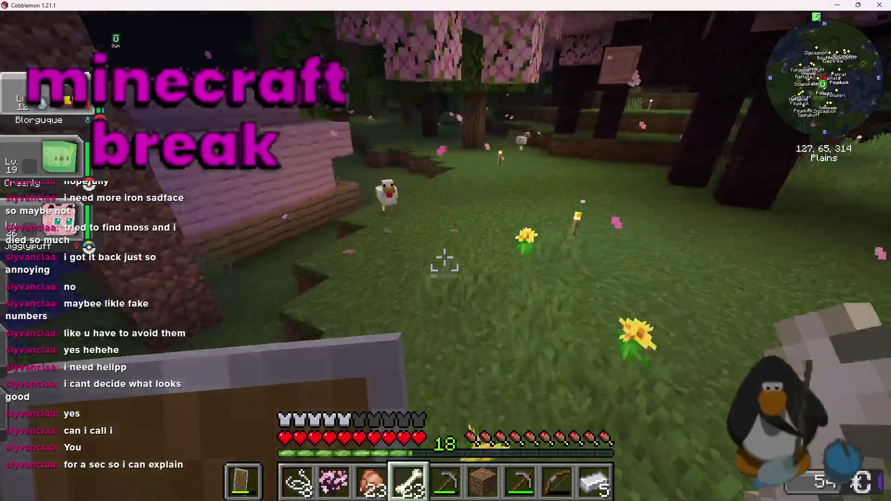
pyautogui.press('w')
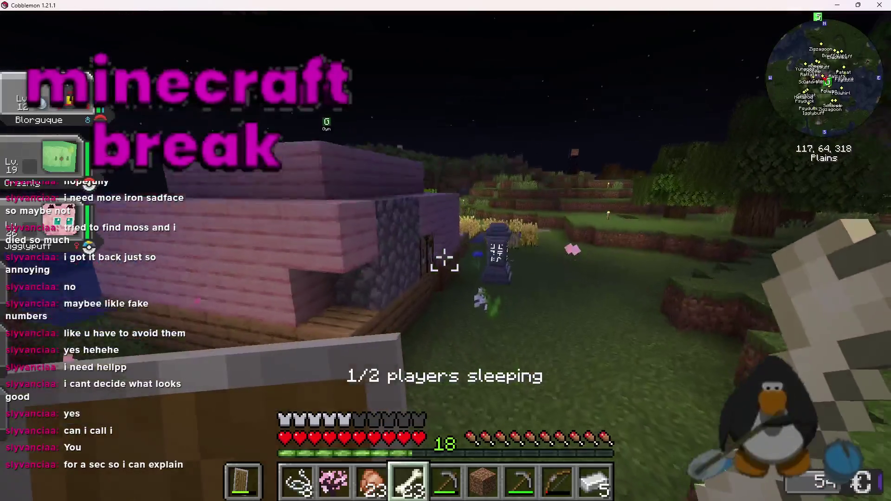
pyautogui.press('t')
pyautogui.write('chloe where is ur')
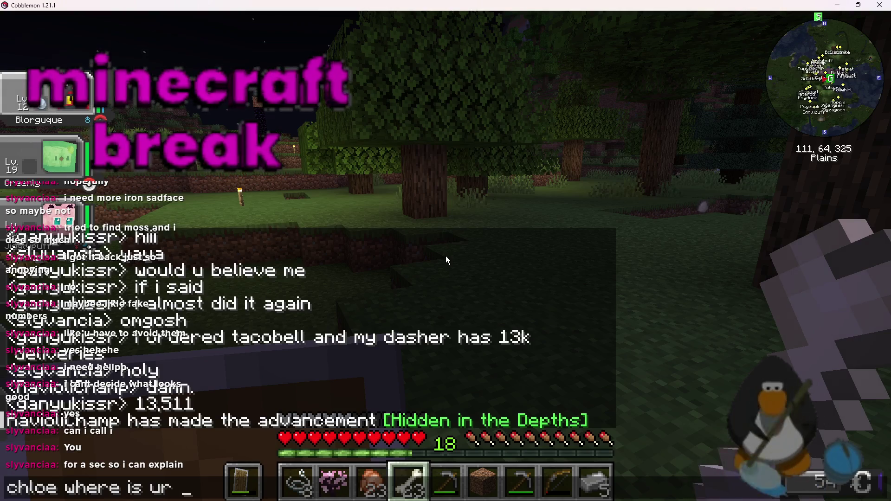
pyautogui.write('house')
pyautogui.press('Return')
# Walk across the plains, showing the player list and toggling the F3/F2 overlays.
pyautogui.press('w')
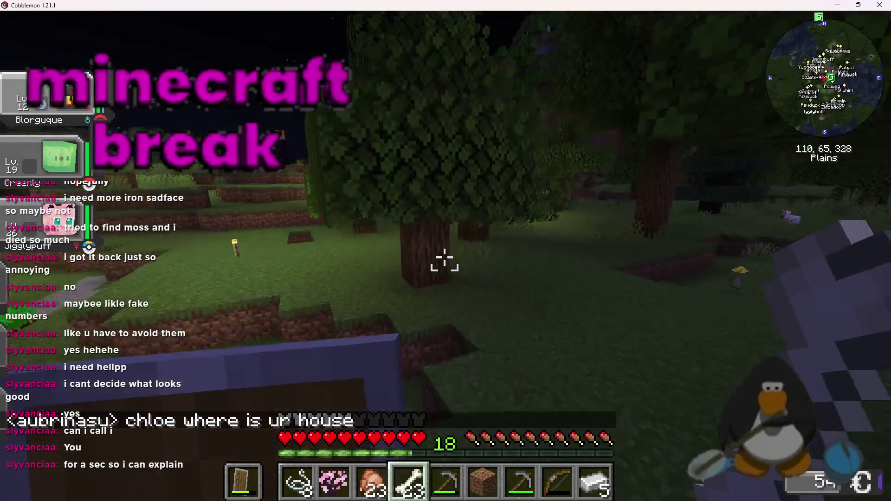
pyautogui.press('w')
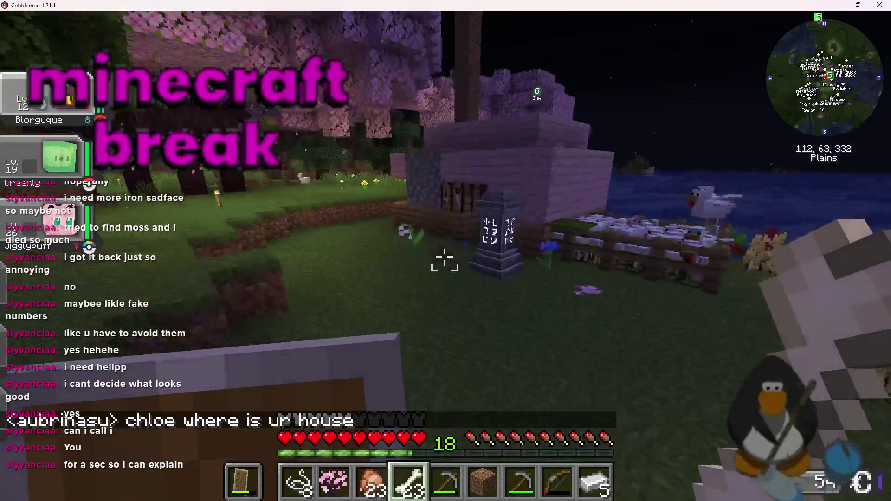
pyautogui.press('Tab')
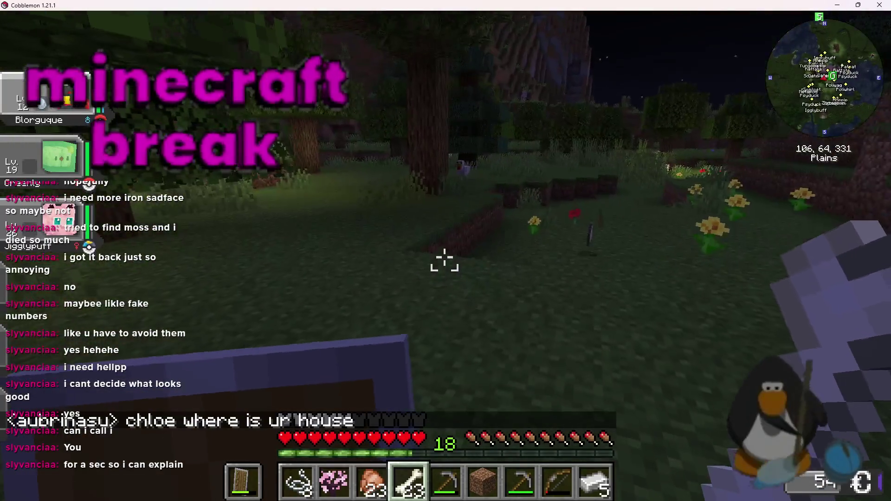
pyautogui.press('F3')
pyautogui.press('F2')
pyautogui.press('w')
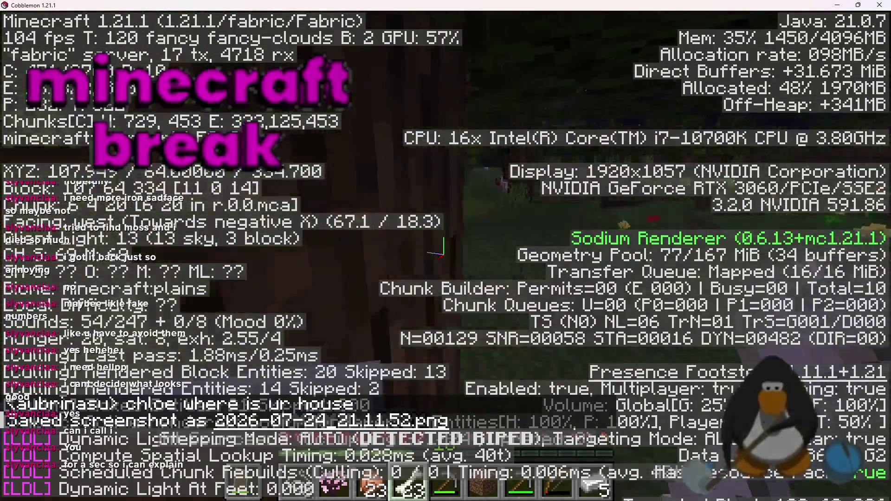
pyautogui.press('w')
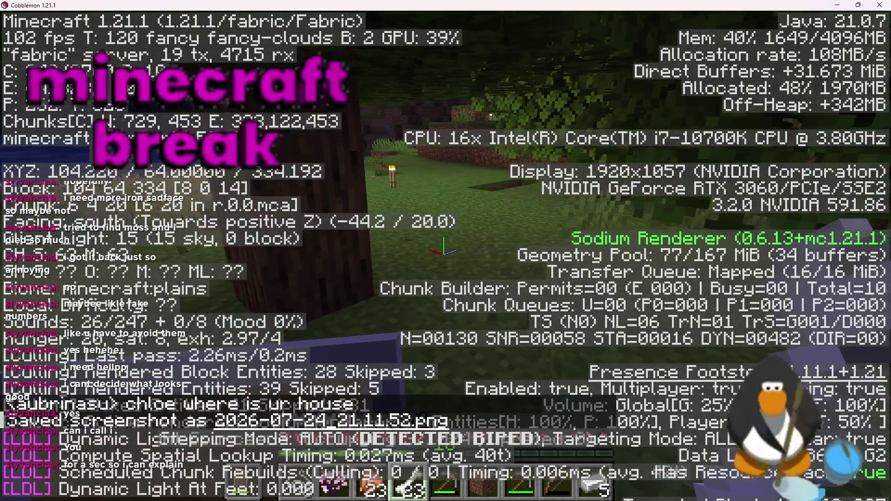
pyautogui.press('w')
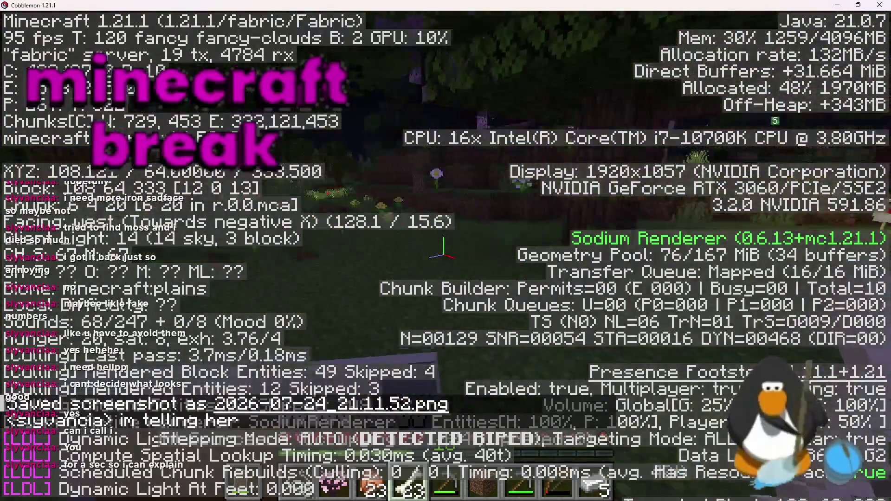
pyautogui.press('w')
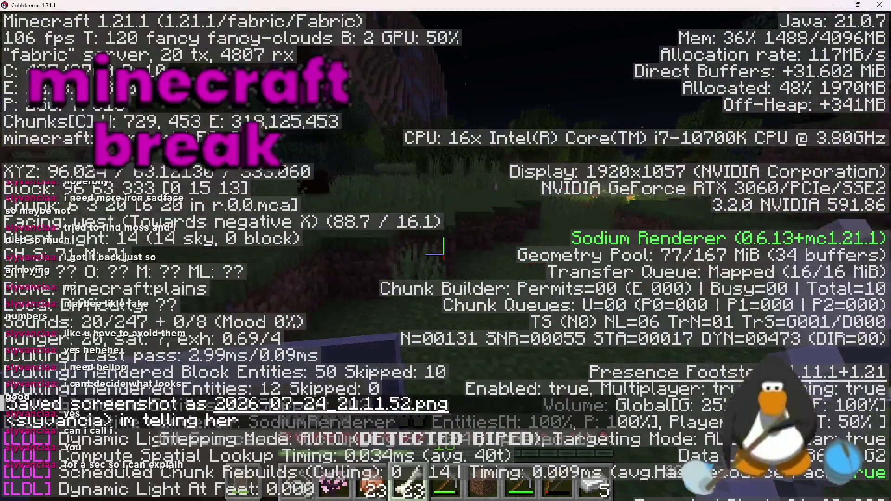
pyautogui.press('w')
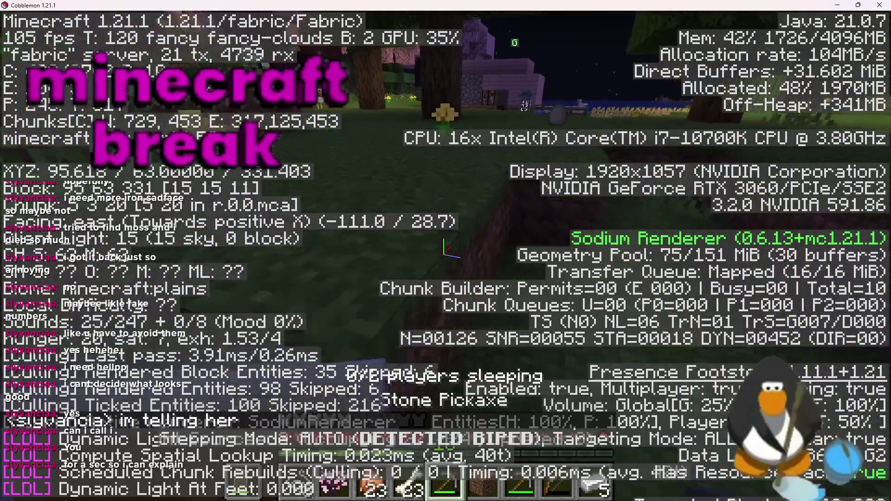
pyautogui.press('w')
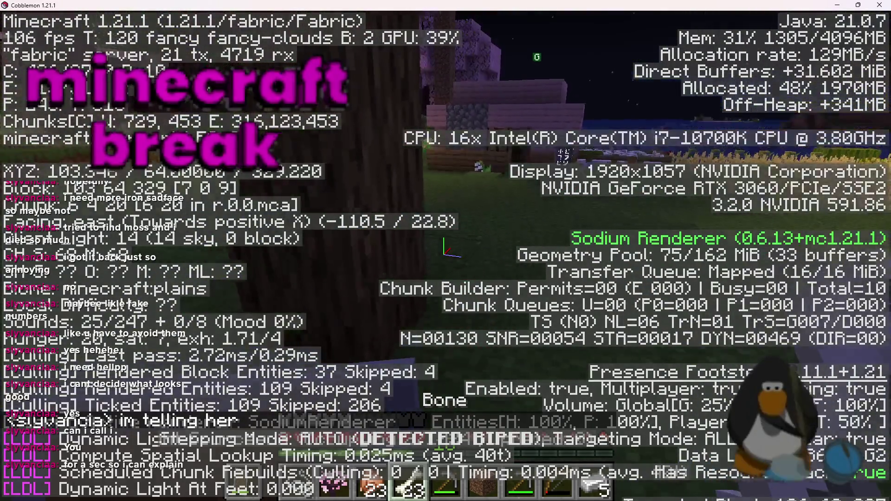
# Send the chat reply 'till go :D'.
pyautogui.press('F3')
pyautogui.write('t')
pyautogui.write('ill go ')
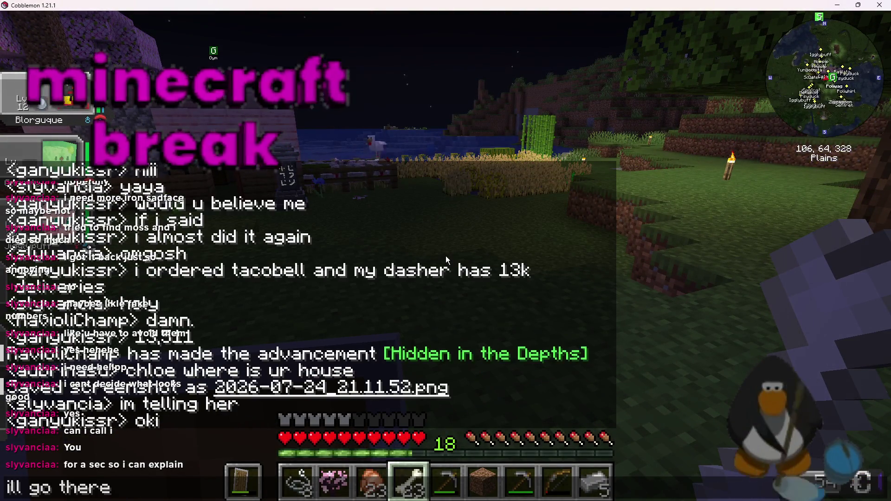
pyautogui.write(' :D')
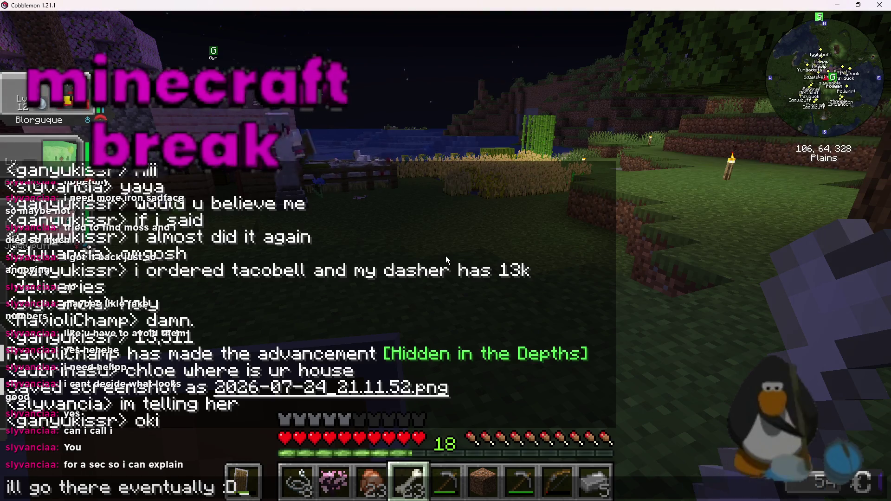
pyautogui.press('Return')
# Walk west through the cherry grove and tall grass to the large tree trunk.
pyautogui.press('w')
pyautogui.press('w')
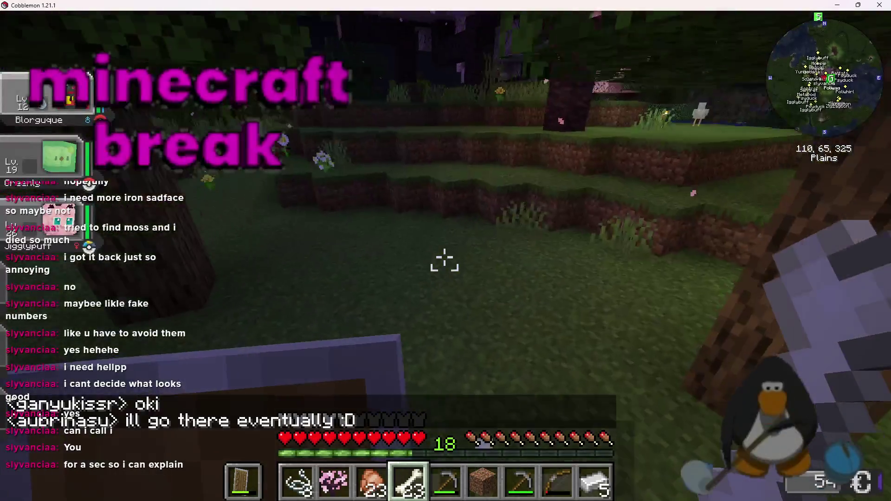
pyautogui.press('w')
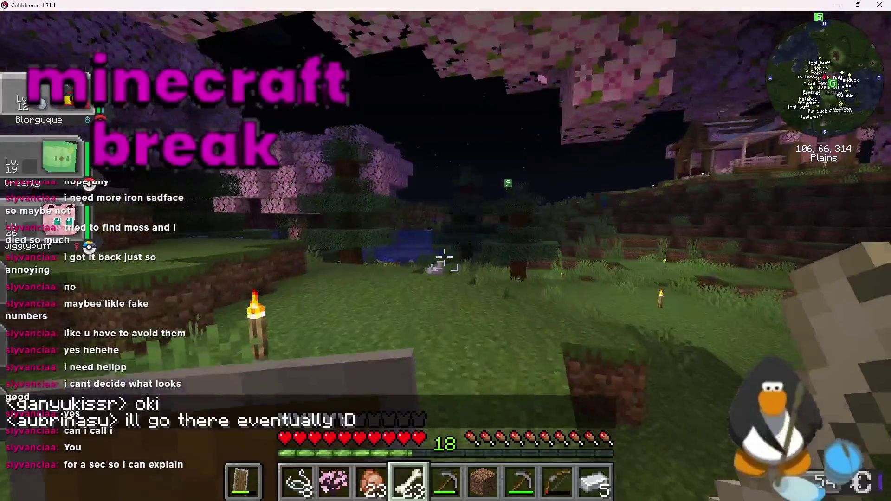
pyautogui.press('w')
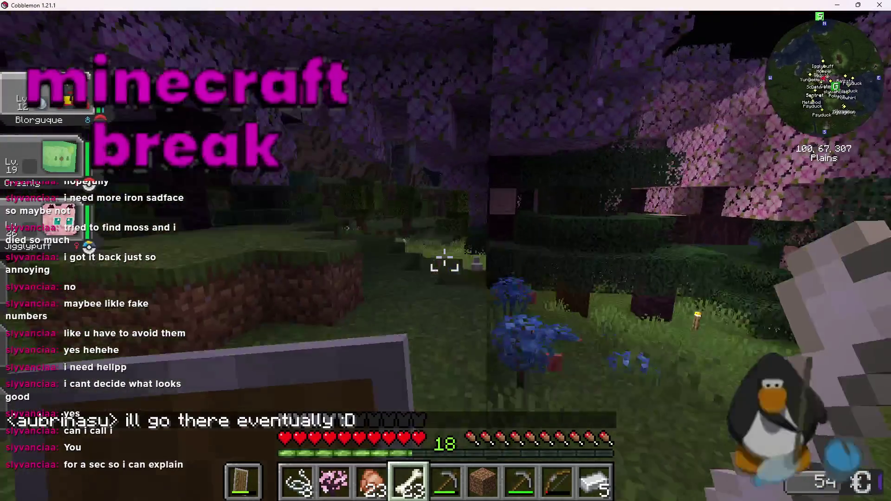
pyautogui.press('w')
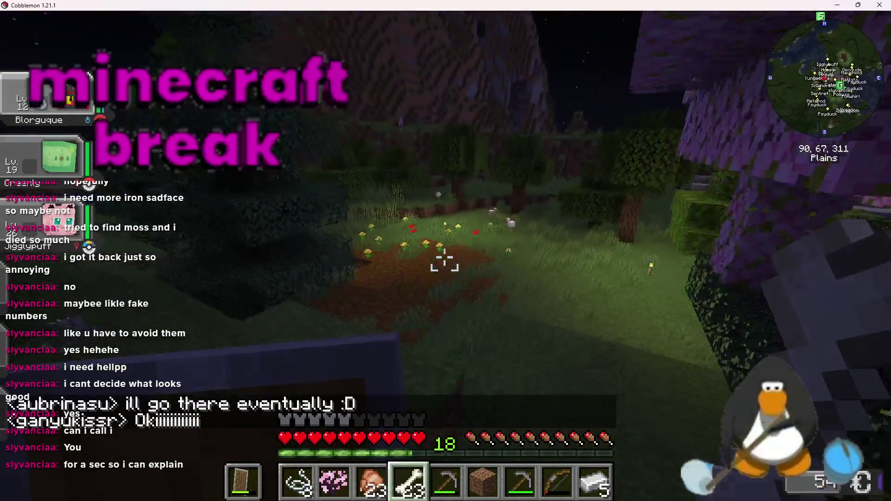
pyautogui.press('w')
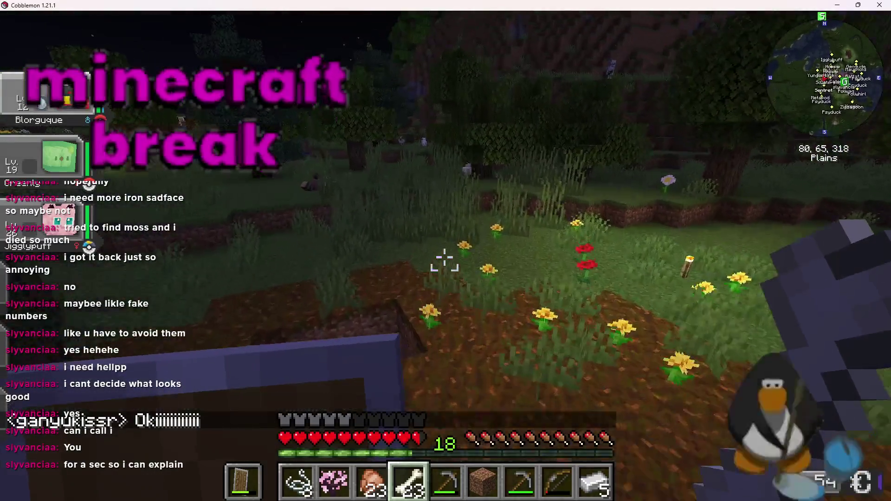
pyautogui.press('w')
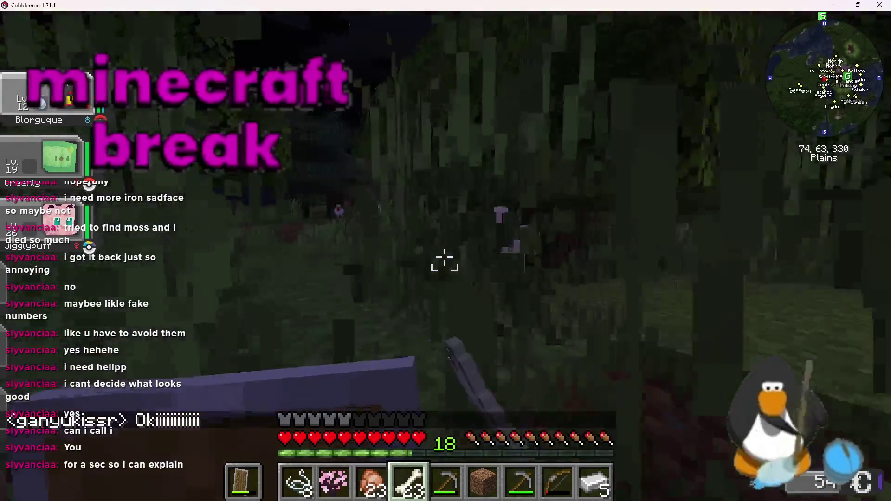
pyautogui.press('w')
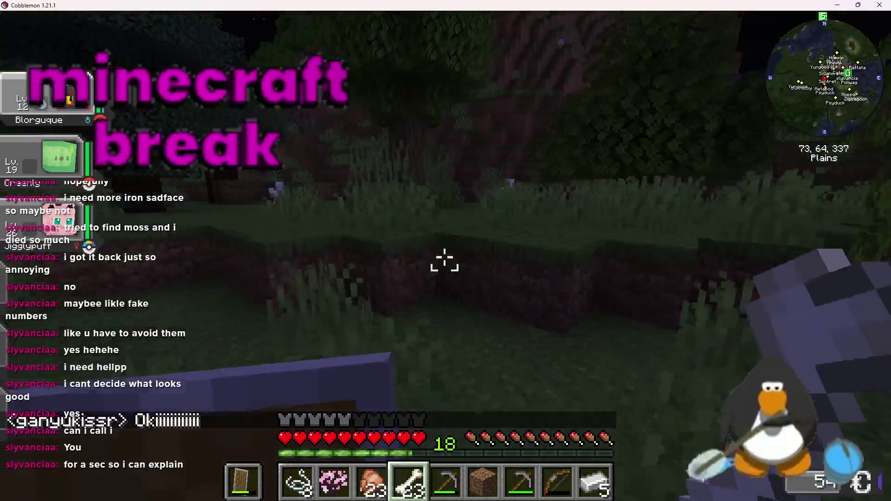
pyautogui.press('w')
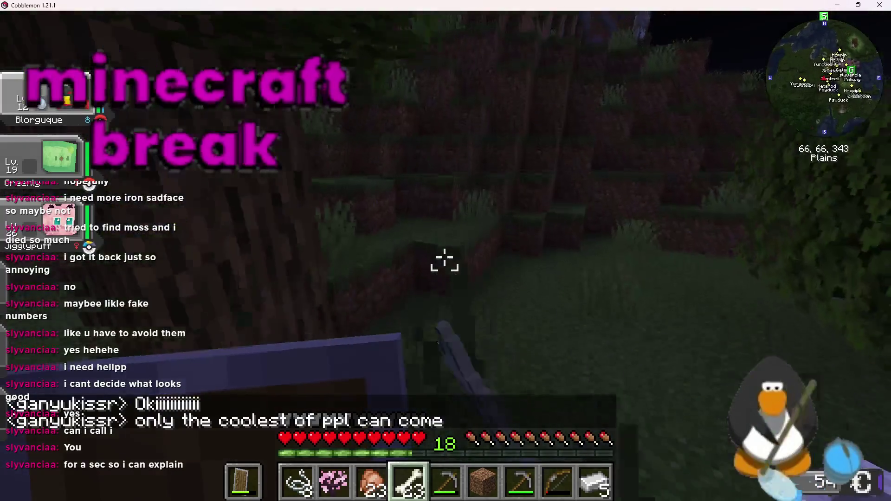
# Send the chat message 'am i coolest of ppl', fixing the typo.
pyautogui.write('t')
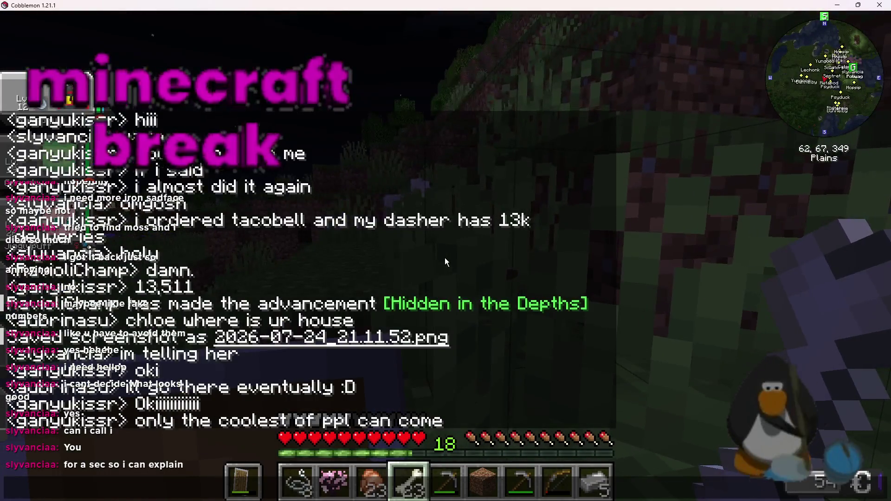
pyautogui.write('am i collest')
pyautogui.press('BackSpace')
pyautogui.press('BackSpace')
pyautogui.press('BackSpace')
pyautogui.write('olest of ppl')
pyautogui.press('Return')
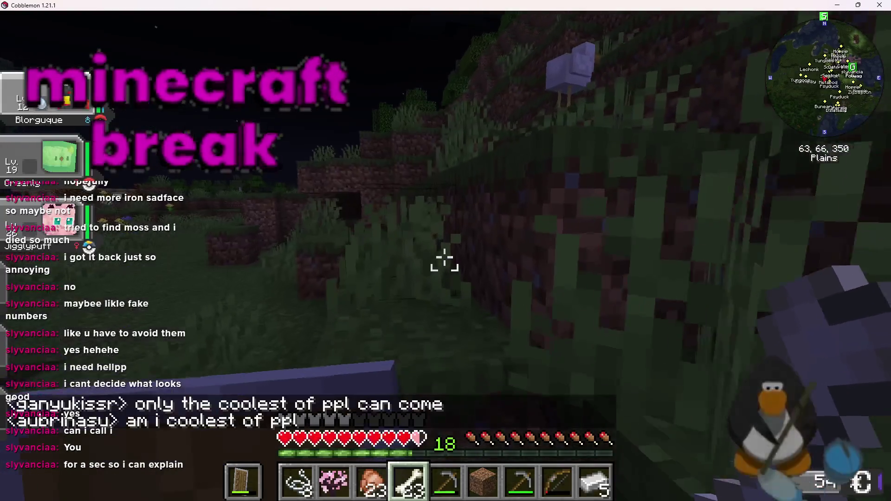
# Switch to the Stone Pickaxe and walk back toward the house.
pyautogui.press('w')
pyautogui.press('w')
pyautogui.scroll(-4, 444, 259)
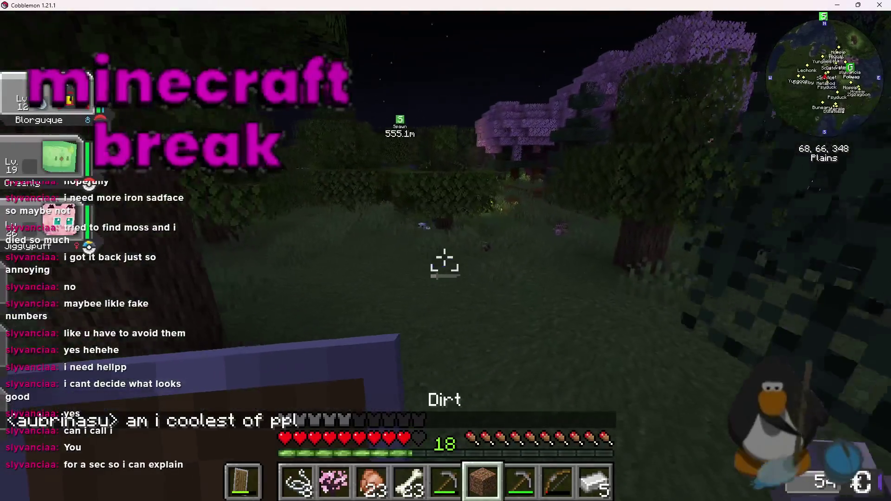
pyautogui.scroll(1, 444, 260)
pyautogui.press('w')
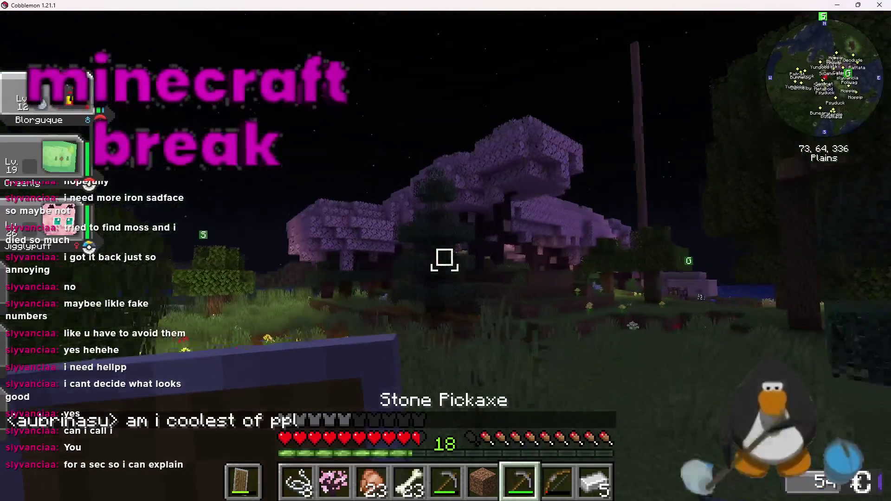
pyautogui.press('w')
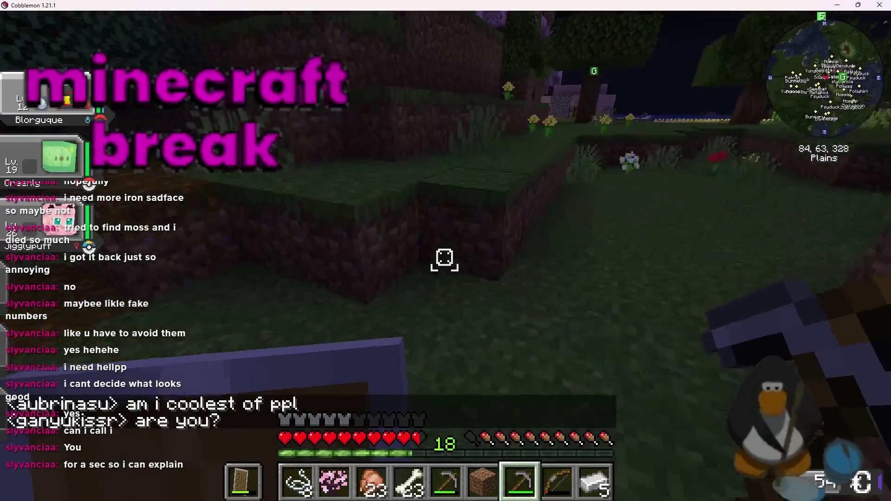
# Open and close the minimap settings, then send the chat reply 'yes'.
pyautogui.press('y')
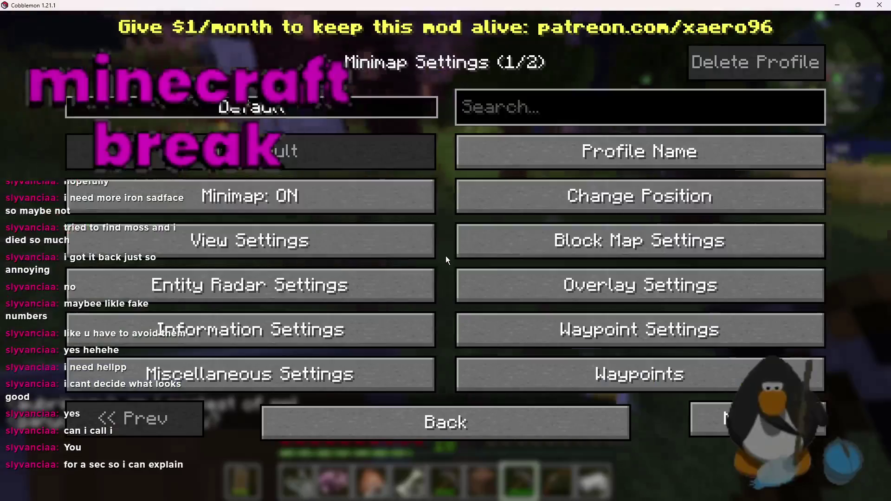
pyautogui.press('Escape')
pyautogui.write('tyes')
pyautogui.press('Return')
# Disconnect from the server and switch back to the GameMaker project.
pyautogui.press('Escape')
pyautogui.press('Return')
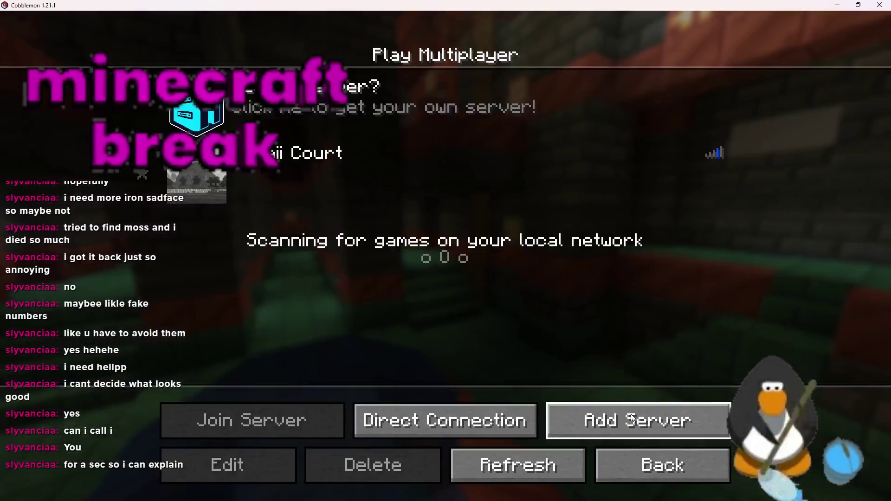
pyautogui.press('Escape')
pyautogui.click(736, 378)
pyautogui.hotkey('alt', 'Tab')
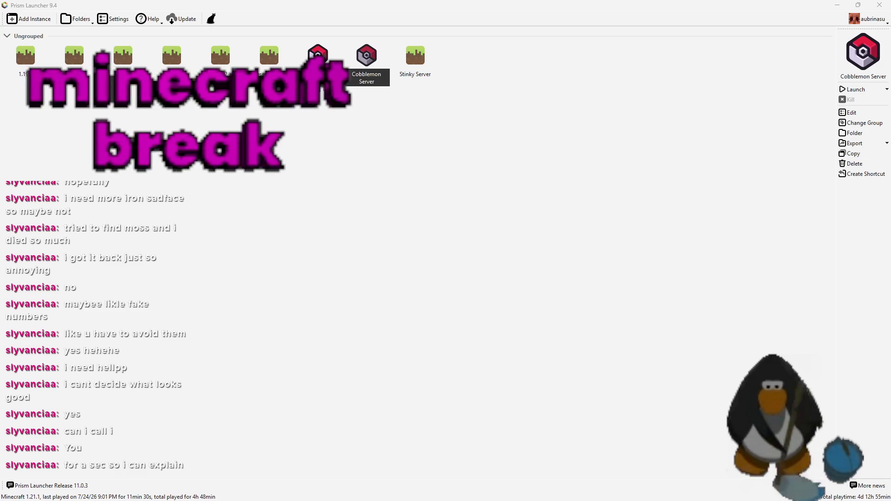
pyautogui.hotkey('alt', 'Tab')
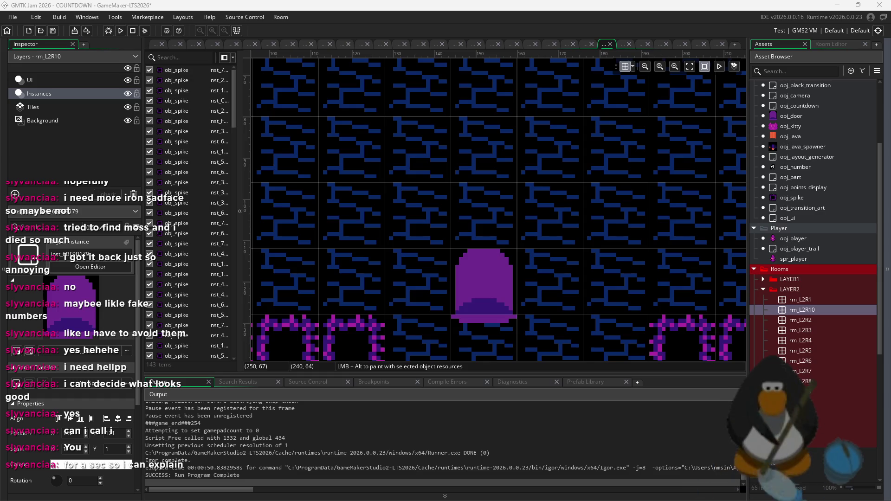
# Open rm_L3R1, duplicate it, and open the new copy rm_L3R2.
pyautogui.scroll(-4, 535, 272)
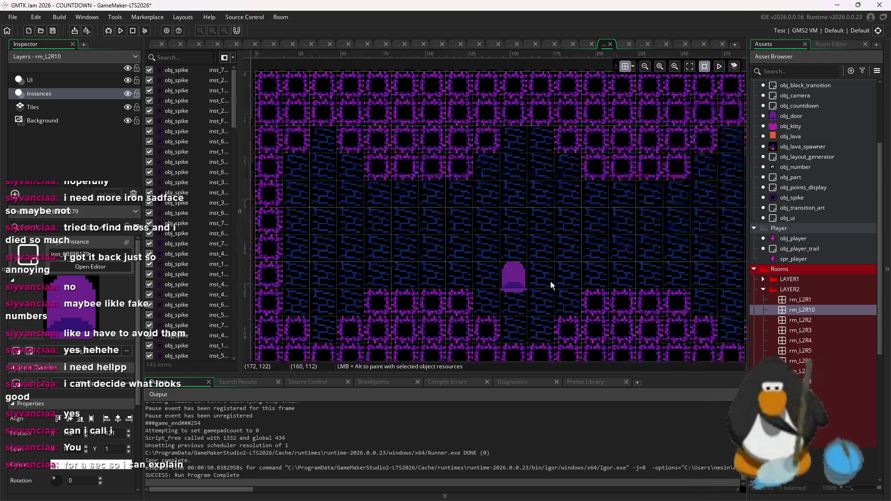
pyautogui.press('Return')
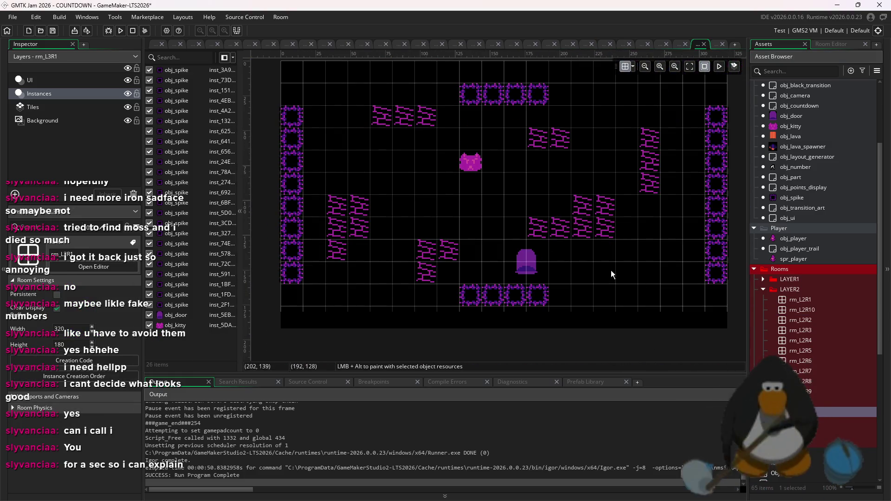
pyautogui.rightClick(817, 433)
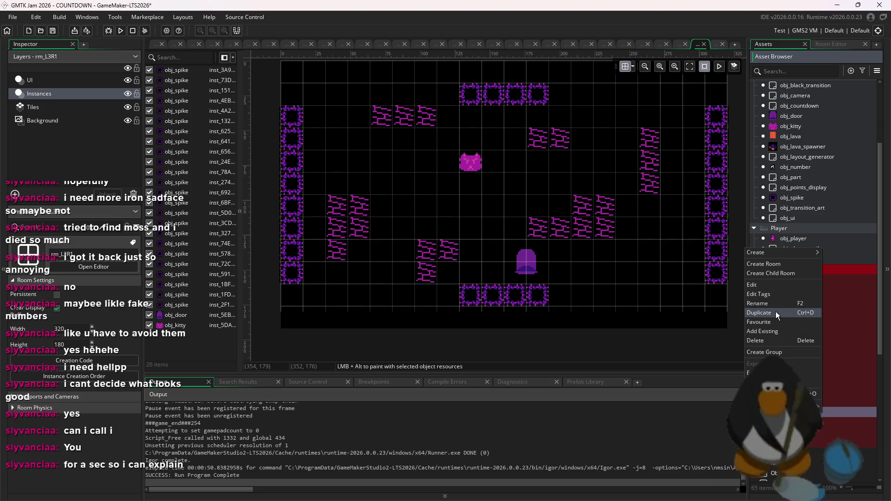
pyautogui.click(779, 311)
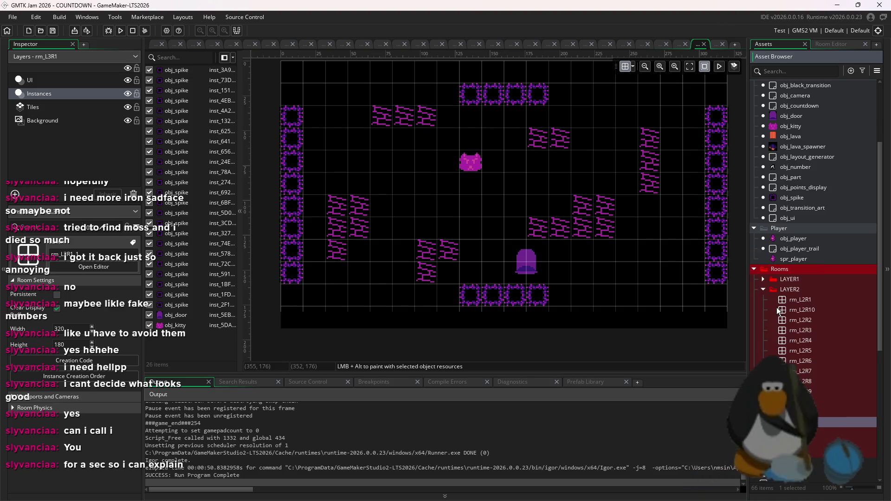
pyautogui.press('Return')
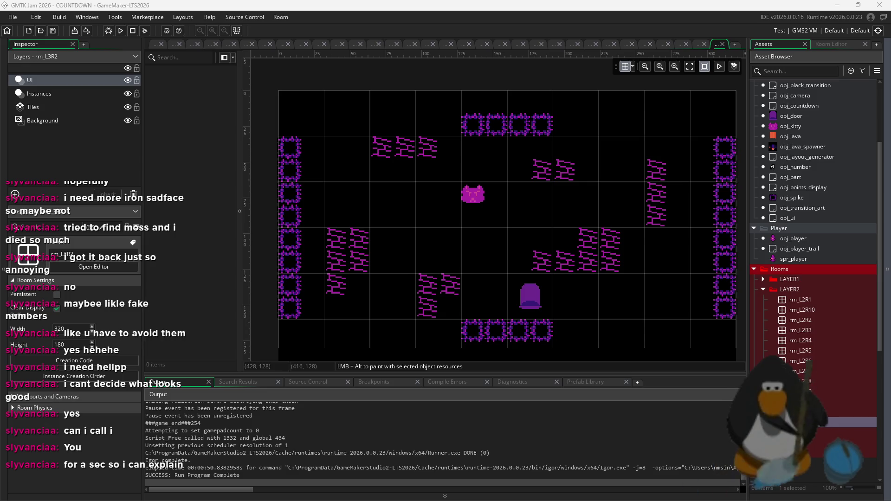
# Duplicate the room once more and select rm_L3R2's Instances layer.
pyautogui.hscroll(1, 644, 274)
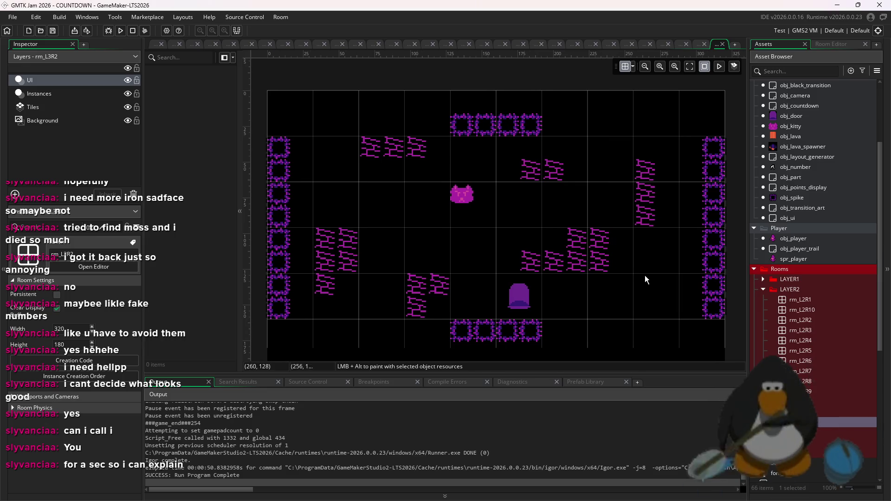
pyautogui.click(823, 419)
pyautogui.rightClick(825, 419)
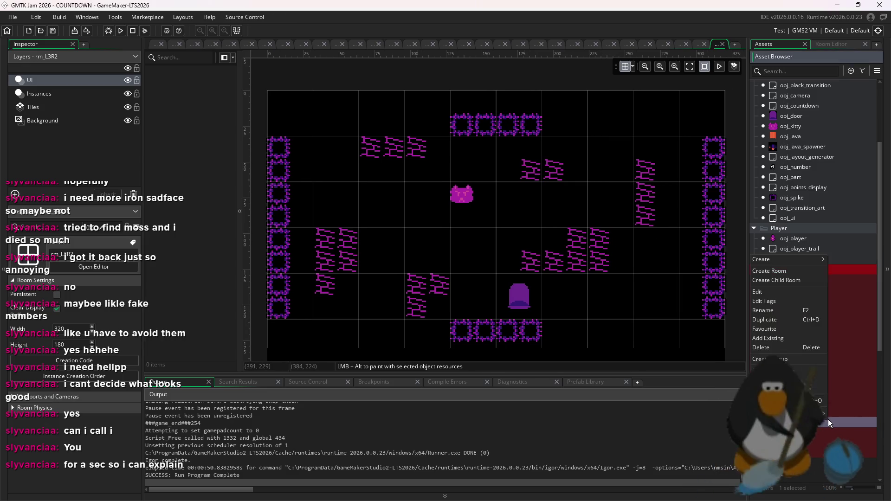
pyautogui.click(764, 318)
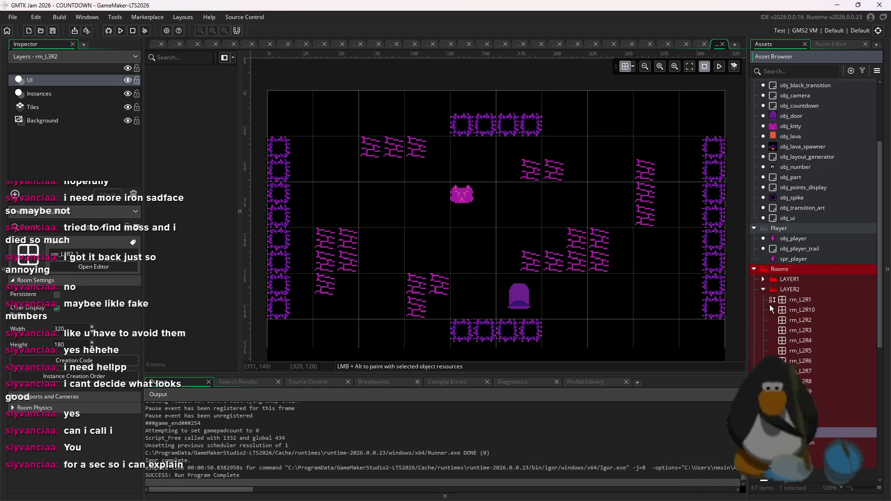
pyautogui.click(817, 381)
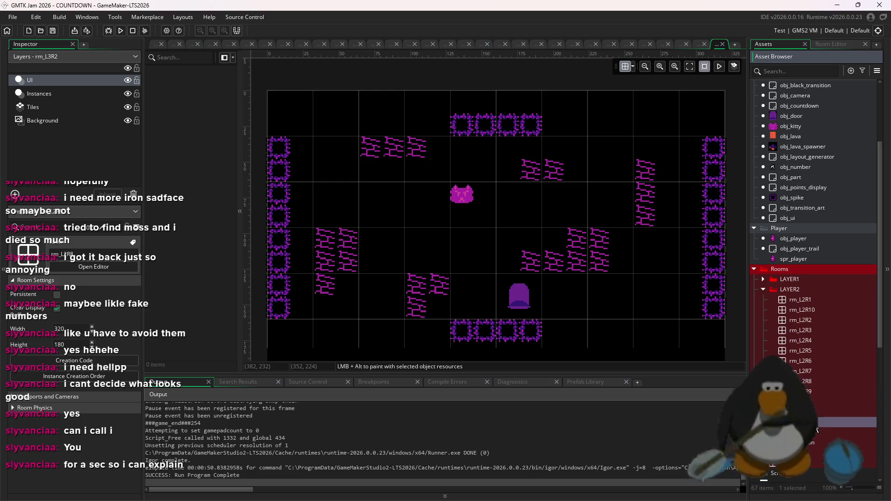
pyautogui.click(66, 97)
# Delete all instances in rm_L3R2 and erase every tile using a size-25 brush.
pyautogui.moveTo(727, 110)
pyautogui.mouseDown()
pyautogui.moveTo(488, 279)
pyautogui.moveTo(279, 338)
pyautogui.mouseUp()
pyautogui.press('Delete')
pyautogui.click(44, 106)
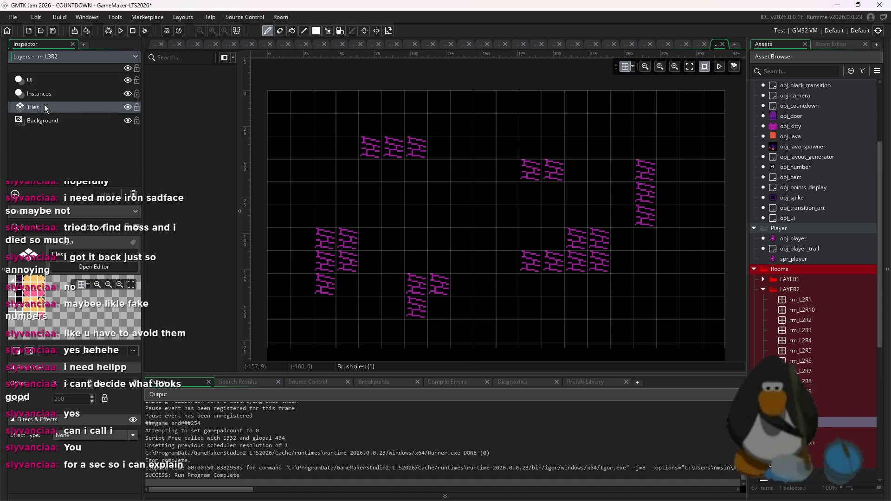
pyautogui.click(831, 43)
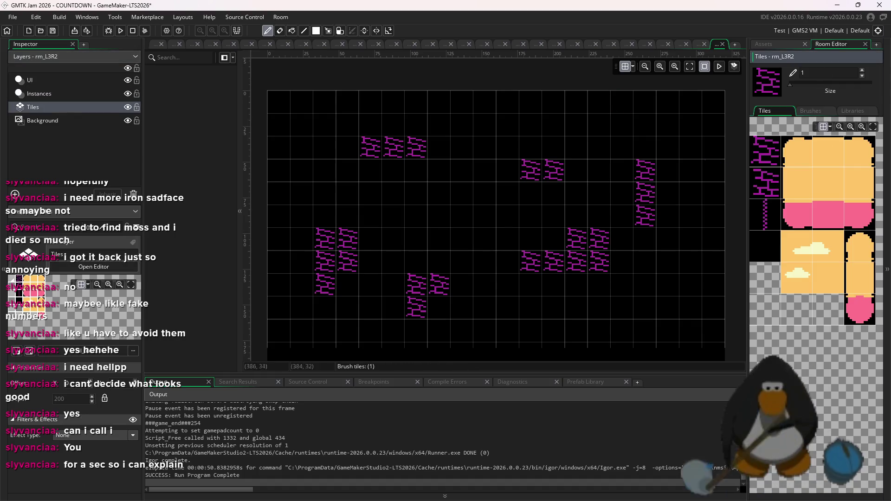
pyautogui.click(839, 84)
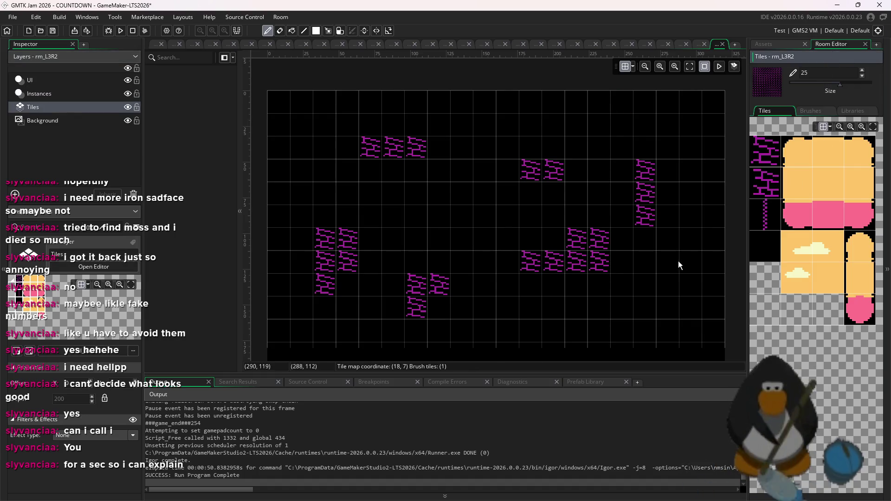
pyautogui.rightClick(511, 239)
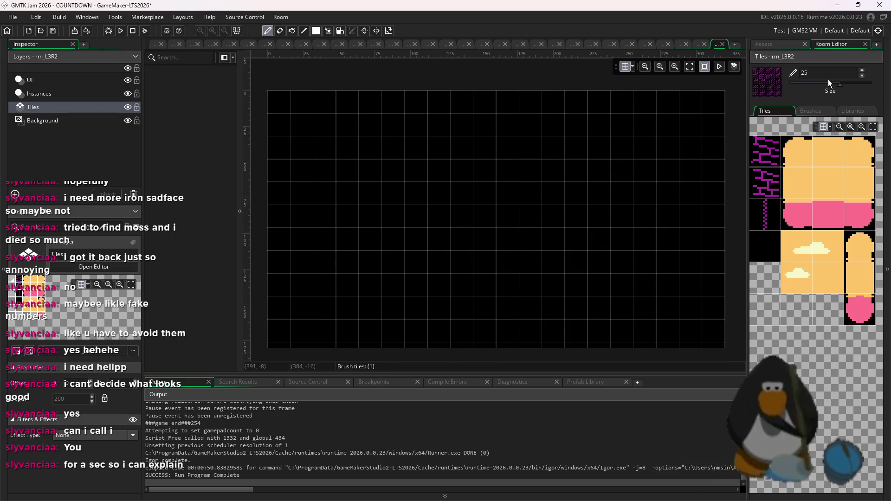
# Reset the brush to size 1 and paint magenta brick tiles in small clusters.
pyautogui.moveTo(828, 82); pyautogui.dragTo(733, 87)
pyautogui.click(760, 154)
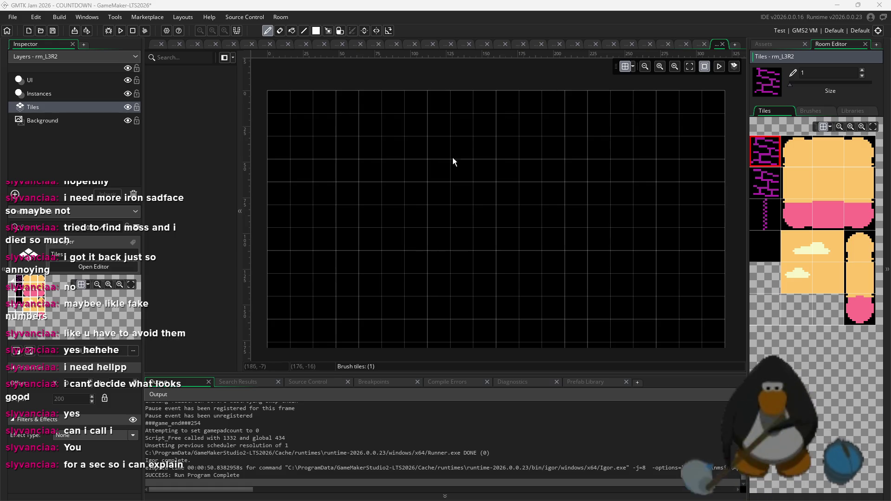
pyautogui.moveTo(441, 215)
pyautogui.mouseDown()
pyautogui.moveTo(459, 213)
pyautogui.moveTo(496, 246)
pyautogui.mouseUp()
pyautogui.hotkey('ctrl', 'z')
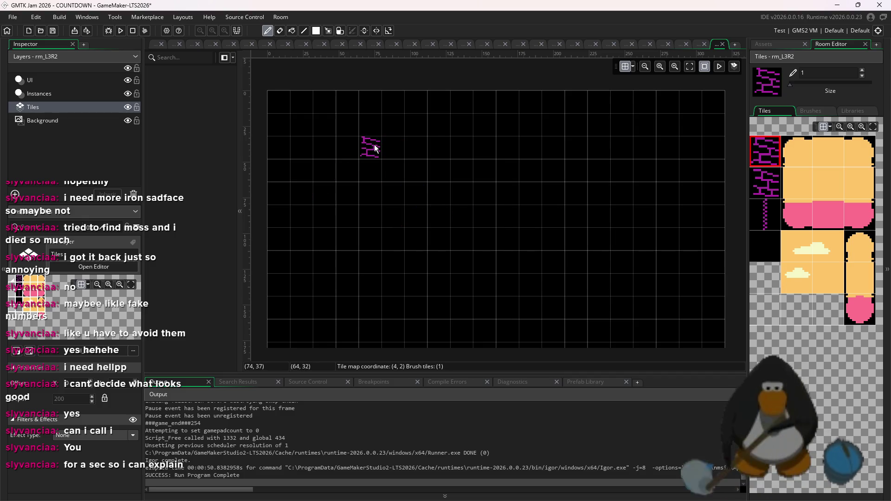
pyautogui.click(441, 309)
pyautogui.click(689, 162)
pyautogui.click(644, 316)
pyautogui.click(771, 181)
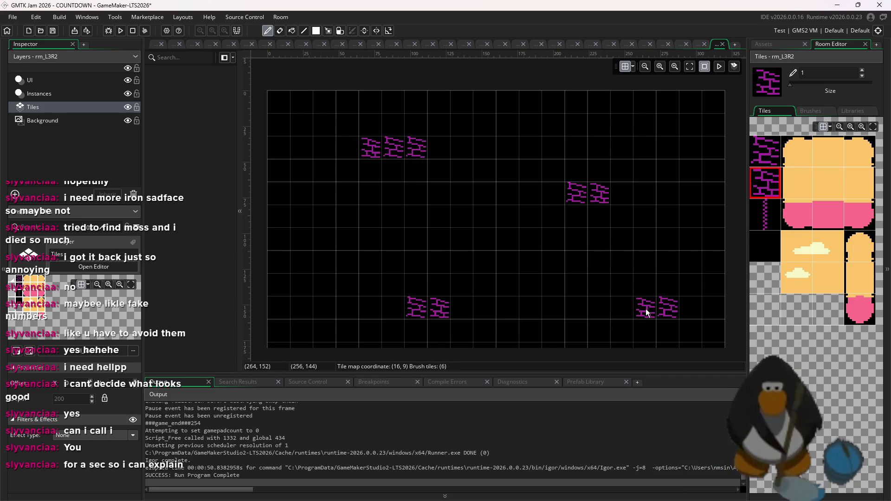
pyautogui.click(765, 217)
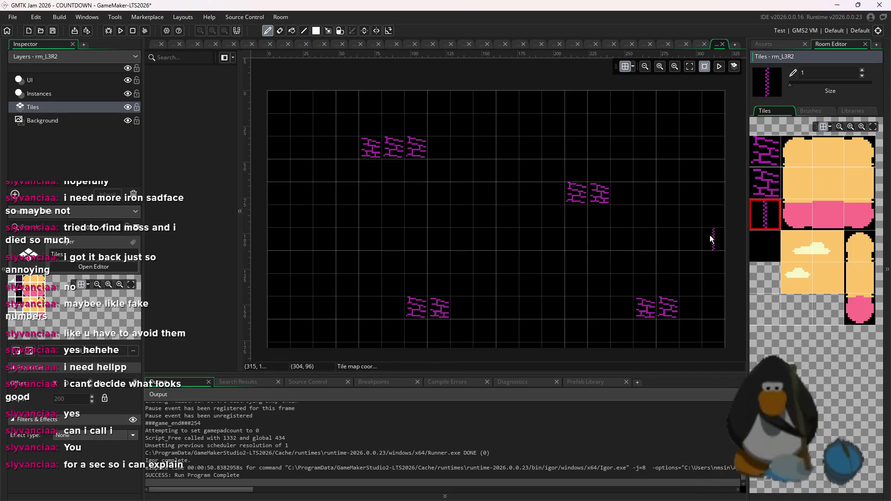
# Select obj_spike and paint a spike column along the room's right edge.
pyautogui.click(780, 45)
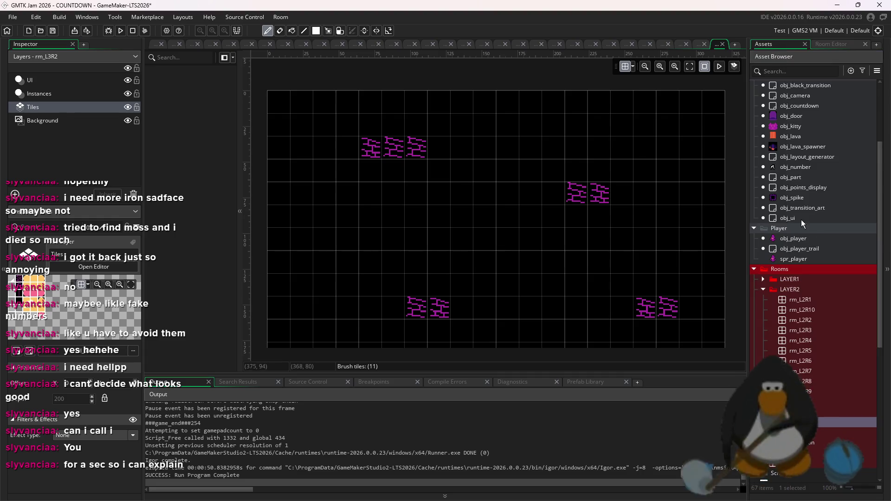
pyautogui.click(810, 198)
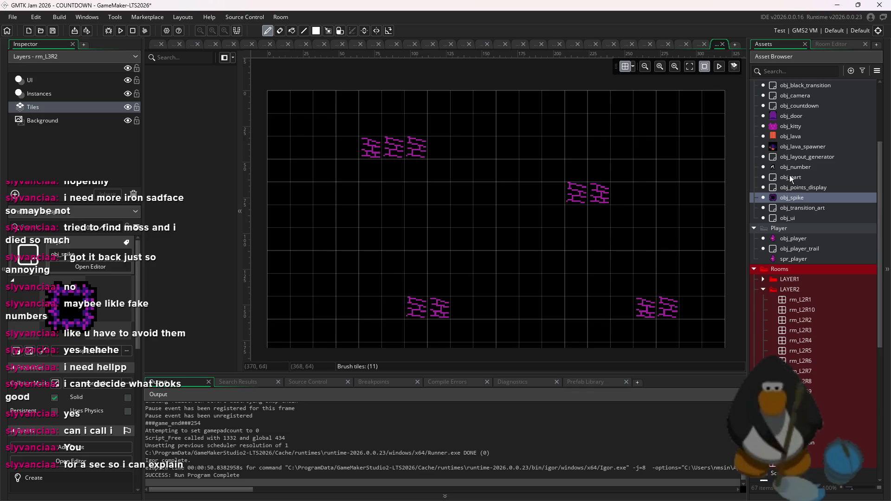
pyautogui.click(810, 198)
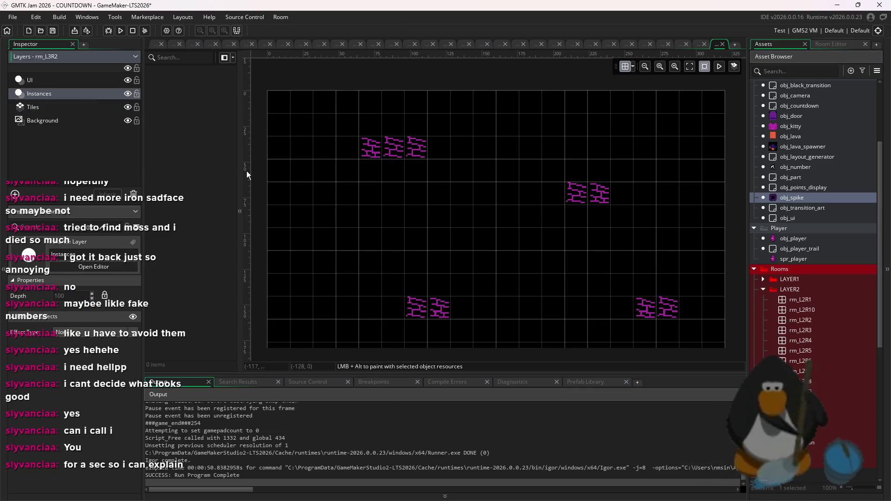
pyautogui.click(490, 174)
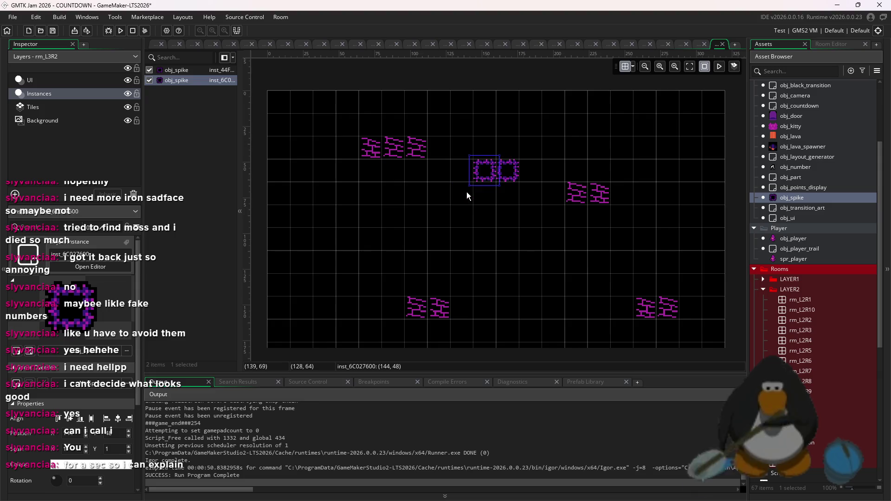
pyautogui.click(385, 242)
pyautogui.click(438, 242)
pyautogui.hotkey('ctrl', 'z')
pyautogui.hotkey('ctrl', 'z')
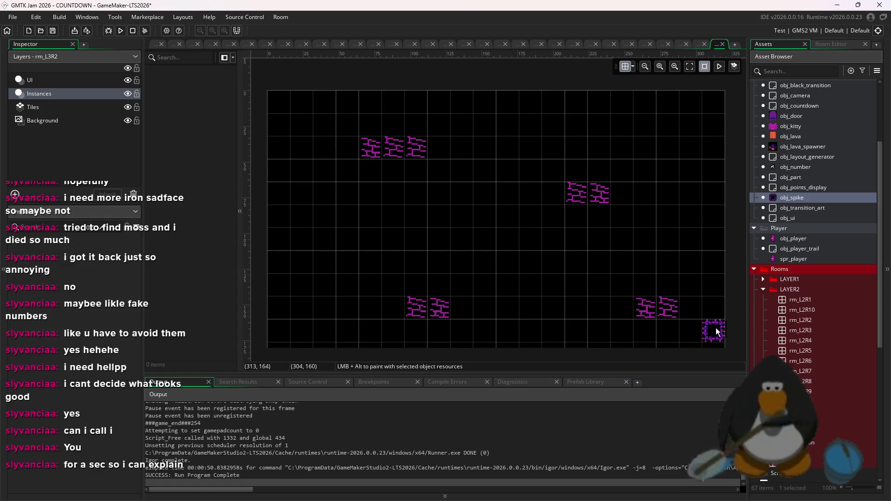
pyautogui.moveTo(717, 345)
pyautogui.mouseDown()
pyautogui.moveTo(710, 241)
pyautogui.moveTo(719, 100)
pyautogui.moveTo(301, 108)
pyautogui.moveTo(278, 232)
pyautogui.moveTo(279, 321)
pyautogui.mouseUp()
# Delete stray spikes and fill spike rows along the bottom and side edges.
pyautogui.hscroll(-5, 363, 306)
pyautogui.scroll(-1, 392, 251)
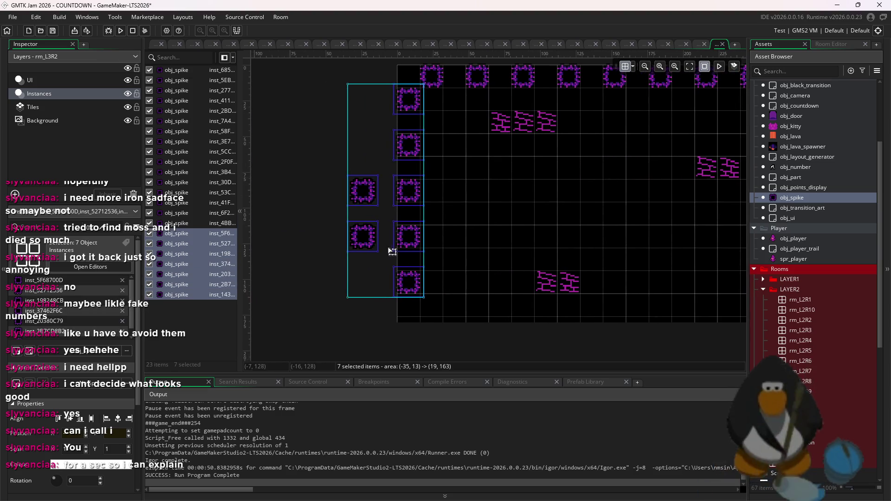
pyautogui.click(321, 310)
pyautogui.moveTo(345, 171); pyautogui.dragTo(360, 281)
pyautogui.press('Delete')
pyautogui.keyDown('alt'); pyautogui.click(403, 324); pyautogui.keyUp('alt')
pyautogui.moveTo(403, 328)
pyautogui.mouseDown()
pyautogui.moveTo(614, 325)
pyautogui.moveTo(414, 334)
pyautogui.mouseUp()
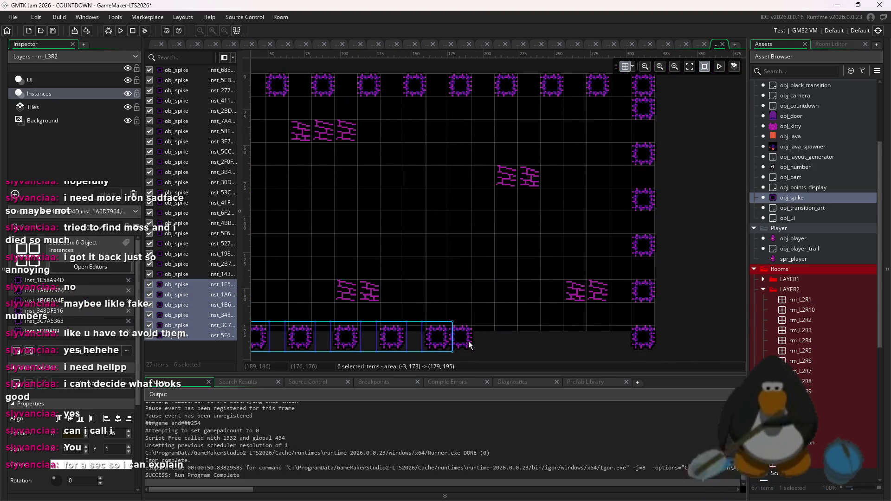
pyautogui.moveTo(469, 344); pyautogui.dragTo(596, 341)
pyautogui.moveTo(478, 343); pyautogui.dragTo(501, 343)
pyautogui.hotkey('ctrl', 'v')
pyautogui.moveTo(352, 338); pyautogui.dragTo(533, 318)
pyautogui.moveTo(403, 327)
pyautogui.mouseDown()
pyautogui.moveTo(390, 297)
pyautogui.moveTo(389, 88)
pyautogui.moveTo(362, 213)
pyautogui.moveTo(728, 212)
pyautogui.moveTo(608, 218)
pyautogui.moveTo(625, 231)
pyautogui.moveTo(631, 327)
pyautogui.moveTo(636, 231)
pyautogui.mouseUp()
pyautogui.click(628, 275)
# Place a spike beside the lower brick tiles.
pyautogui.hscroll(-3, 518, 266)
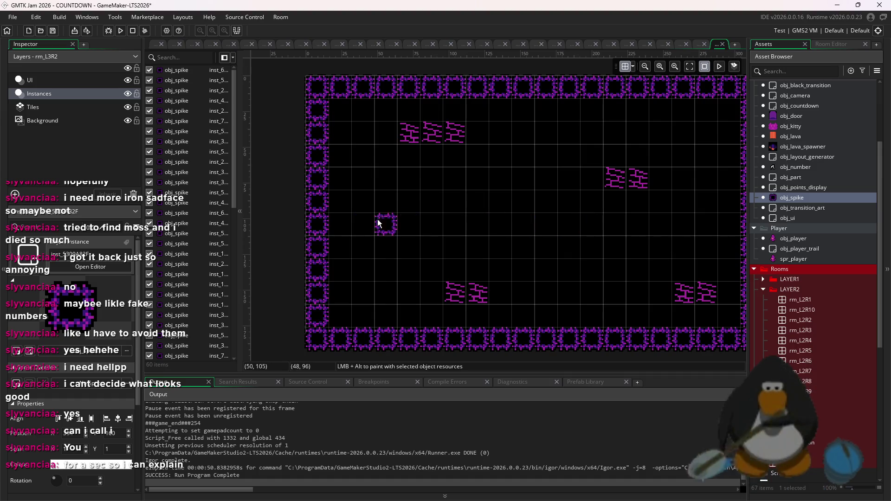
pyautogui.moveTo(409, 203)
pyautogui.mouseDown()
pyautogui.moveTo(406, 174)
pyautogui.moveTo(418, 302)
pyautogui.mouseUp()
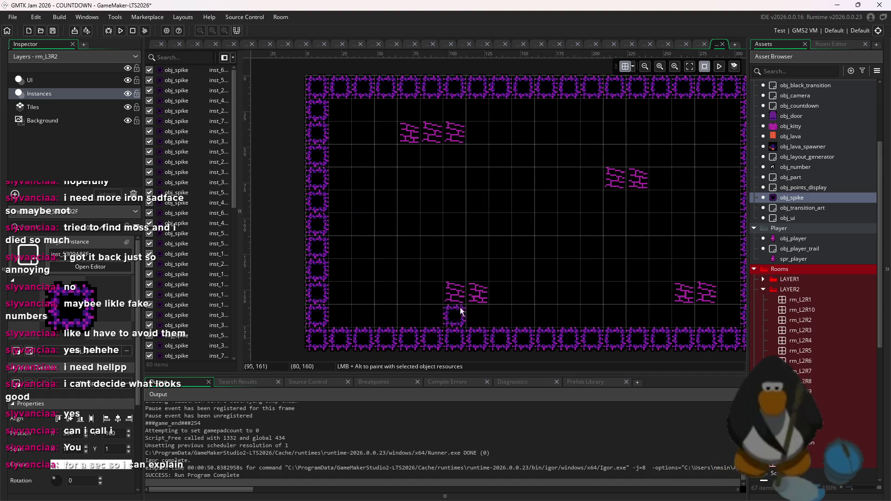
pyautogui.moveTo(549, 276)
pyautogui.mouseDown()
pyautogui.moveTo(594, 297)
pyautogui.moveTo(520, 306)
pyautogui.moveTo(507, 238)
pyautogui.mouseUp()
pyautogui.hscroll(1, 622, 262)
# Build five-spike crosses in the upper left and upper right, deleting unwanted spikes.
pyautogui.moveTo(424, 228); pyautogui.dragTo(396, 214)
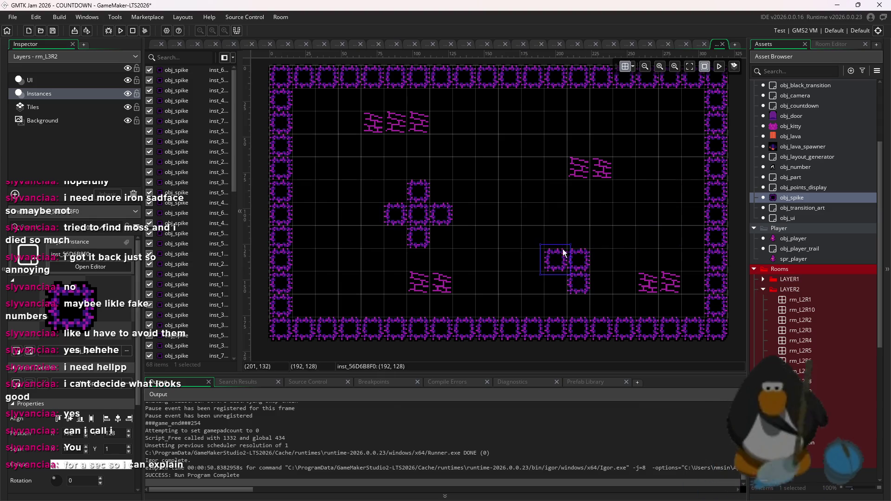
pyautogui.moveTo(593, 257); pyautogui.dragTo(622, 213)
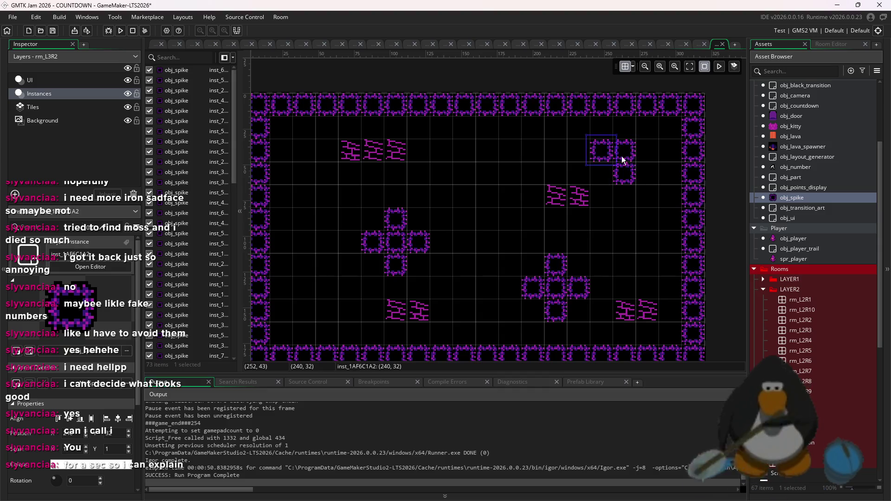
pyautogui.press('Delete')
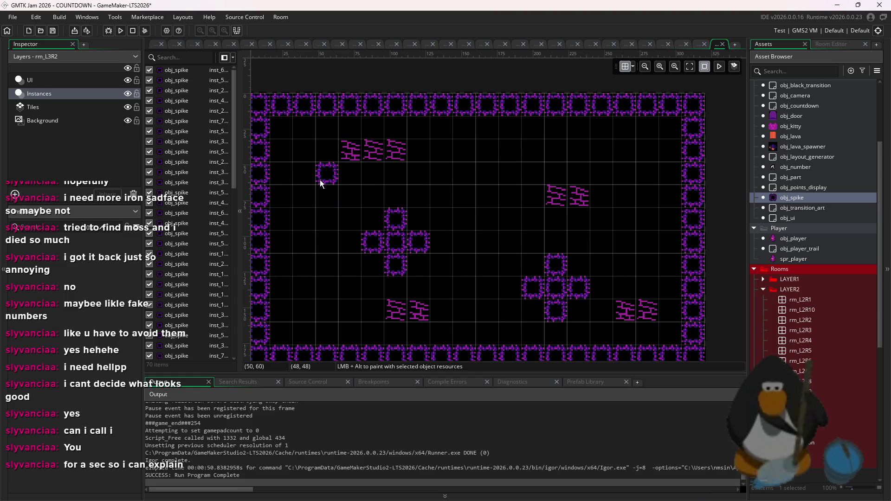
pyautogui.keyDown('alt'); pyautogui.click(309, 185); pyautogui.keyUp('alt')
pyautogui.keyDown('alt'); pyautogui.click(327, 149); pyautogui.keyUp('alt')
pyautogui.keyDown('alt'); pyautogui.click(579, 195); pyautogui.keyUp('alt')
pyautogui.keyDown('alt'); pyautogui.click(645, 200); pyautogui.keyUp('alt')
pyautogui.hotkey('ctrl', 'z')
pyautogui.hotkey('ctrl', 'z')
pyautogui.hotkey('ctrl', 'z')
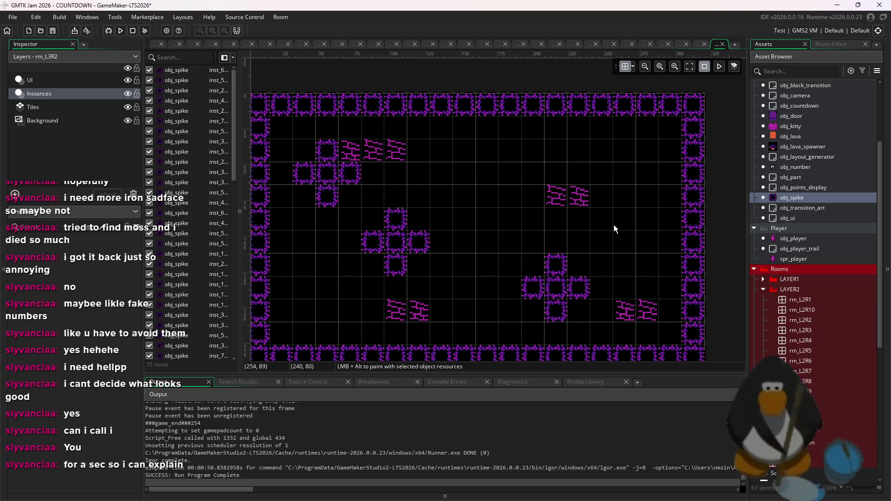
pyautogui.keyDown('alt'); pyautogui.click(601, 218); pyautogui.keyUp('alt')
pyautogui.keyDown('alt'); pyautogui.click(624, 218); pyautogui.keyUp('alt')
pyautogui.keyDown('alt'); pyautogui.click(624, 195); pyautogui.keyUp('alt')
pyautogui.keyDown('alt'); pyautogui.click(647, 242); pyautogui.keyUp('alt')
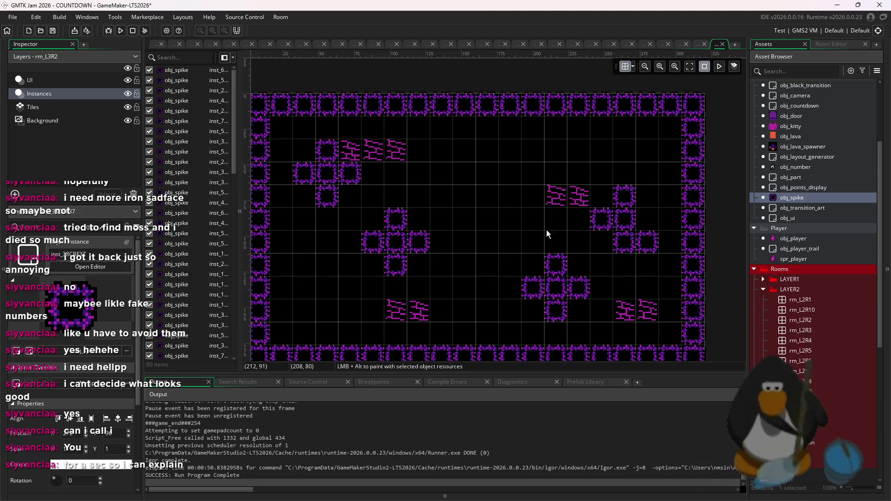
# Reposition the mid-room spike crosses and drop obj_door at the room centre.
pyautogui.moveTo(495, 293); pyautogui.dragTo(355, 205)
pyautogui.moveTo(387, 241)
pyautogui.mouseDown()
pyautogui.moveTo(398, 284)
pyautogui.moveTo(411, 287)
pyautogui.moveTo(412, 268)
pyautogui.mouseUp()
pyautogui.moveTo(614, 325); pyautogui.dragTo(528, 258)
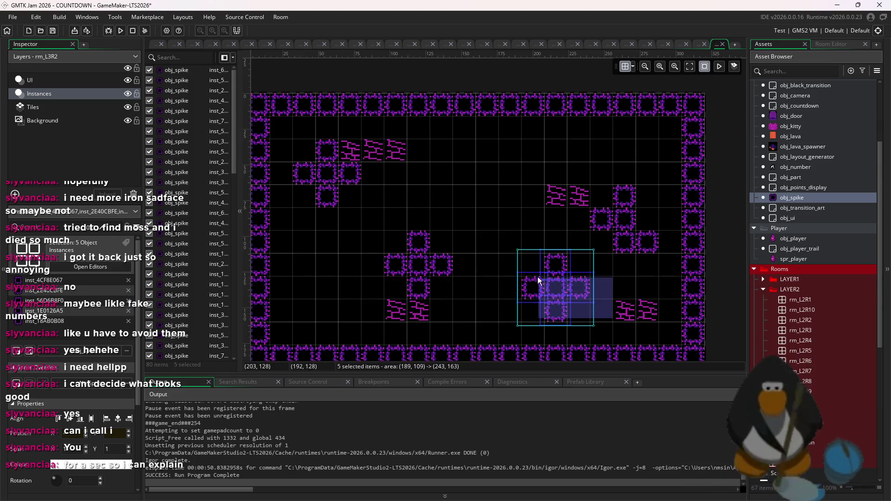
pyautogui.moveTo(556, 299); pyautogui.dragTo(559, 277)
pyautogui.moveTo(664, 277)
pyautogui.mouseDown()
pyautogui.moveTo(625, 212)
pyautogui.moveTo(623, 225)
pyautogui.moveTo(624, 169)
pyautogui.moveTo(654, 179)
pyautogui.mouseUp()
pyautogui.click(652, 198)
pyautogui.moveTo(522, 318)
pyautogui.mouseDown()
pyautogui.moveTo(368, 235)
pyautogui.moveTo(378, 258)
pyautogui.mouseUp()
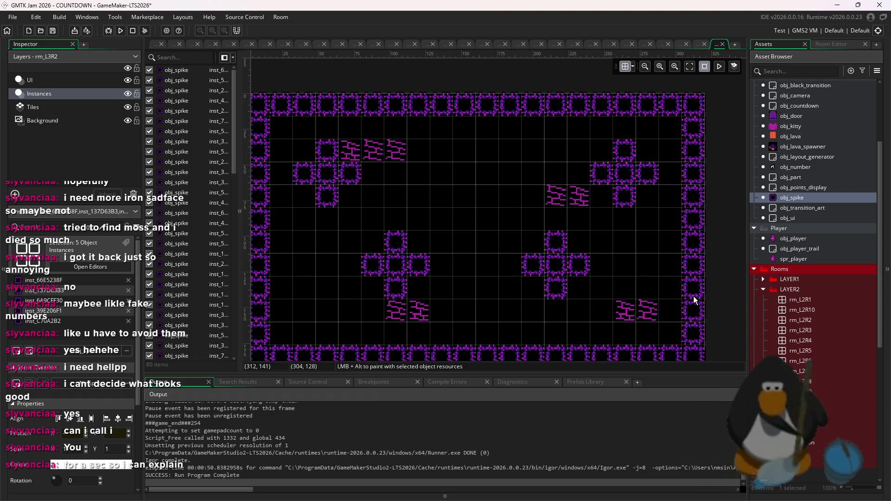
pyautogui.click(795, 106)
pyautogui.moveTo(795, 117)
pyautogui.mouseDown()
pyautogui.moveTo(457, 290)
pyautogui.moveTo(362, 295)
pyautogui.moveTo(473, 278)
pyautogui.moveTo(475, 239)
pyautogui.mouseUp()
# Drop obj_kitty near the bottom-left and move the door to the lower right.
pyautogui.scroll(3, 475, 221)
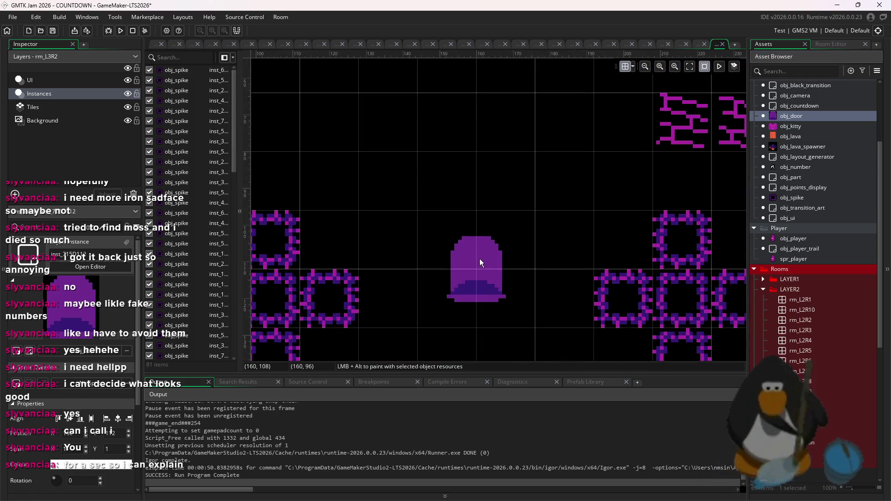
pyautogui.scroll(-4, 479, 220)
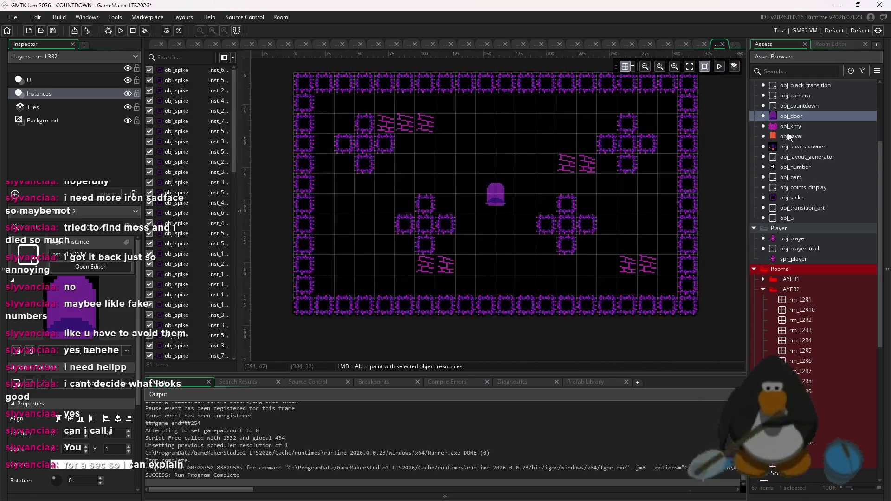
pyautogui.moveTo(795, 132); pyautogui.dragTo(457, 127)
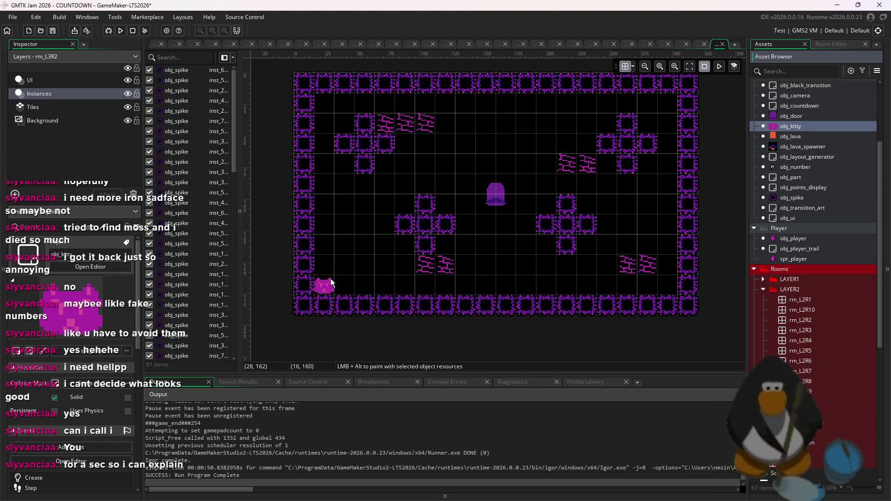
pyautogui.moveTo(339, 272); pyautogui.dragTo(338, 272)
pyautogui.moveTo(491, 221)
pyautogui.mouseDown()
pyautogui.moveTo(669, 273)
pyautogui.moveTo(643, 240)
pyautogui.mouseUp()
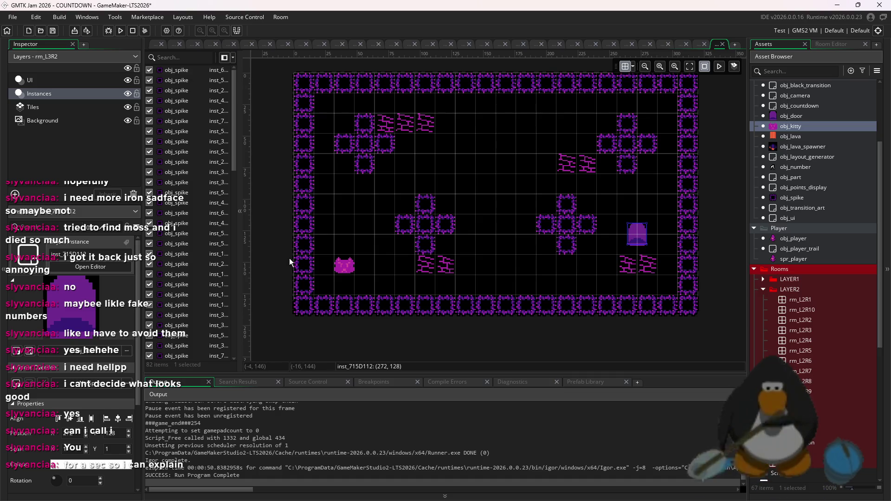
# Adjust the kitty and door heights so they sit roughly level.
pyautogui.click(347, 265)
pyautogui.moveTo(349, 235); pyautogui.dragTo(351, 245)
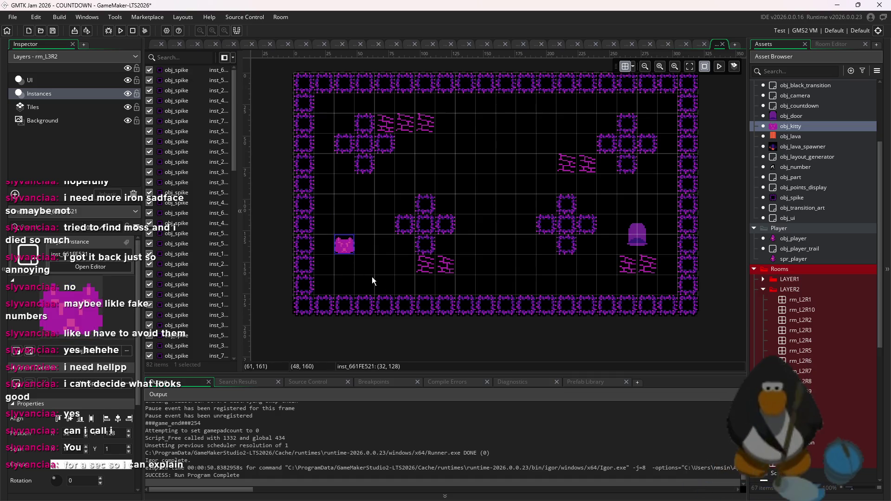
pyautogui.click(631, 230)
pyautogui.moveTo(632, 231); pyautogui.dragTo(632, 210)
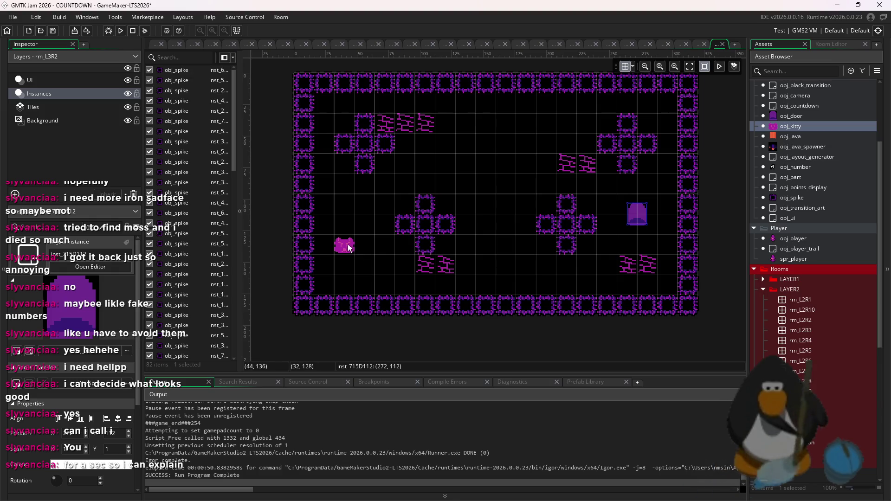
pyautogui.moveTo(348, 248); pyautogui.dragTo(349, 228)
pyautogui.scroll(4, 584, 123)
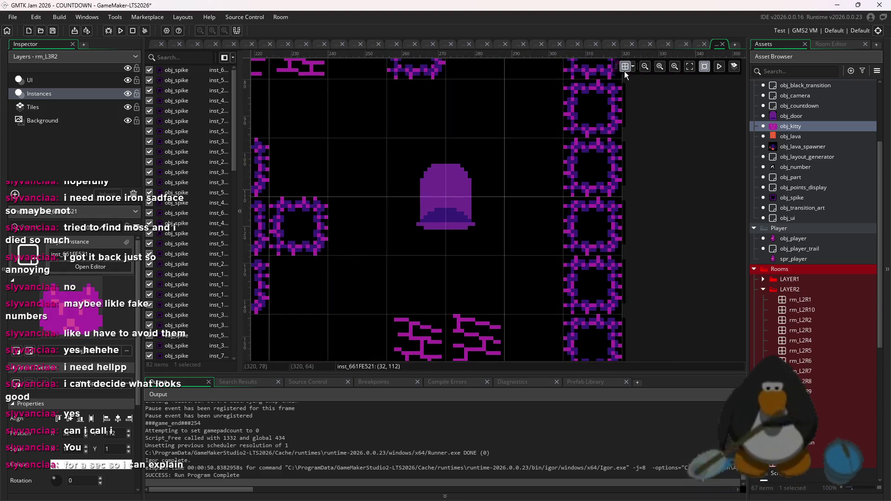
pyautogui.moveTo(450, 213)
pyautogui.mouseDown()
pyautogui.moveTo(487, 239)
pyautogui.moveTo(468, 236)
pyautogui.mouseUp()
# Check the grid settings, settle the door beside the right wall, and open rm_L3R3.
pyautogui.click(625, 66)
pyautogui.scroll(2, 491, 188)
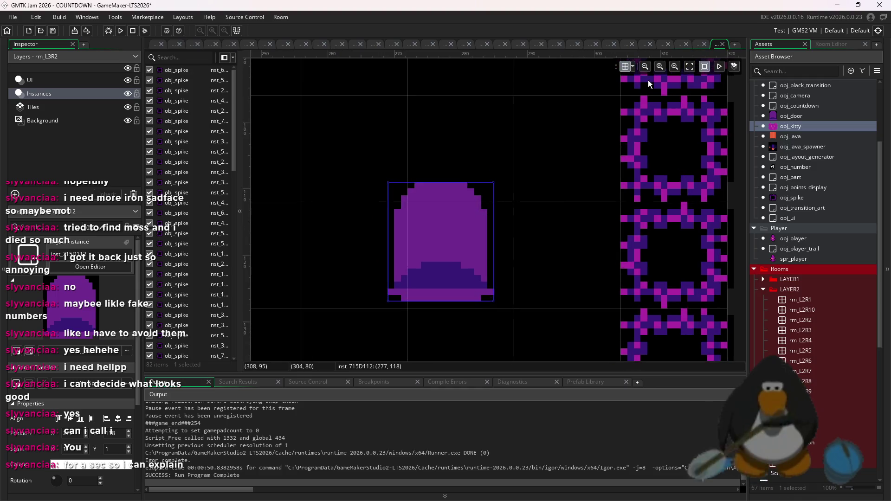
pyautogui.click(632, 66)
pyautogui.moveTo(473, 241); pyautogui.dragTo(487, 254)
pyautogui.scroll(-2, 491, 209)
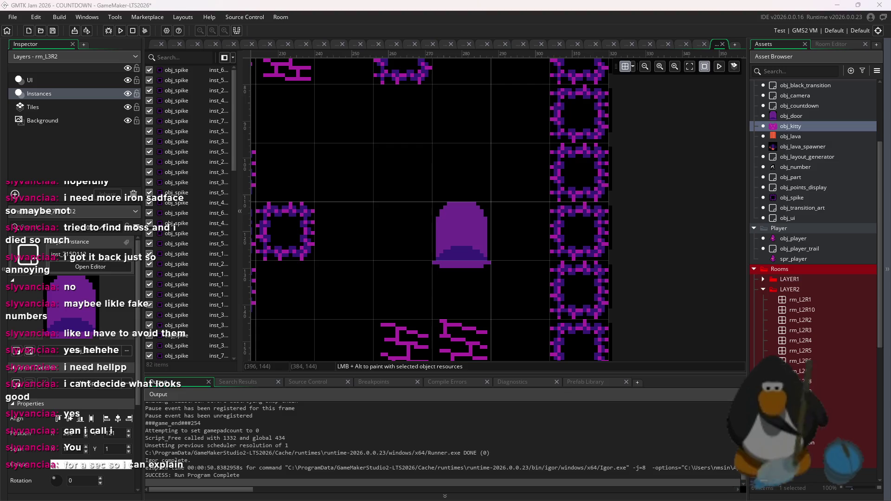
pyautogui.scroll(-4, 624, 251)
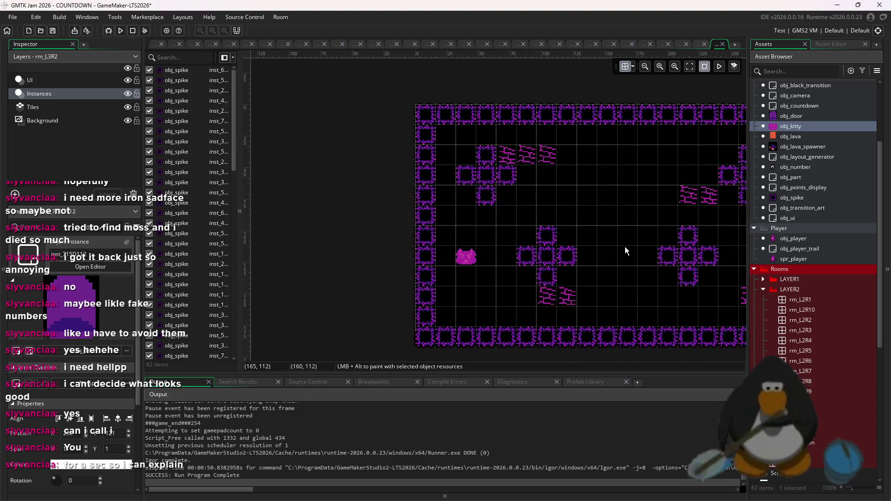
pyautogui.moveTo(625, 246); pyautogui.dragTo(517, 240)
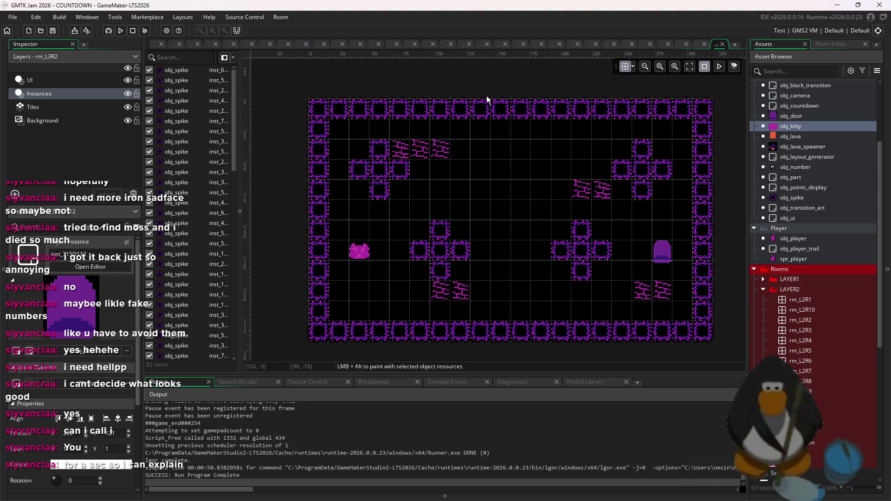
pyautogui.doubleClick(817, 426)
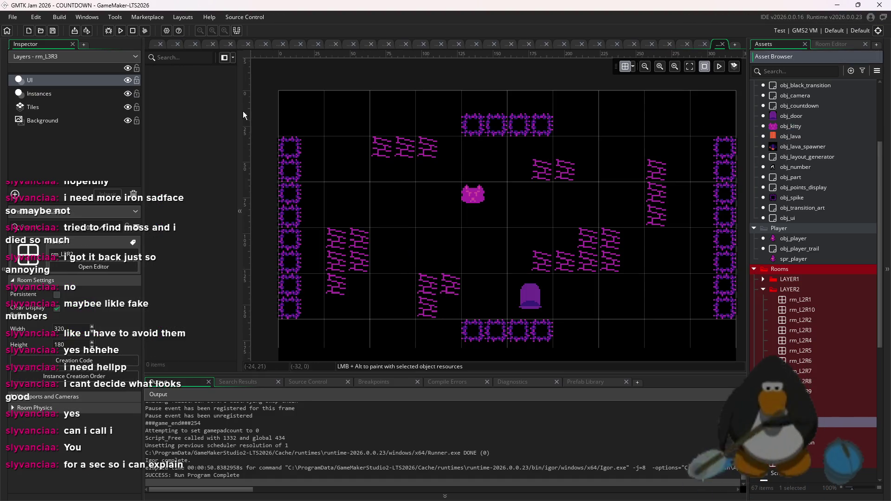
# Close every open editor except the rm_L3R3 room editor.
pyautogui.rightClick(708, 44)
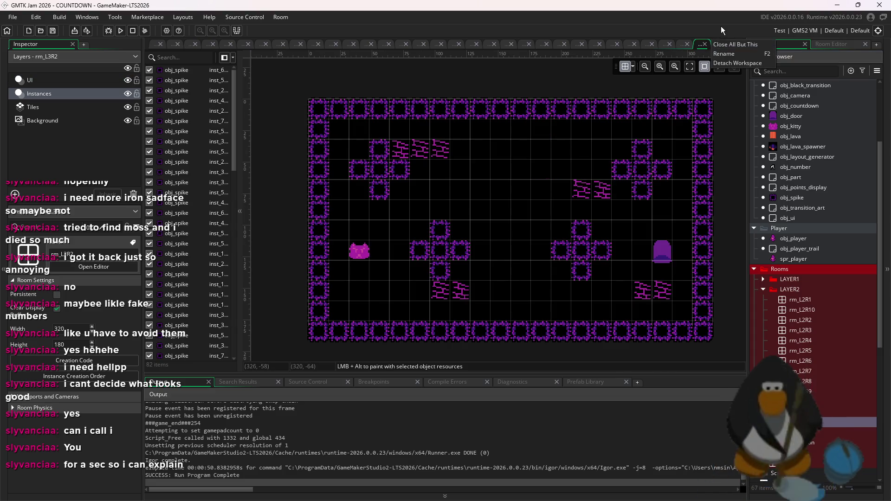
pyautogui.click(717, 43)
pyautogui.rightClick(717, 43)
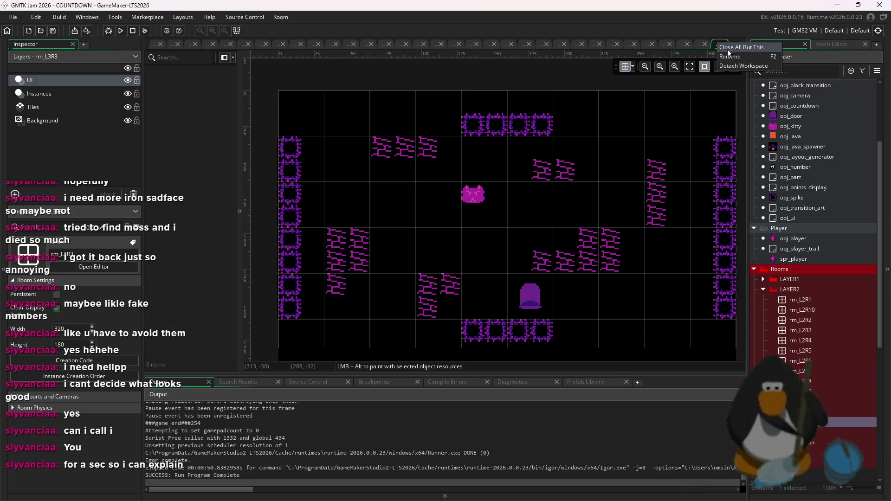
pyautogui.click(727, 47)
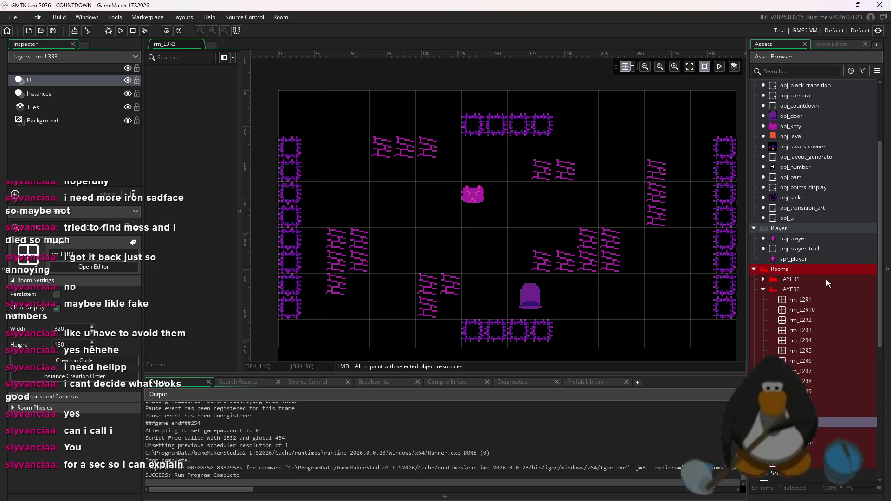
# Change rm_L3R1 to rm_L3R2 in obj_layout_generator's Create event, then save and run.
pyautogui.scroll(3, 796, 244)
pyautogui.doubleClick(829, 233)
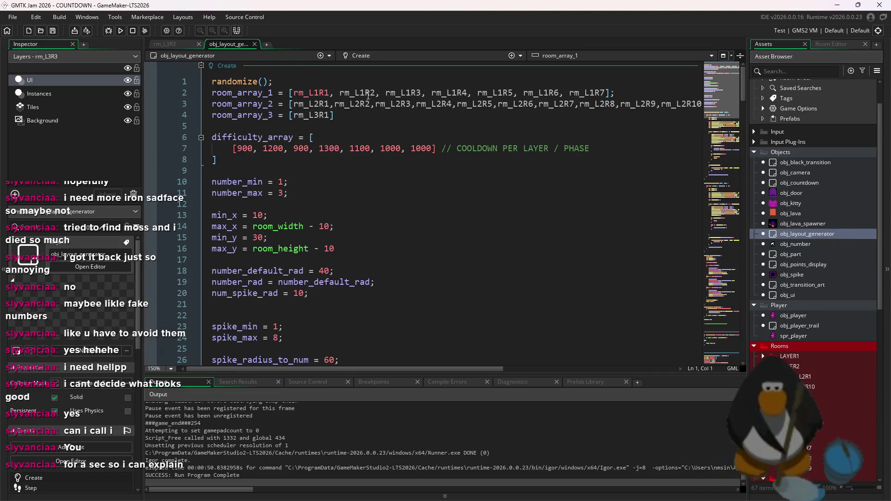
pyautogui.click(331, 115)
pyautogui.press('BackSpace')
pyautogui.write('2')
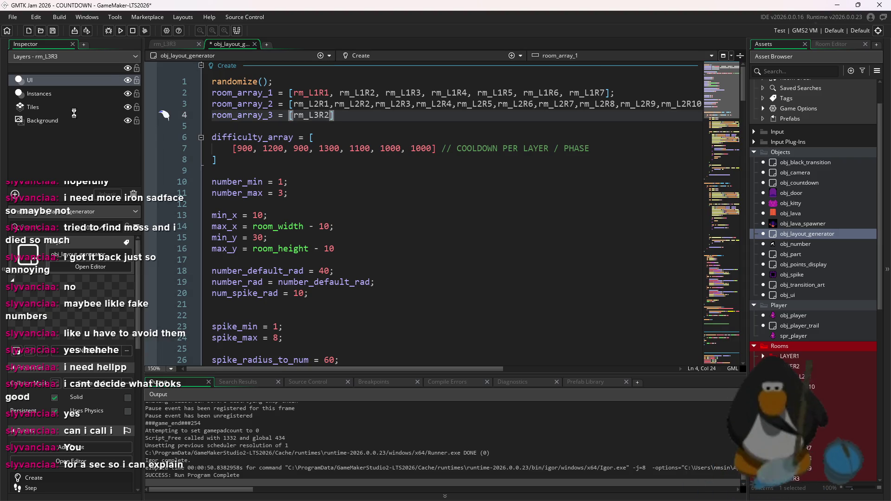
pyautogui.press('F5')
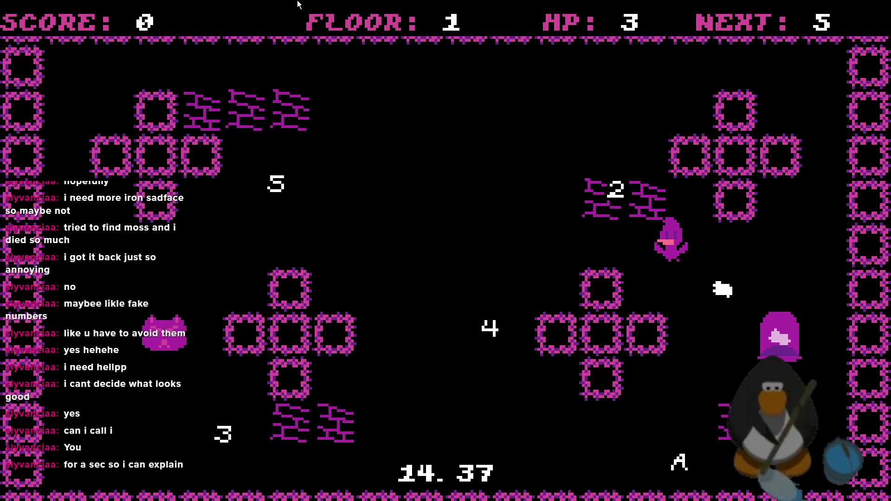
# Steer the player up-left to collect the 5, then head down-left.
pyautogui.press('Left')
pyautogui.press('Up')
pyautogui.press('Left')
pyautogui.press('Up')
pyautogui.press('Up')
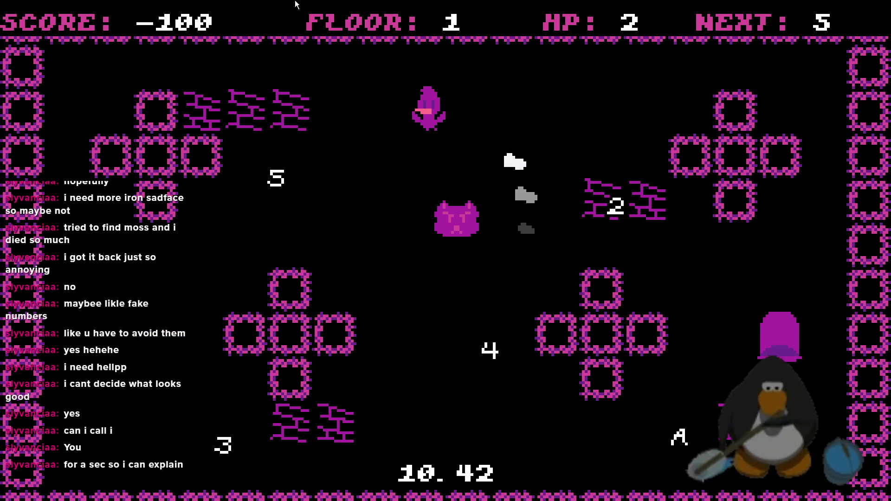
pyautogui.press('Left')
pyautogui.press('Down')
pyautogui.press('Up')
pyautogui.press('Left')
pyautogui.press('Left')
pyautogui.press('Down')
pyautogui.press('Left')
pyautogui.press('Down')
pyautogui.press('Left')
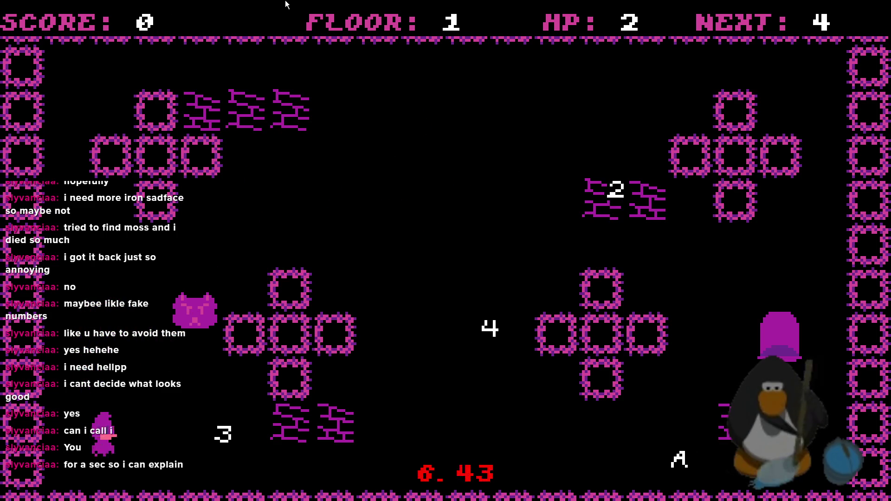
# Collect the 4 and dodge the kitty moving left through the room.
pyautogui.press('Up')
pyautogui.press('Right')
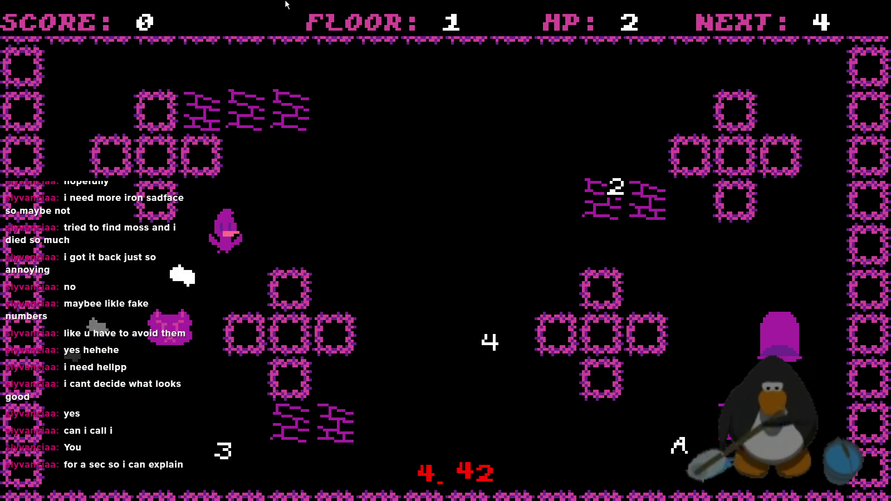
pyautogui.press('Right')
pyautogui.press('Down')
pyautogui.press('Right')
pyautogui.press('Down')
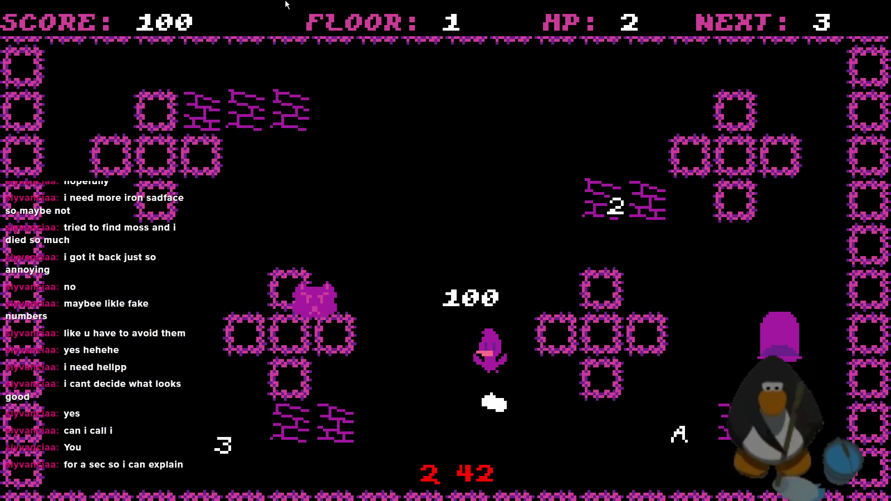
pyautogui.press('Up')
pyautogui.press('Up')
pyautogui.press('Left')
pyautogui.press('Up')
pyautogui.press('Left')
pyautogui.press('Down')
pyautogui.press('Left')
pyautogui.press('Down')
# Collect the 2 and the remaining numbers to reach ROOM CLEAR with score 450.
pyautogui.press('Left')
pyautogui.press('Up')
pyautogui.press('Right')
pyautogui.press('Right')
pyautogui.press('Down')
pyautogui.press('Up')
pyautogui.press('Right')
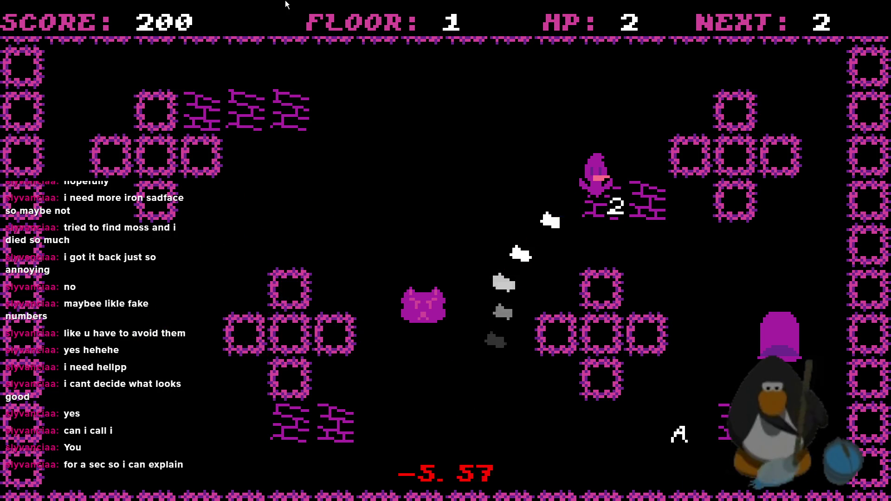
pyautogui.press('Down')
pyautogui.press('Up')
pyautogui.press('Down')
pyautogui.press('Up')
pyautogui.press('Down')
pyautogui.press('Left')
pyautogui.press('Right')
pyautogui.press('Up')
pyautogui.press('Left')
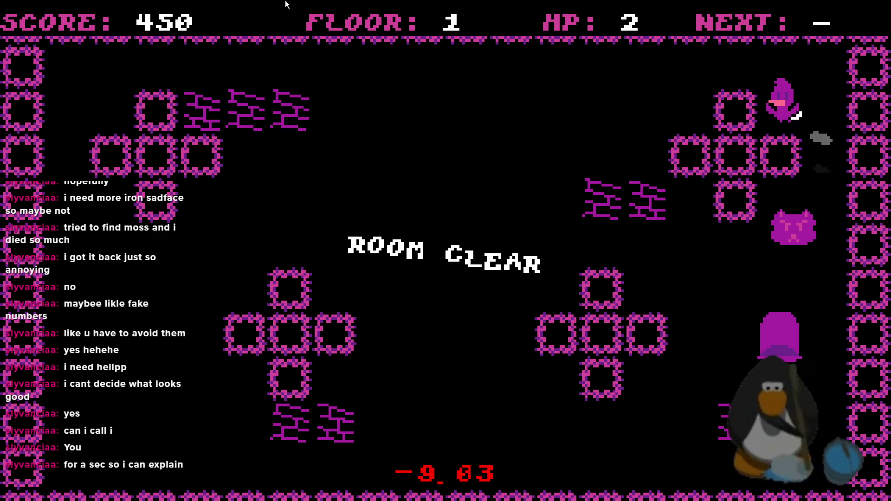
pyautogui.press('Up')
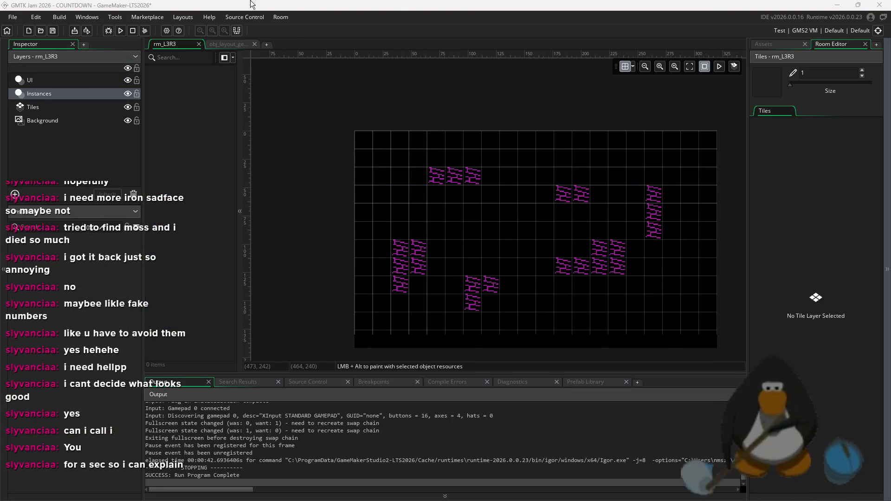
# Select the room layer and choose obj_spike from the Asset Browser.
pyautogui.scroll(3, 469, 149)
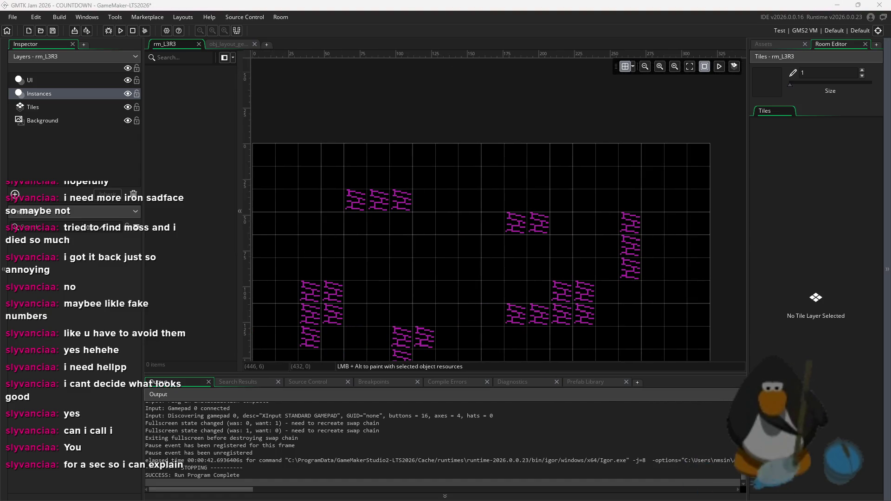
pyautogui.moveTo(557, 293); pyautogui.dragTo(578, 235)
pyautogui.click(52, 108)
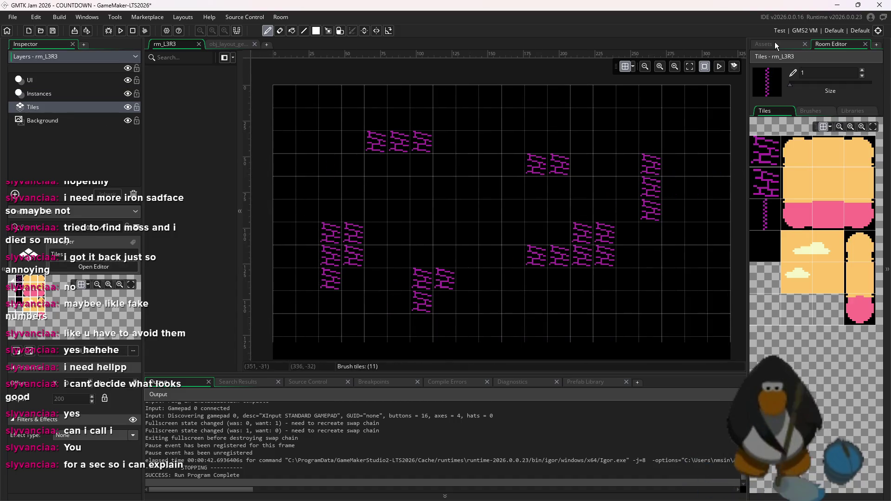
pyautogui.click(775, 44)
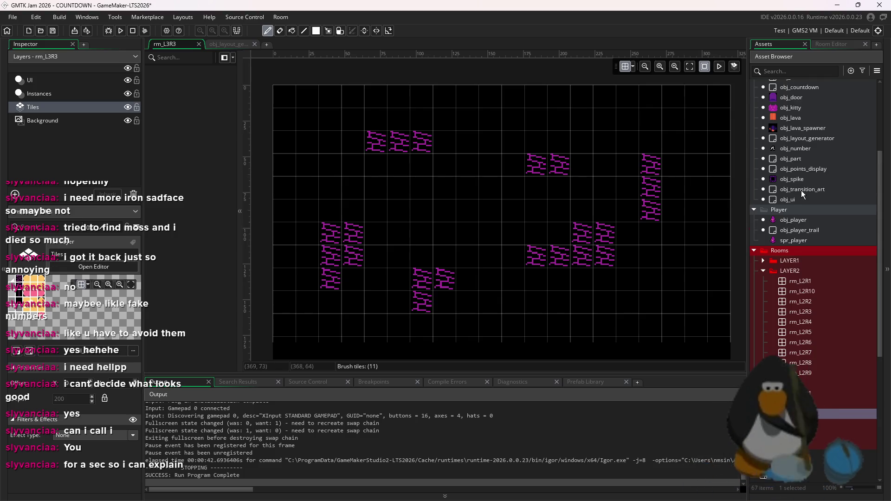
pyautogui.click(793, 180)
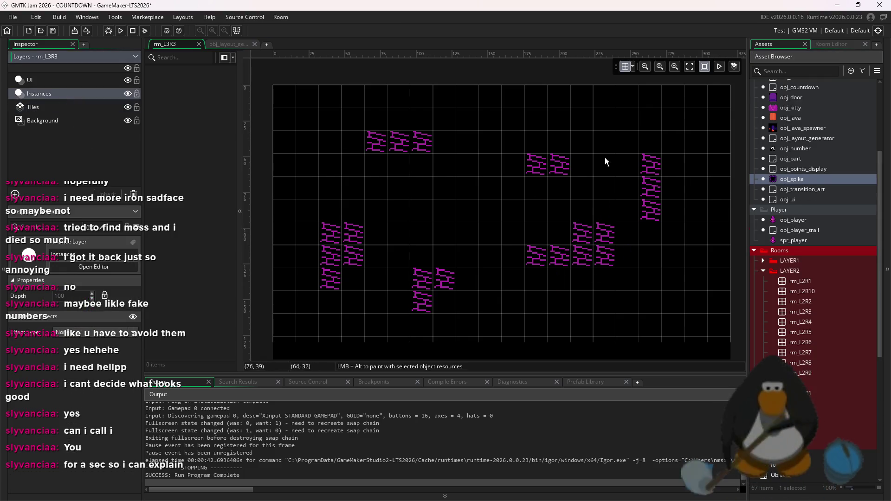
# Try painting spike columns and single spikes, undoing each attempt with Ctrl+Z.
pyautogui.moveTo(820, 180); pyautogui.dragTo(605, 194)
pyautogui.moveTo(372, 308)
pyautogui.mouseDown()
pyautogui.moveTo(324, 333)
pyautogui.moveTo(325, 126)
pyautogui.moveTo(326, 214)
pyautogui.mouseUp()
pyautogui.moveTo(335, 294); pyautogui.dragTo(334, 271)
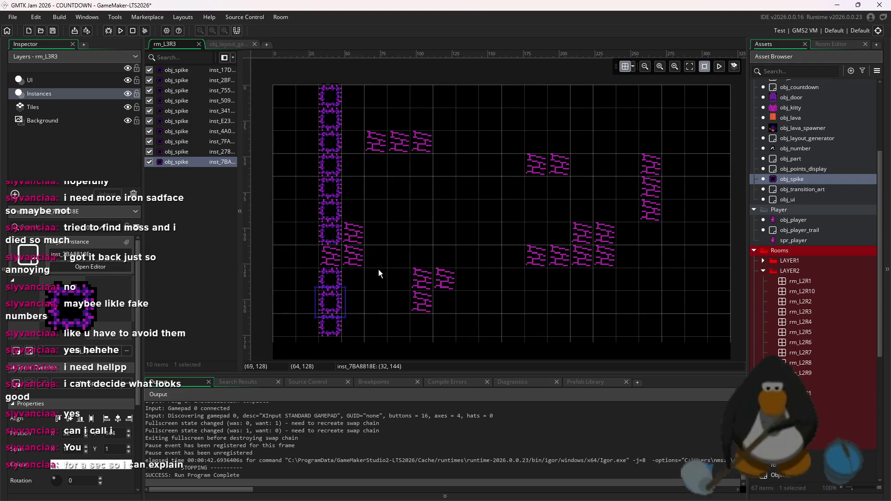
pyautogui.hotkey('ctrl', 'z')
pyautogui.hotkey('ctrl', 'z')
pyautogui.hotkey('ctrl', 'z')
pyautogui.moveTo(491, 95); pyautogui.dragTo(503, 209)
pyautogui.hotkey('ctrl', 'z')
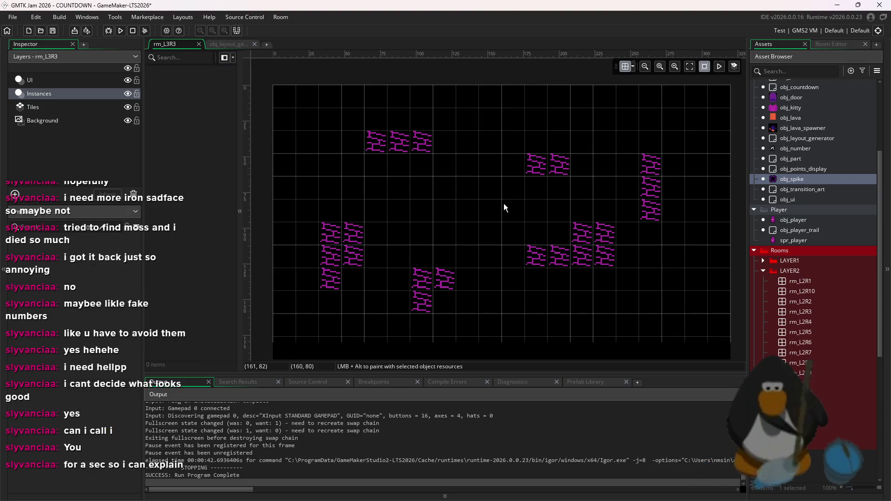
pyautogui.click(487, 341)
pyautogui.hotkey('ctrl', 'z')
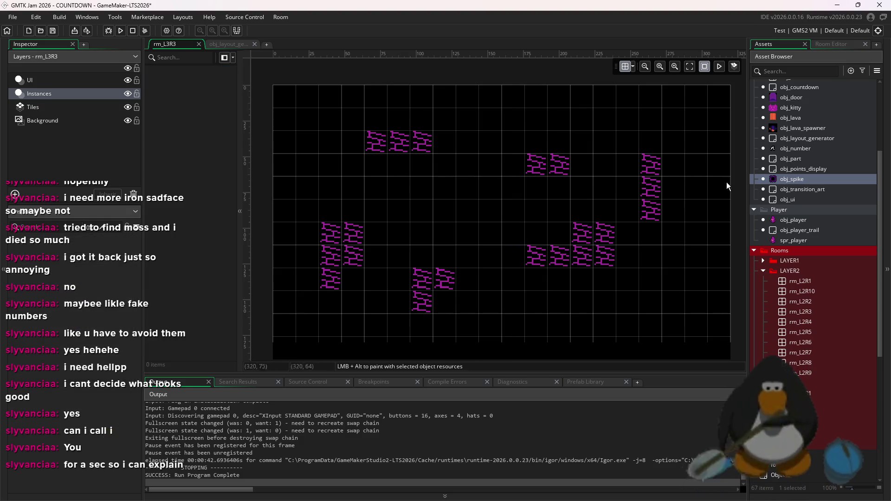
pyautogui.click(656, 266)
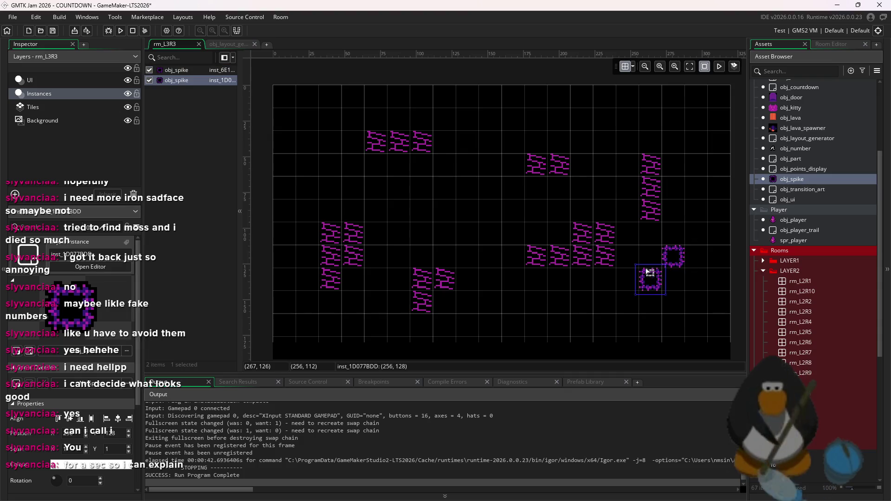
pyautogui.hotkey('ctrl', 'z')
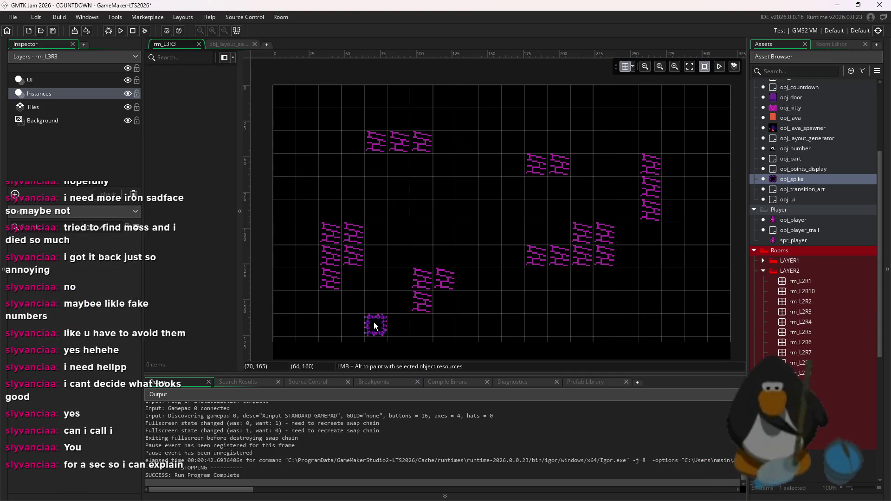
pyautogui.moveTo(356, 326)
pyautogui.mouseDown()
pyautogui.moveTo(324, 299)
pyautogui.moveTo(283, 234)
pyautogui.mouseUp()
pyautogui.hotkey('ctrl', 'z')
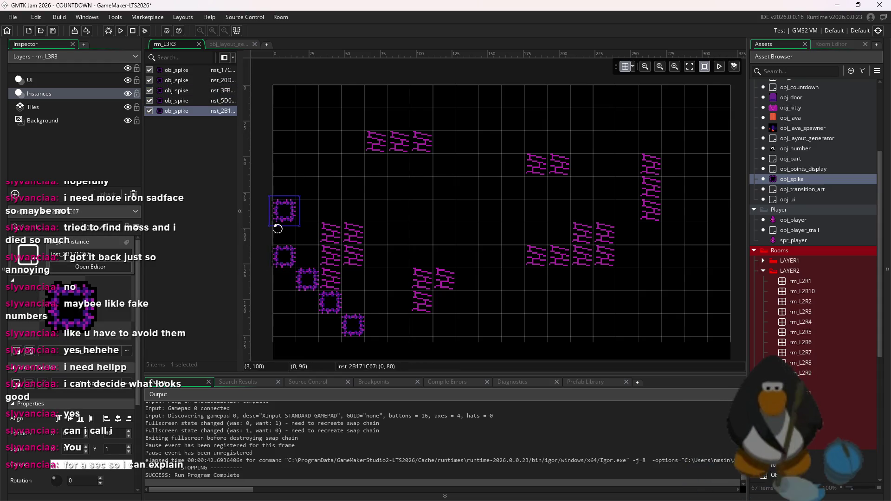
pyautogui.hotkey('ctrl', 'z')
pyautogui.hotkey('ctrl', 'z')
pyautogui.hotkey('ctrl', 'z')
# Place spikes in a checker pattern up the lower half of the left edge.
pyautogui.click(284, 322)
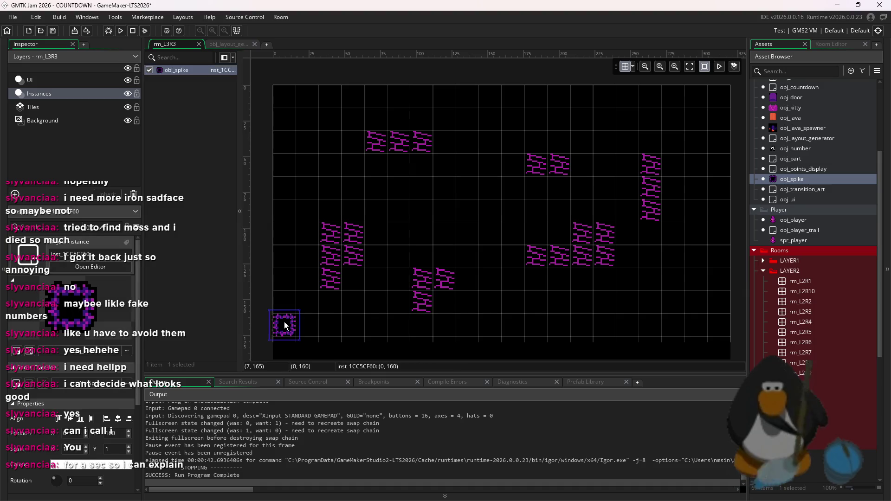
pyautogui.click(304, 299)
pyautogui.click(322, 321)
pyautogui.click(284, 278)
pyautogui.click(329, 278)
pyautogui.click(306, 255)
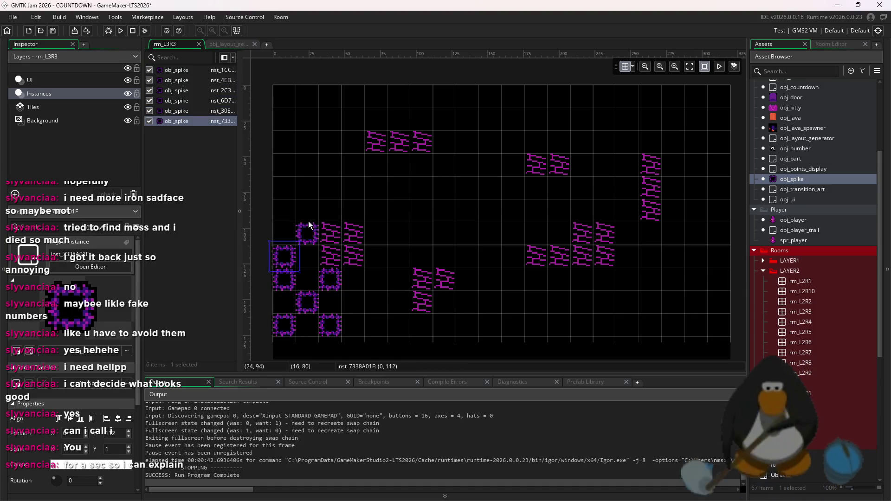
pyautogui.click(284, 232)
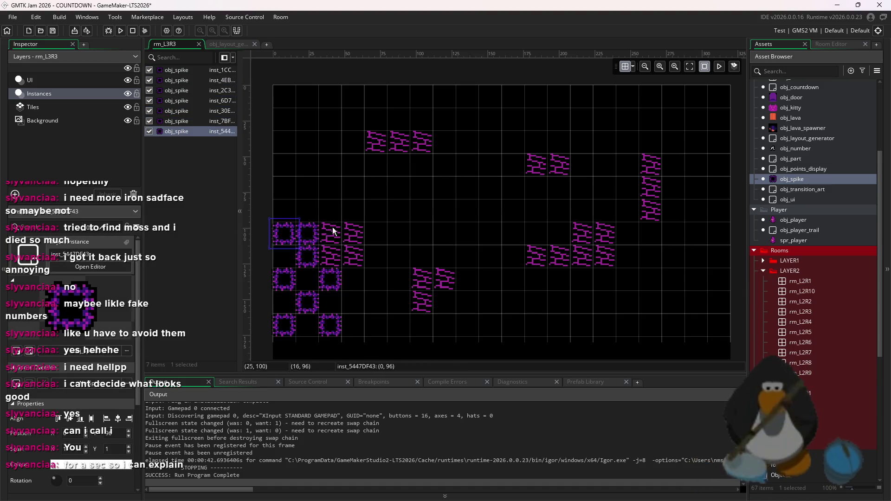
pyautogui.click(284, 188)
pyautogui.click(307, 211)
pyautogui.click(330, 165)
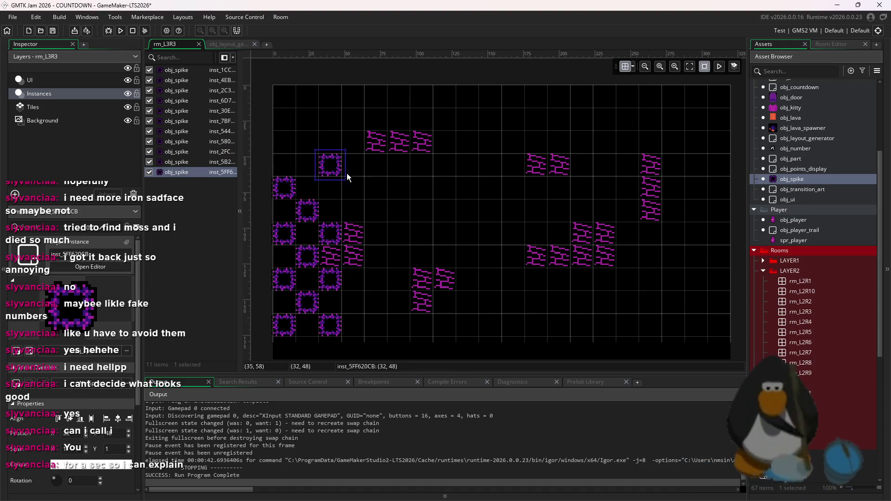
pyautogui.click(335, 188)
# Continue the checker spikes to the top, delete an extra, and add the final bottom spike.
pyautogui.click(420, 210)
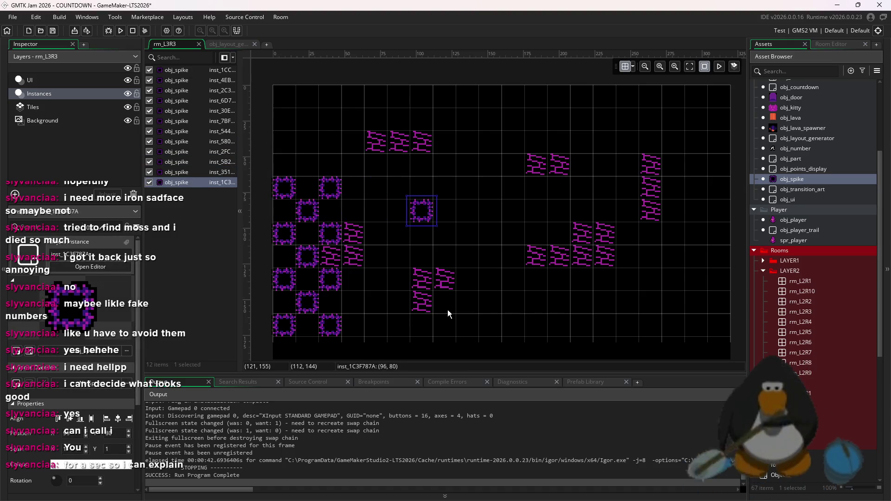
pyautogui.click(306, 165)
pyautogui.click(284, 141)
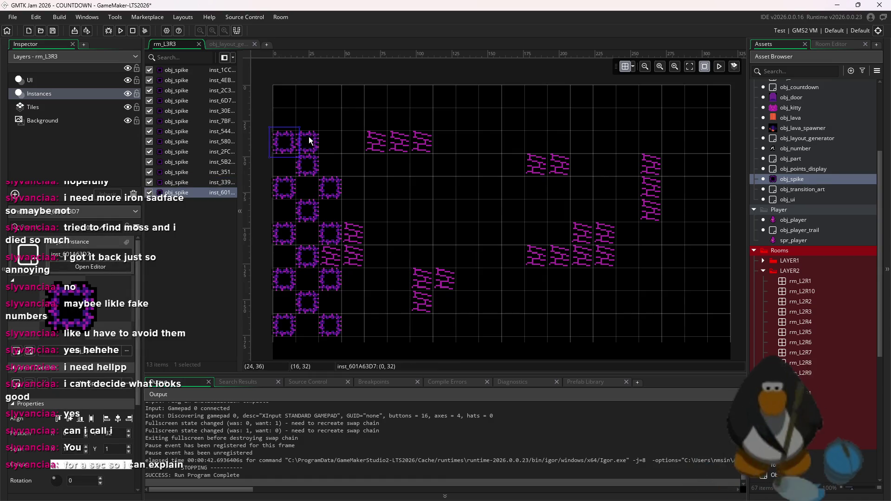
pyautogui.click(330, 142)
pyautogui.click(306, 119)
pyautogui.click(307, 119)
pyautogui.click(284, 96)
pyautogui.click(329, 96)
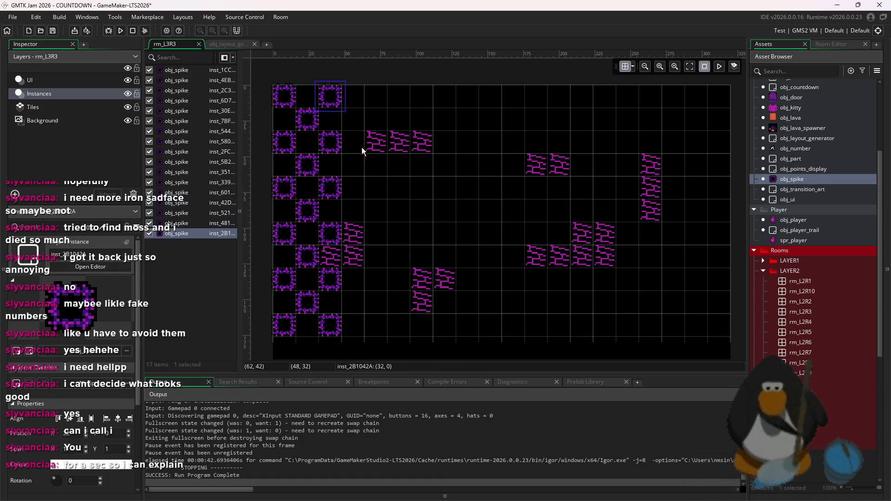
pyautogui.press('Delete')
pyautogui.click(331, 104)
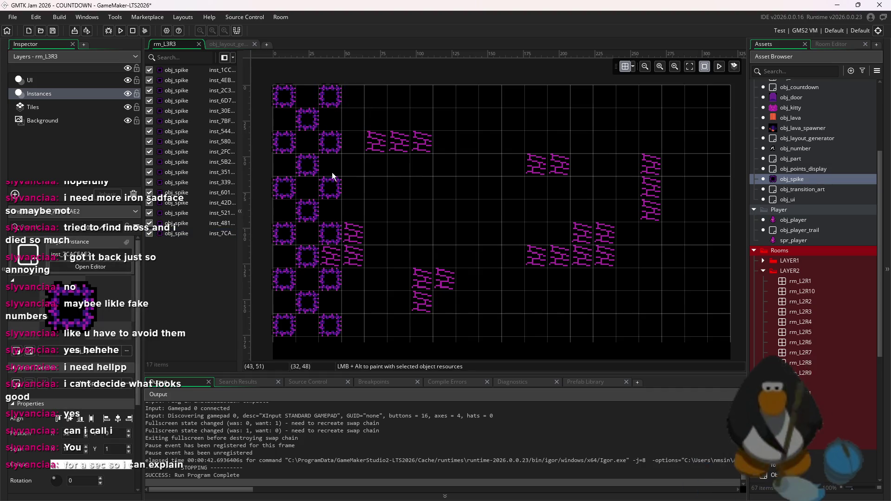
pyautogui.click(309, 347)
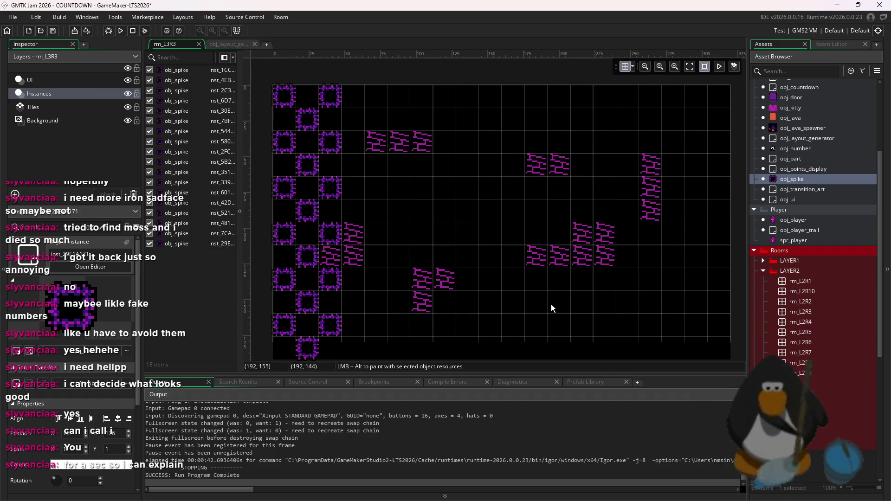
pyautogui.scroll(-2, 464, 315)
# Duplicate the 18-spike left column and move copies to the right edge and the middle.
pyautogui.moveTo(374, 344)
pyautogui.mouseDown()
pyautogui.moveTo(308, 221)
pyautogui.moveTo(296, 149)
pyautogui.mouseUp()
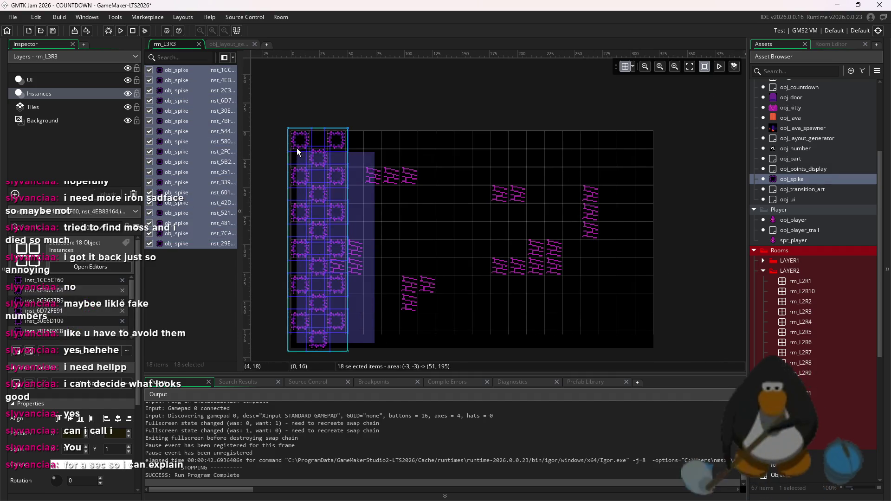
pyautogui.press('Delete')
pyautogui.moveTo(376, 349); pyautogui.dragTo(268, 118)
pyautogui.hotkey('ctrl', 'd')
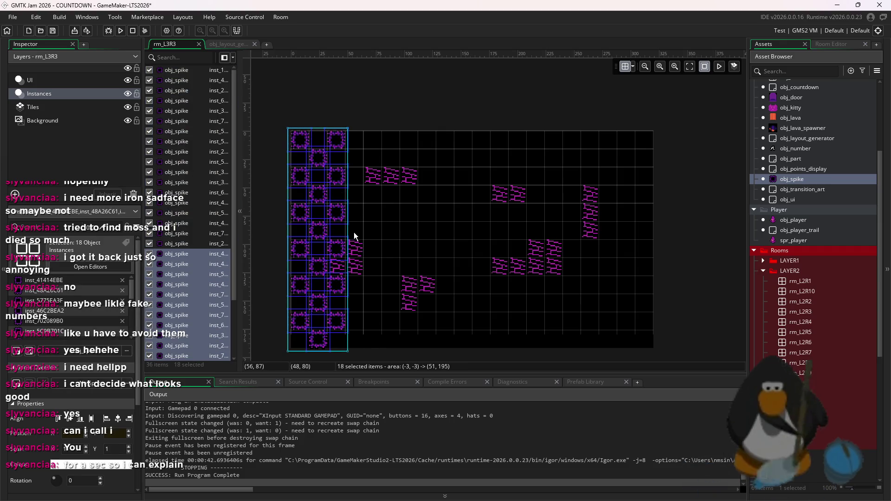
pyautogui.hotkey('ctrl', 'z')
pyautogui.hotkey('ctrl', 'd')
pyautogui.moveTo(346, 258); pyautogui.dragTo(655, 259)
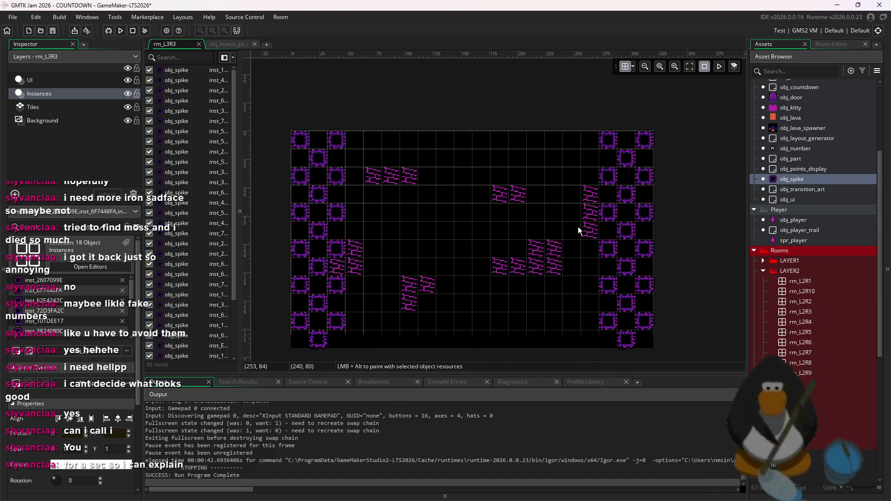
pyautogui.hotkey('ctrl', 'd')
pyautogui.moveTo(485, 246)
pyautogui.mouseDown()
pyautogui.moveTo(449, 246)
pyautogui.moveTo(479, 235)
pyautogui.mouseUp()
pyautogui.click(505, 234)
# Add a few spikes to the middle column, then delete others to open a path.
pyautogui.scroll(1, 455, 167)
pyautogui.keyDown('alt'); pyautogui.click(446, 161); pyautogui.keyUp('alt')
pyautogui.keyDown('alt'); pyautogui.click(446, 200); pyautogui.keyUp('alt')
pyautogui.keyDown('alt'); pyautogui.click(441, 316); pyautogui.keyUp('alt')
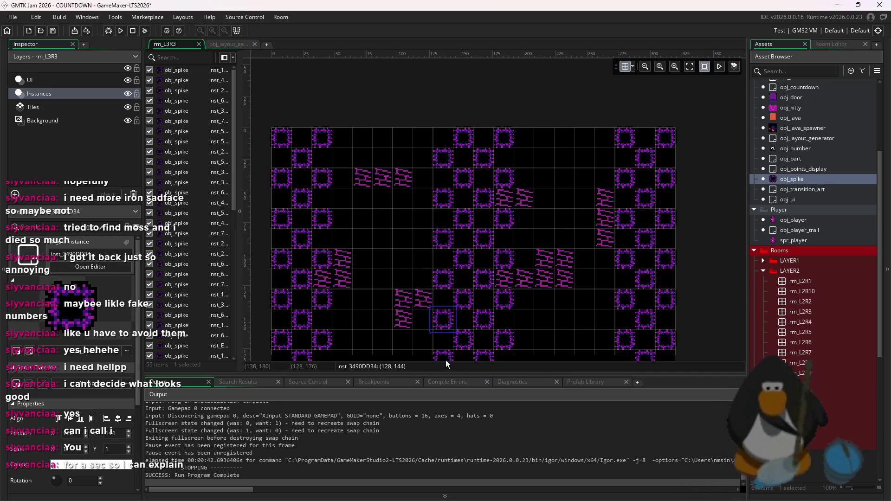
pyautogui.click(524, 325)
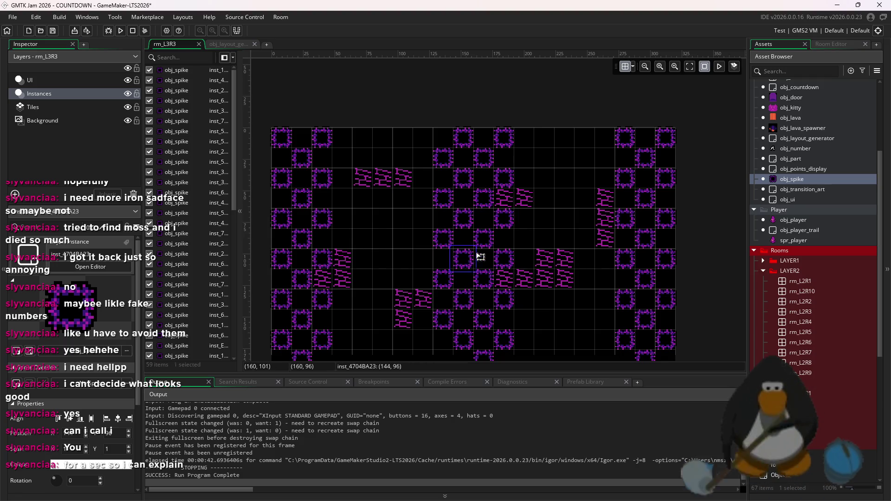
pyautogui.click(463, 259)
pyautogui.keyDown('shift'); pyautogui.click(484, 238); pyautogui.keyUp('shift')
pyautogui.keyDown('shift'); pyautogui.click(503, 259); pyautogui.keyUp('shift')
pyautogui.keyDown('shift'); pyautogui.click(484, 279); pyautogui.keyUp('shift')
pyautogui.press('Delete')
pyautogui.click(439, 279)
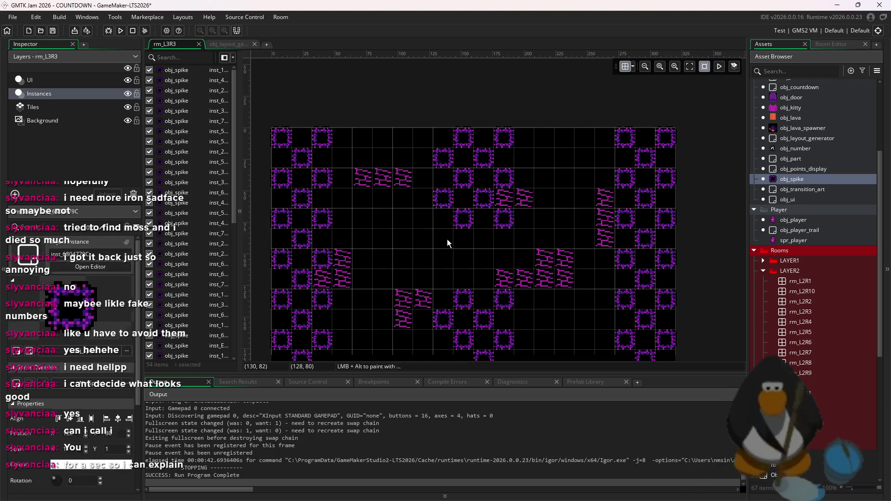
pyautogui.keyDown('shift'); pyautogui.click(447, 238); pyautogui.keyUp('shift')
pyautogui.press('Delete')
# Drag obj_kitty into the room near the right side.
pyautogui.scroll(-1, 503, 229)
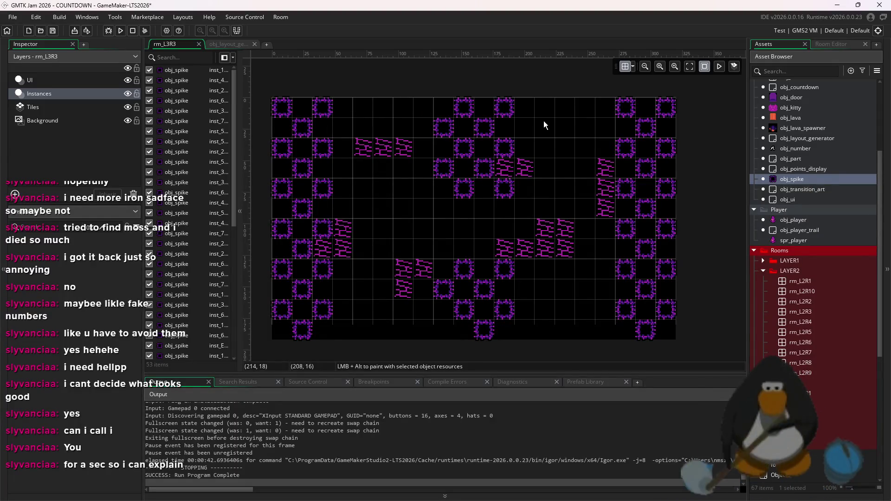
pyautogui.scroll(-1, 545, 227)
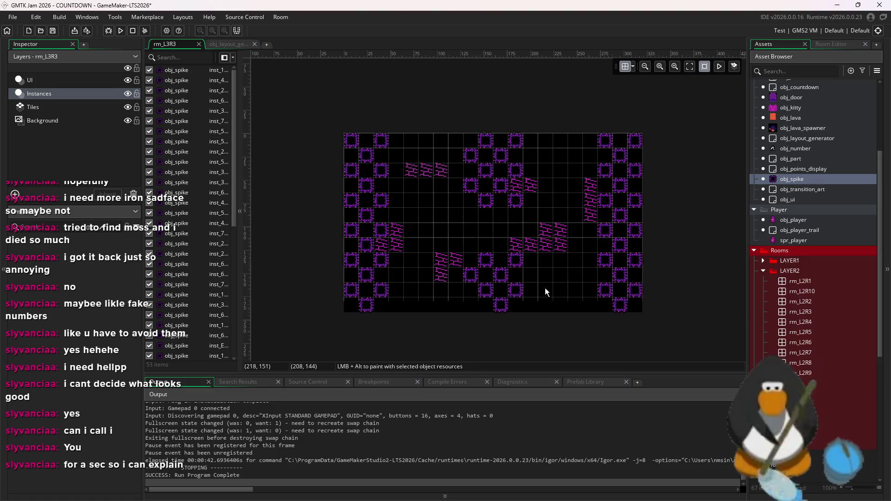
pyautogui.moveTo(790, 108)
pyautogui.mouseDown()
pyautogui.moveTo(649, 195)
pyautogui.moveTo(575, 214)
pyautogui.mouseUp()
pyautogui.scroll(1, 574, 214)
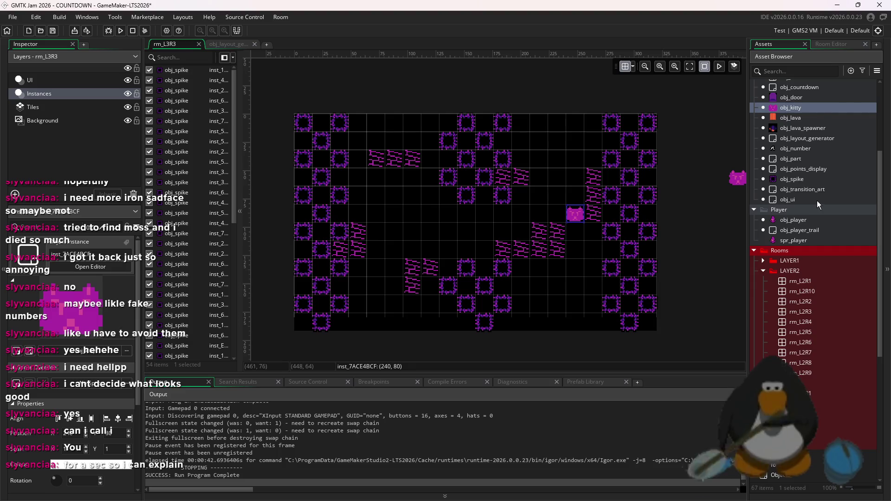
# Place an obj_door instance on the left side of rm_L3R3.
pyautogui.click(793, 99)
pyautogui.scroll(3, 385, 229)
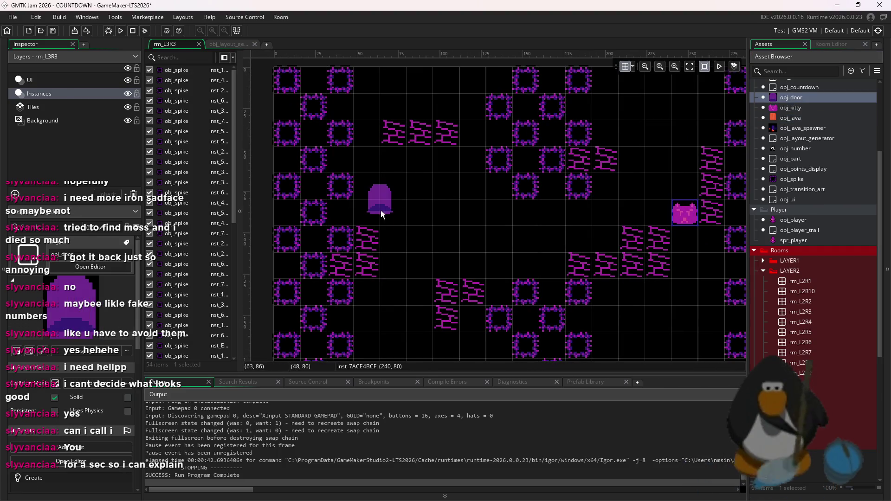
pyautogui.click(385, 213)
pyautogui.scroll(4, 386, 212)
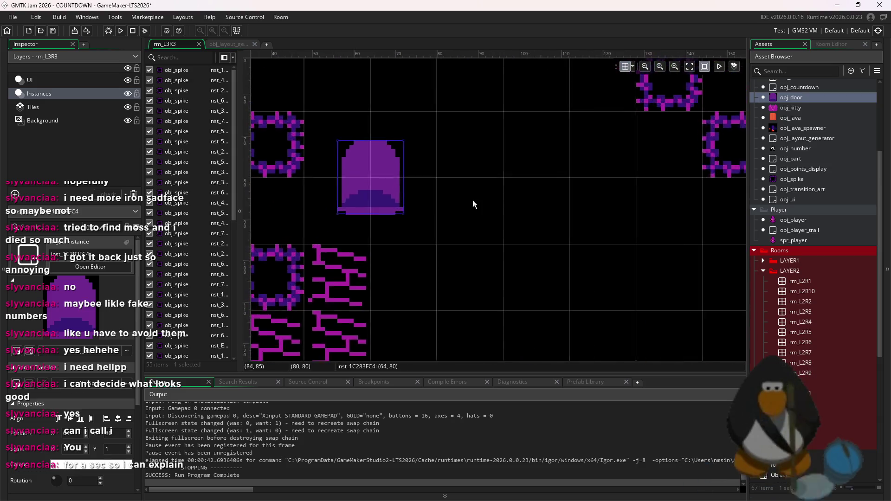
# Dismiss the grid settings, deselect the door, and select the Tiles layer.
pyautogui.click(631, 67)
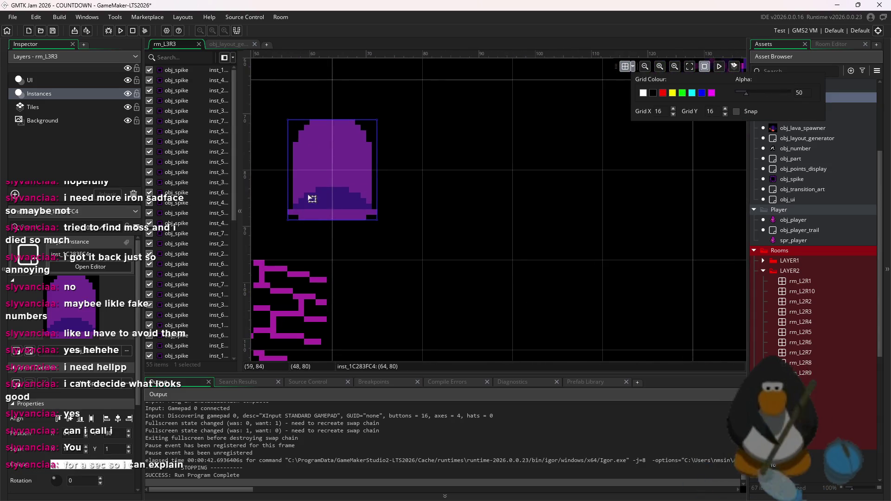
pyautogui.click(364, 241)
pyautogui.scroll(-5, 461, 164)
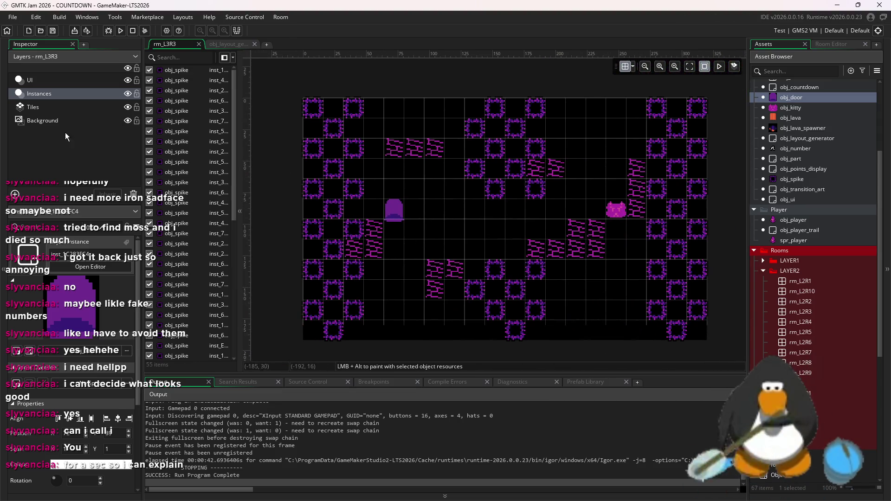
pyautogui.click(61, 107)
pyautogui.click(846, 44)
# Erase rm_L3R3's old brick tiles with a size-16 brush and draw two thin vertical tile columns.
pyautogui.moveTo(789, 85); pyautogui.dragTo(821, 84)
pyautogui.moveTo(575, 123)
pyautogui.mouseDown()
pyautogui.moveTo(645, 124)
pyautogui.moveTo(607, 248)
pyautogui.mouseUp()
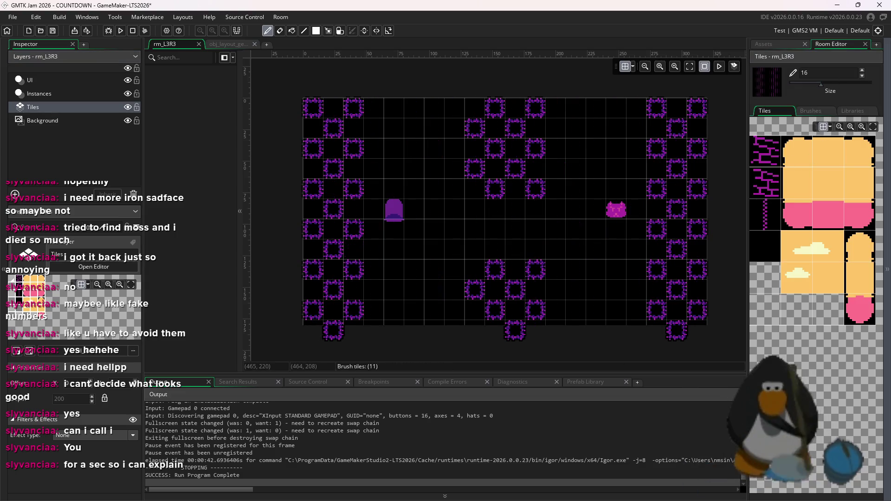
pyautogui.click(769, 220)
pyautogui.moveTo(798, 85); pyautogui.dragTo(789, 84)
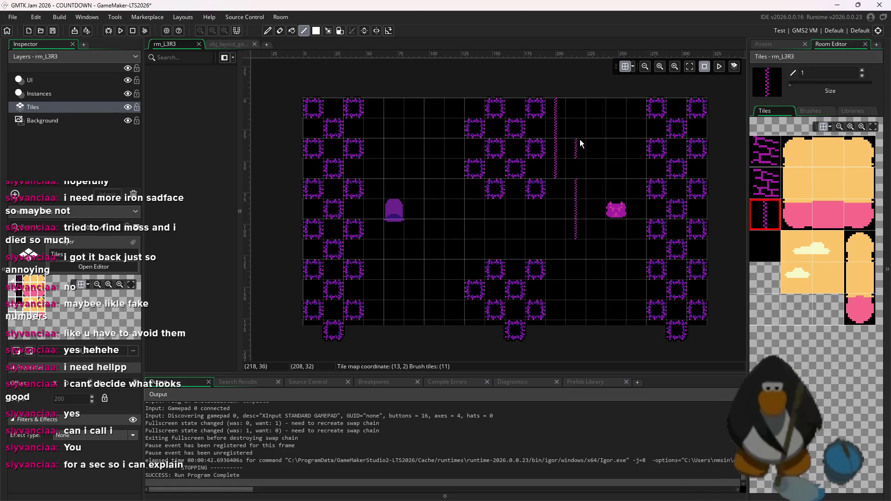
pyautogui.moveTo(579, 158); pyautogui.dragTo(582, 362)
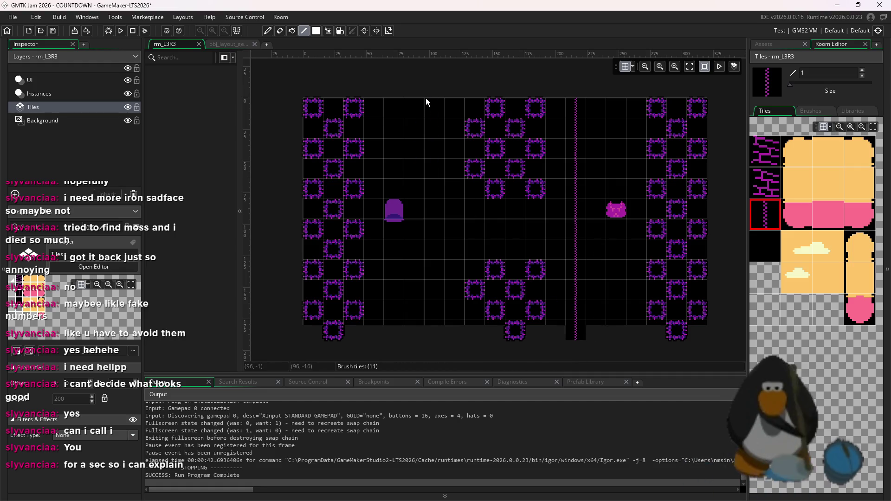
pyautogui.moveTo(434, 265); pyautogui.dragTo(434, 411)
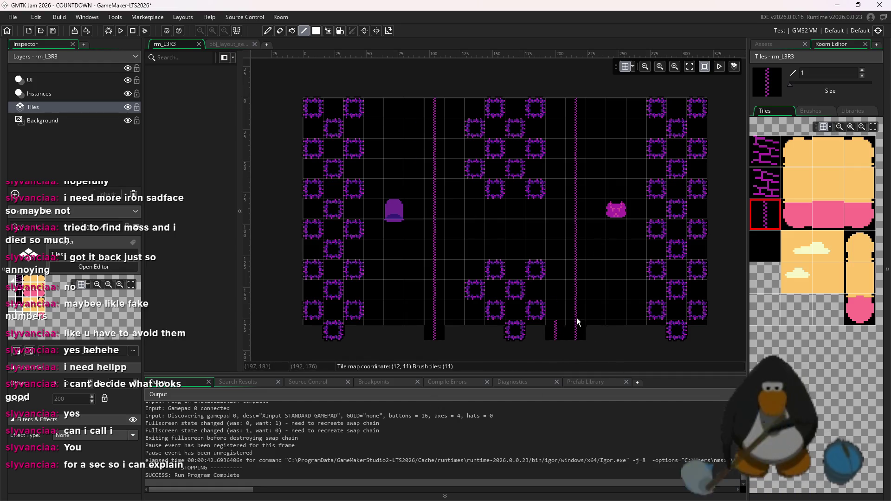
# Paint five single brick tiles among the spikes, near the corners and between spike blocks.
pyautogui.click(763, 195)
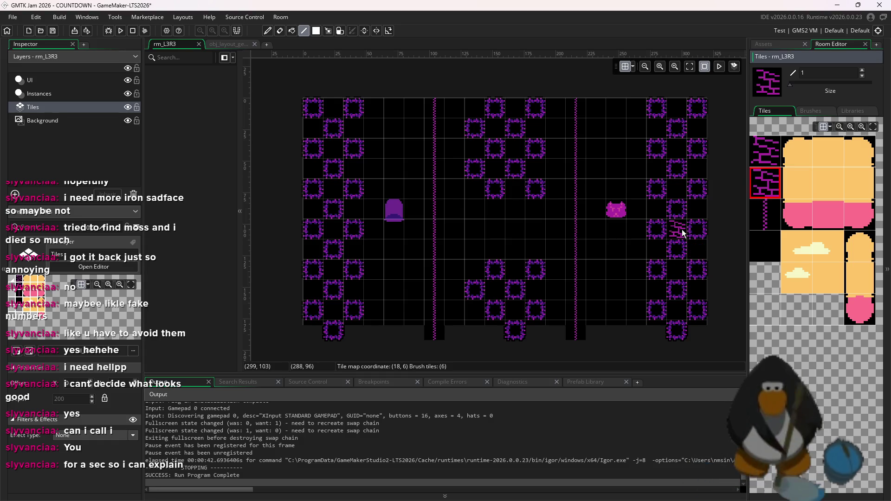
pyautogui.click(676, 315)
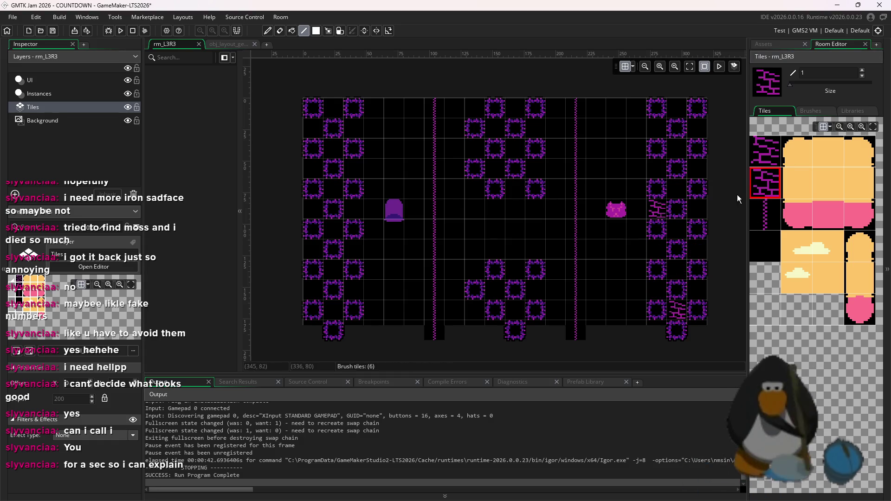
pyautogui.click(761, 151)
pyautogui.click(692, 131)
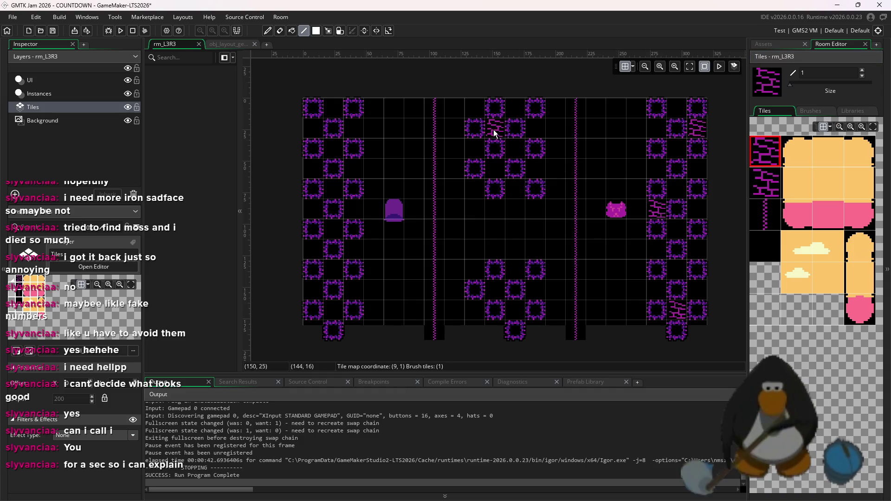
pyautogui.click(333, 270)
pyautogui.click(353, 129)
pyautogui.click(765, 183)
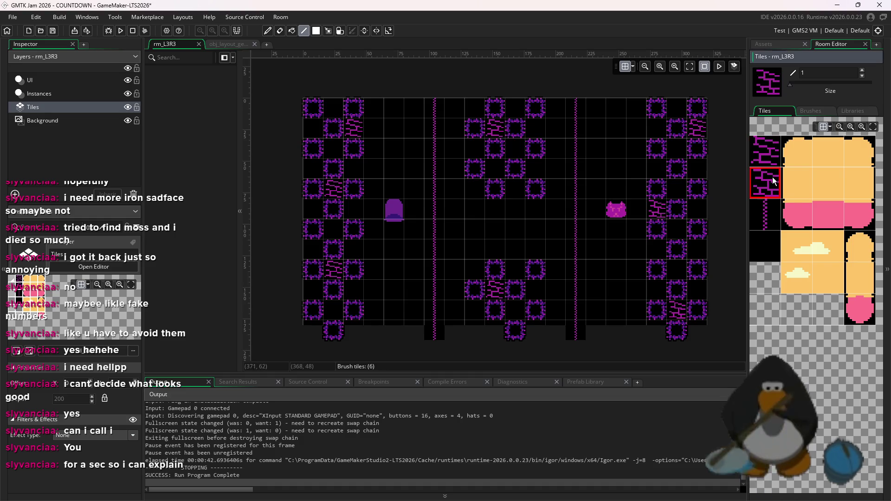
pyautogui.click(536, 164)
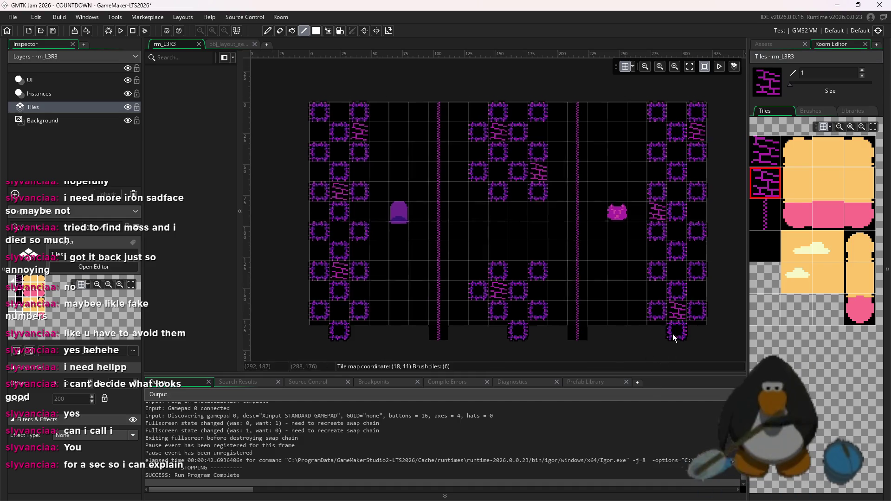
pyautogui.scroll(-2, 674, 338)
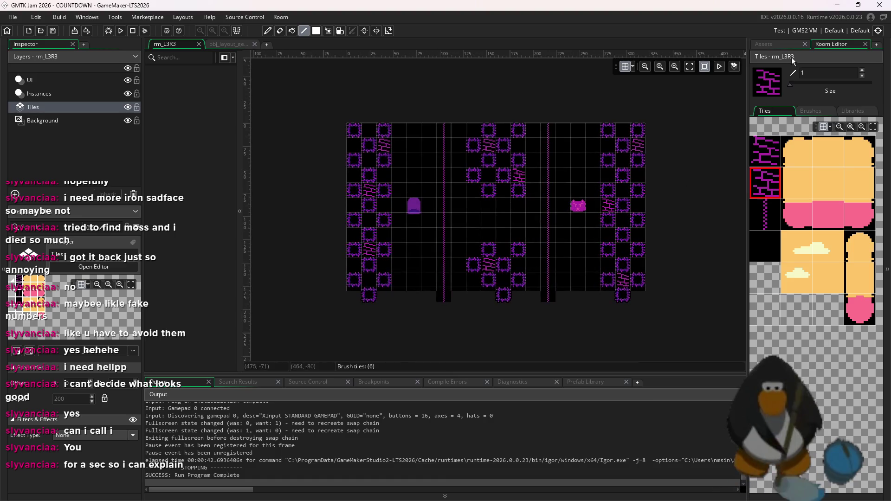
pyautogui.click(786, 44)
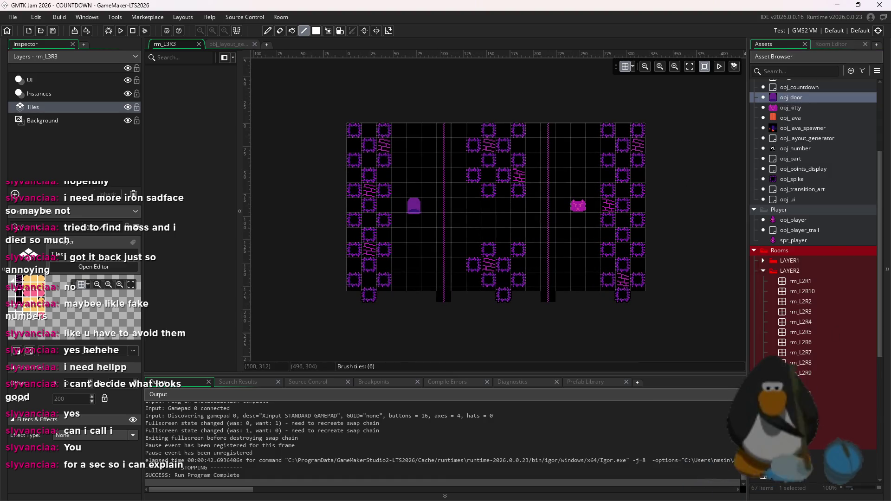
# Duplicate rm_L3R3 in the Asset Browser and open the new rm_L3R4.
pyautogui.click(816, 414)
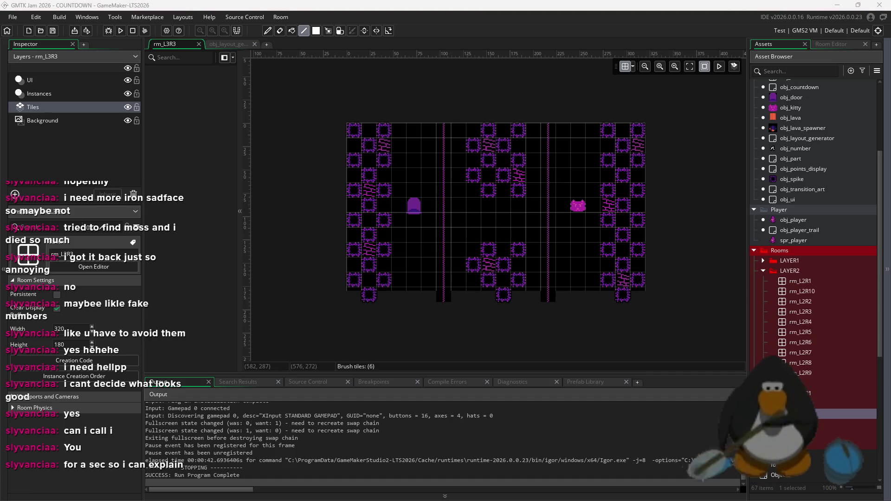
pyautogui.rightClick(816, 413)
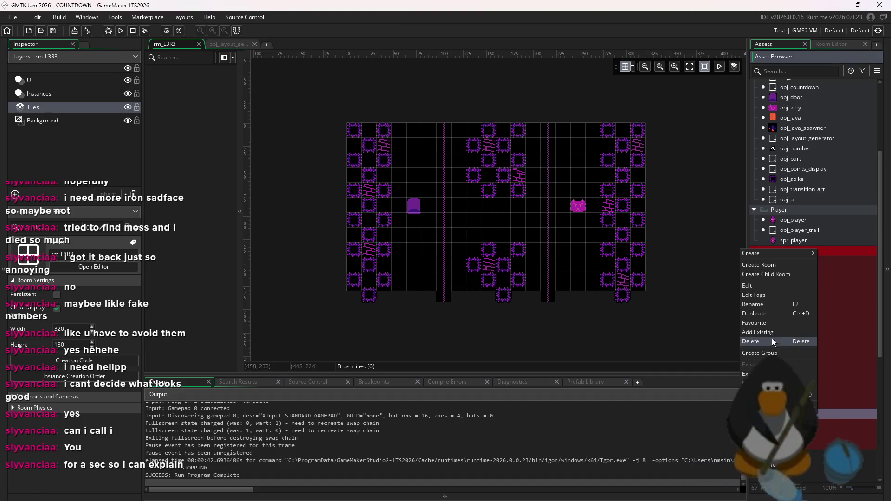
pyautogui.click(766, 315)
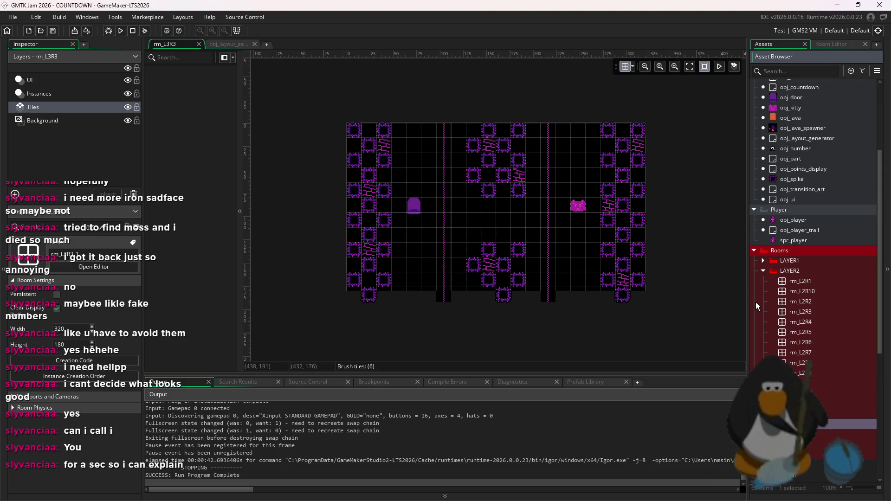
pyautogui.doubleClick(823, 422)
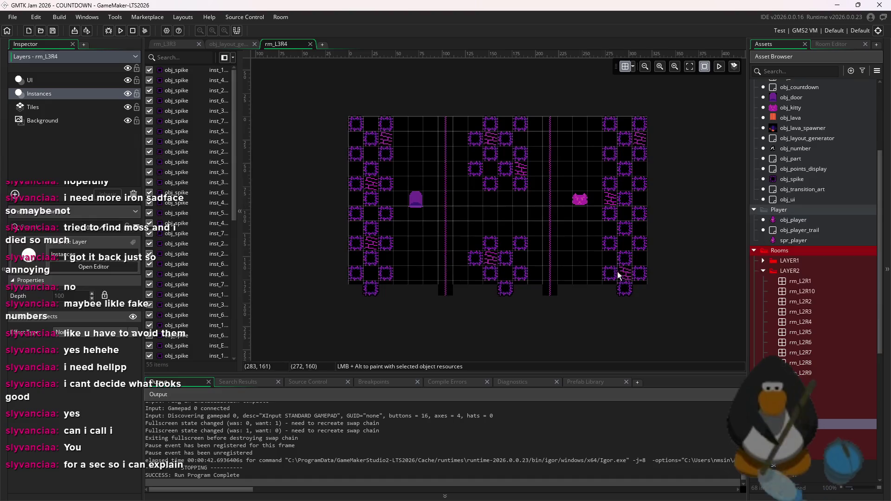
# Delete all copied instances, then clear every tile using a size-17 brush.
pyautogui.hotkey('ctrl', 'a')
pyautogui.press('Delete')
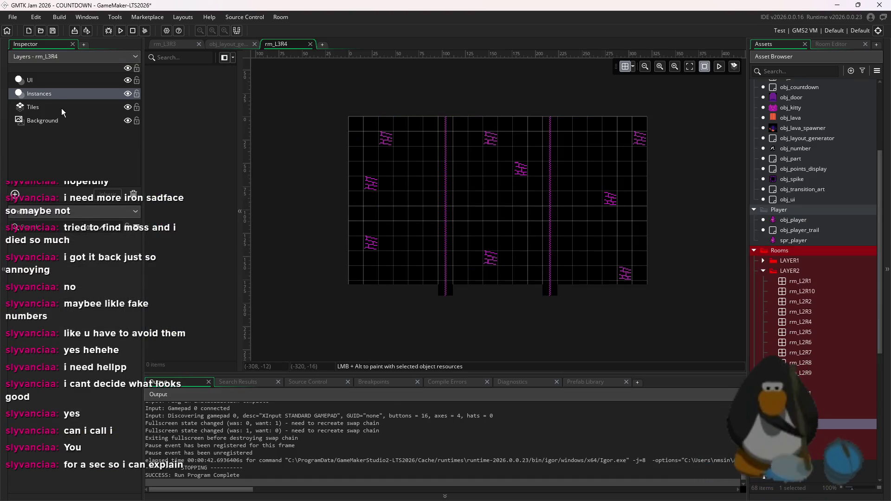
pyautogui.click(106, 107)
pyautogui.click(829, 43)
pyautogui.moveTo(790, 83); pyautogui.dragTo(823, 85)
pyautogui.hotkey('ctrl', 'a')
pyautogui.press('Delete')
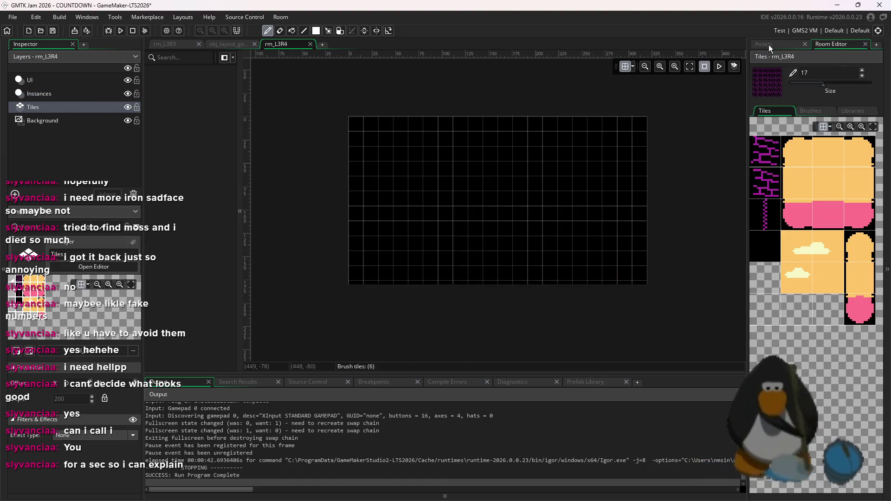
# Switch to the Instances layer and choose obj_spike from the Asset Browser.
pyautogui.click(768, 44)
pyautogui.scroll(2, 809, 234)
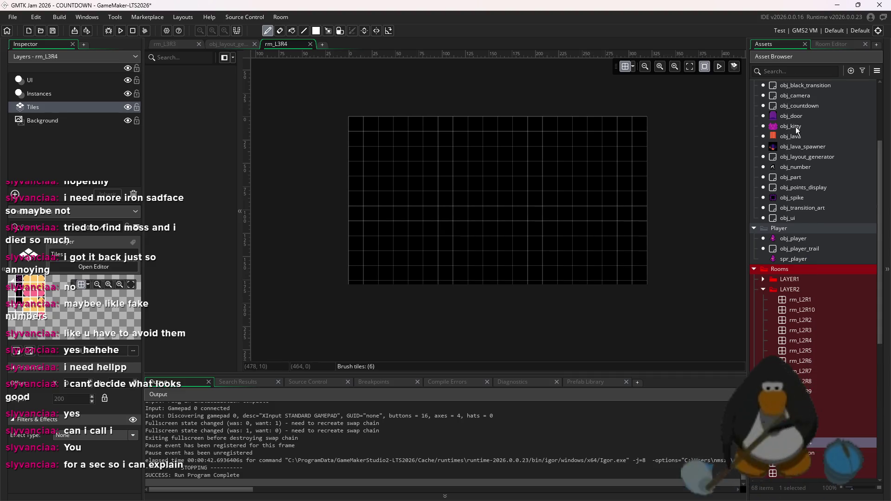
pyautogui.scroll(1, 797, 131)
pyautogui.click(39, 94)
pyautogui.scroll(2, 789, 199)
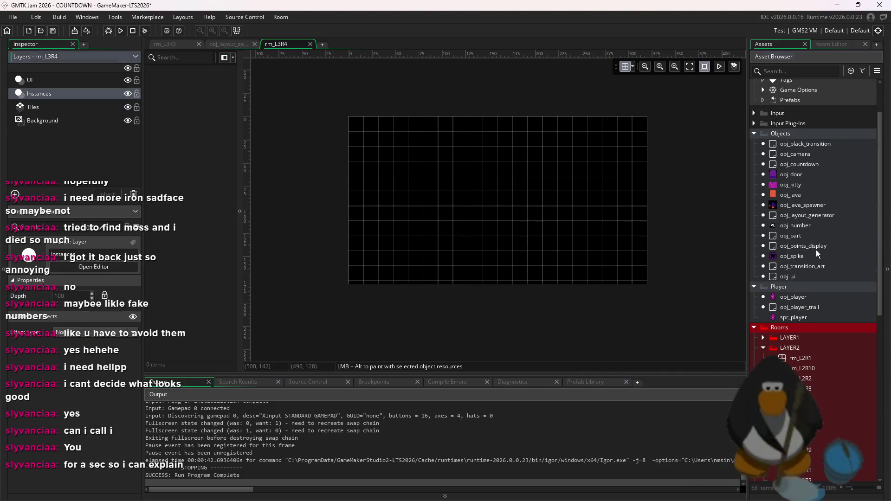
pyautogui.click(808, 204)
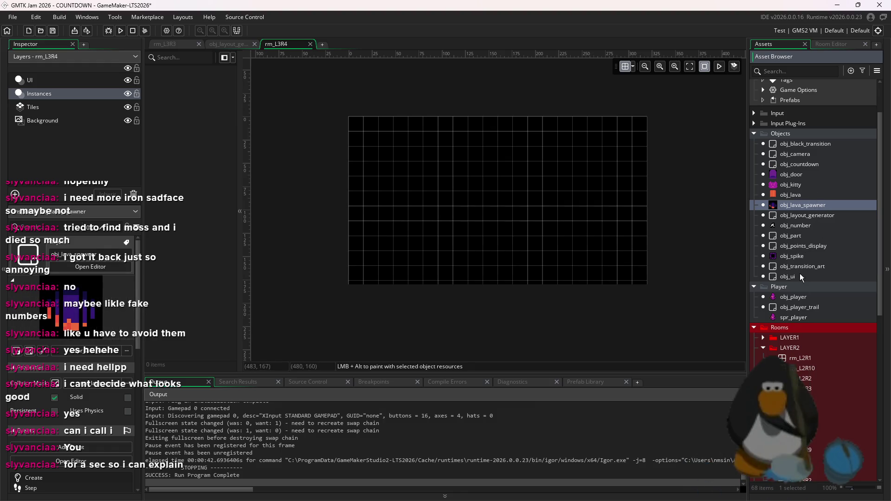
pyautogui.click(784, 256)
pyautogui.scroll(1, 513, 240)
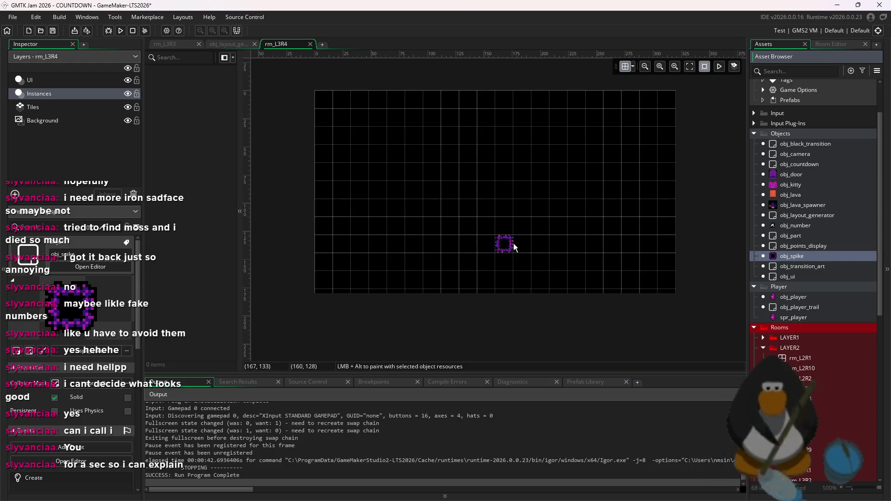
# Place nine spikes in a zigzag shape and shift the group up and left.
pyautogui.click(589, 258)
pyautogui.click(610, 243)
pyautogui.click(628, 224)
pyautogui.click(610, 207)
pyautogui.click(594, 190)
pyautogui.click(577, 171)
pyautogui.click(559, 161)
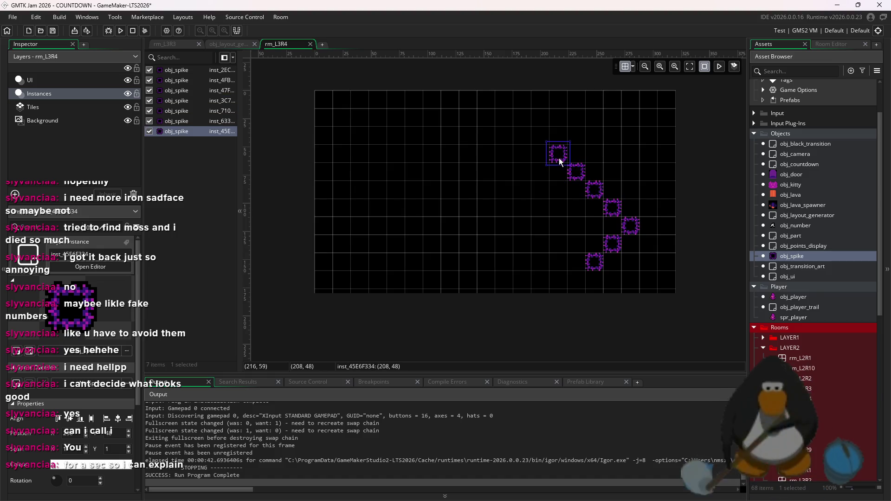
pyautogui.rightClick(629, 226)
pyautogui.click(618, 227)
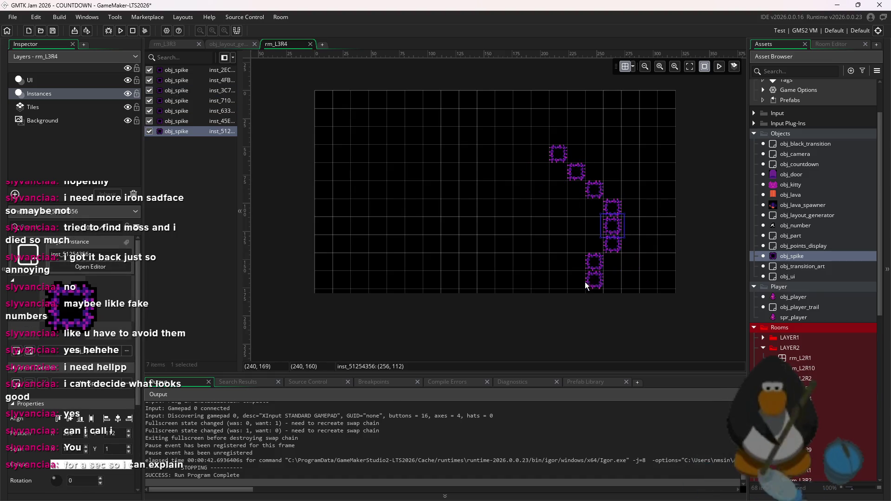
pyautogui.click(581, 279)
pyautogui.click(555, 289)
pyautogui.moveTo(642, 159); pyautogui.dragTo(523, 332)
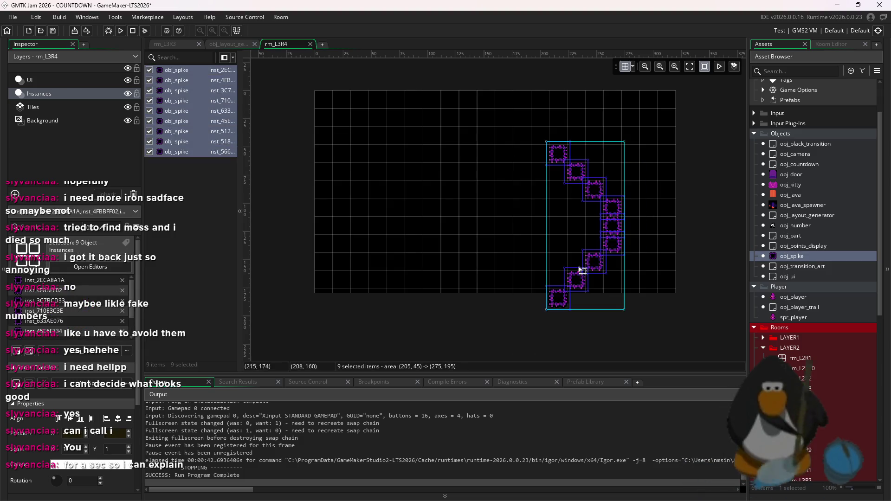
pyautogui.moveTo(582, 270); pyautogui.dragTo(574, 234)
pyautogui.click(574, 174)
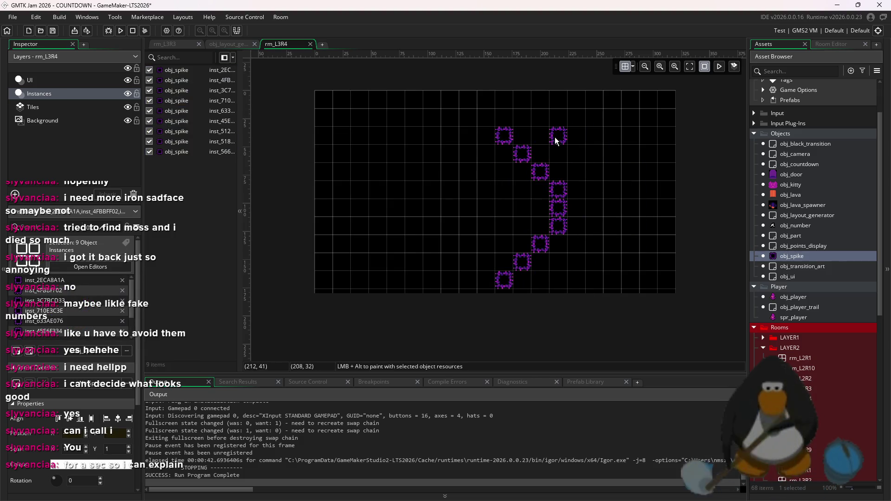
# Add five more spikes, delete the selected spikes, and move a remaining spike up a cell.
pyautogui.keyDown('alt'); pyautogui.click(557, 116); pyautogui.keyUp('alt')
pyautogui.keyDown('alt'); pyautogui.click(540, 208); pyautogui.keyUp('alt')
pyautogui.keyDown('alt'); pyautogui.click(522, 207); pyautogui.keyUp('alt')
pyautogui.keyDown('alt'); pyautogui.click(504, 208); pyautogui.keyUp('alt')
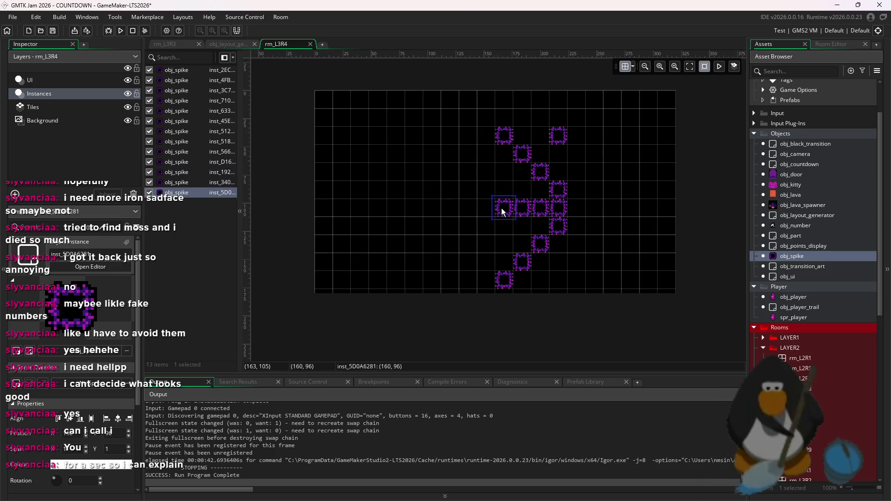
pyautogui.keyDown('alt'); pyautogui.click(557, 117); pyautogui.keyUp('alt')
pyautogui.moveTo(605, 115); pyautogui.dragTo(494, 332)
pyautogui.press('Delete')
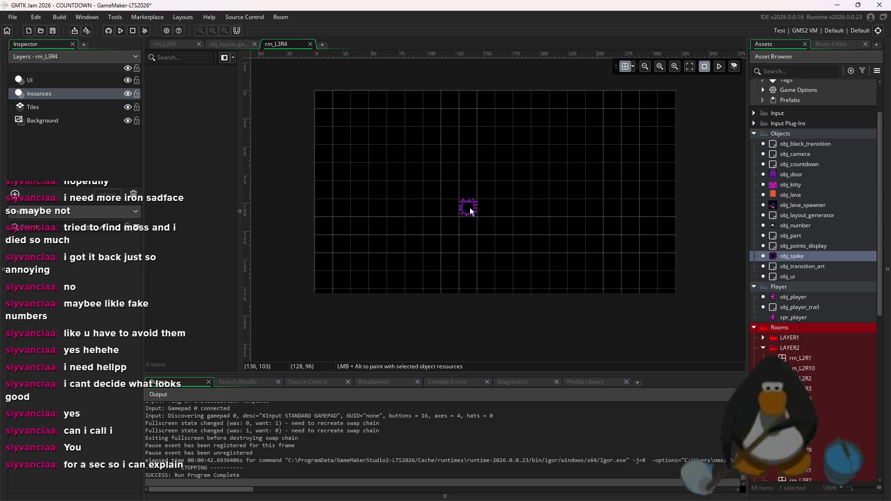
pyautogui.moveTo(487, 118)
pyautogui.mouseDown()
pyautogui.moveTo(490, 101)
pyautogui.moveTo(503, 99)
pyautogui.moveTo(487, 119)
pyautogui.moveTo(508, 135)
pyautogui.moveTo(502, 156)
pyautogui.moveTo(489, 160)
pyautogui.moveTo(505, 173)
pyautogui.moveTo(487, 210)
pyautogui.moveTo(505, 221)
pyautogui.moveTo(486, 233)
pyautogui.moveTo(505, 246)
pyautogui.moveTo(486, 281)
pyautogui.moveTo(525, 279)
pyautogui.moveTo(501, 302)
pyautogui.moveTo(520, 119)
pyautogui.moveTo(491, 84)
pyautogui.mouseUp()
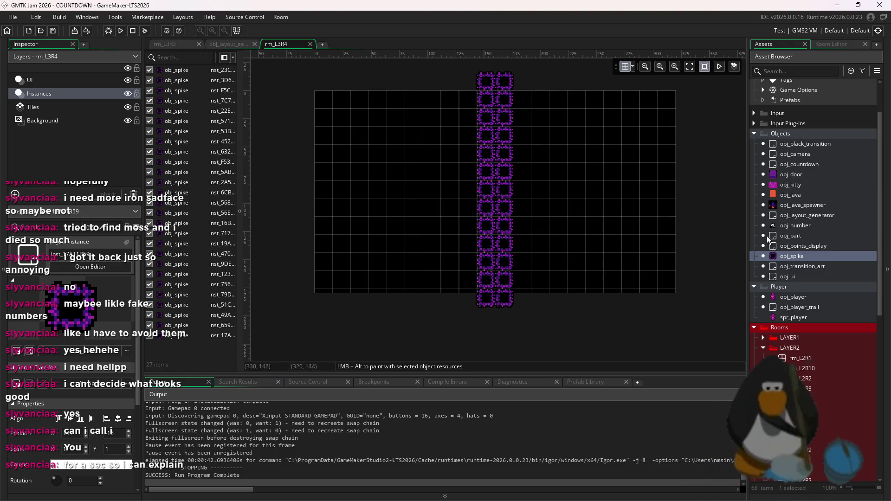
pyautogui.doubleClick(791, 195)
pyautogui.doubleClick(790, 185)
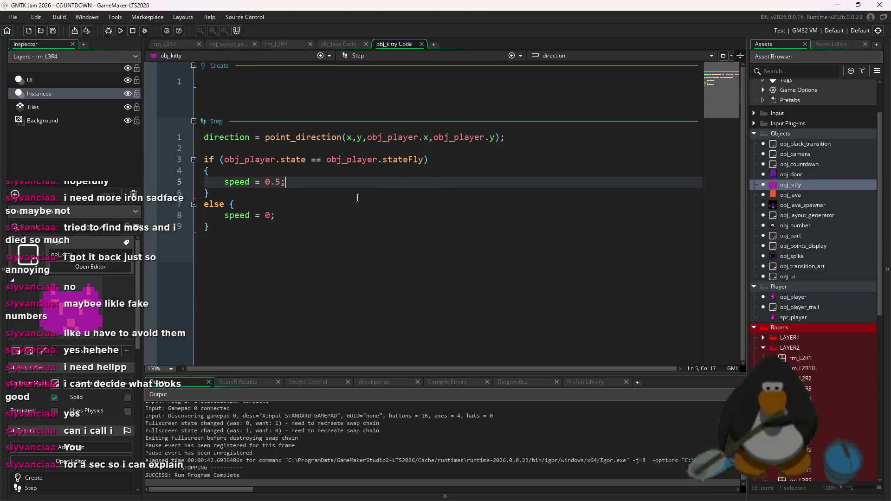
# Add && (distance_to_object(obj_player)) < 200 to obj_kitty's flying condition and save.
pyautogui.click(257, 194)
pyautogui.click(229, 204)
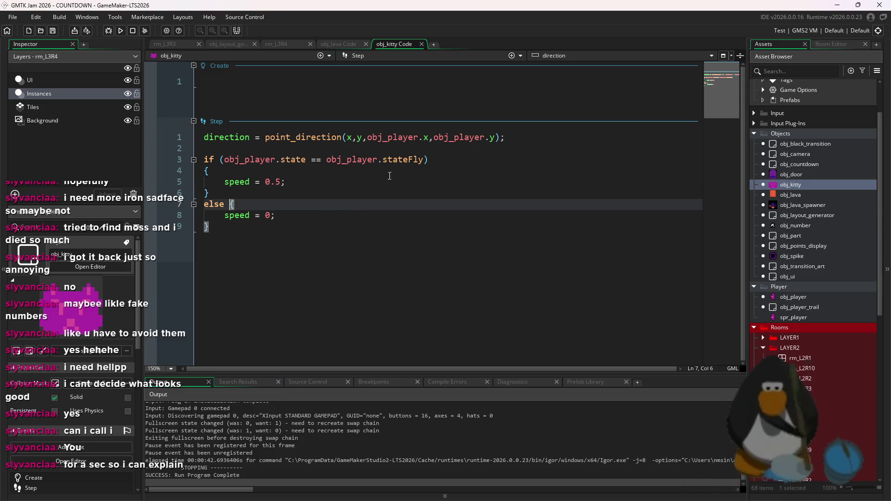
pyautogui.click(463, 159)
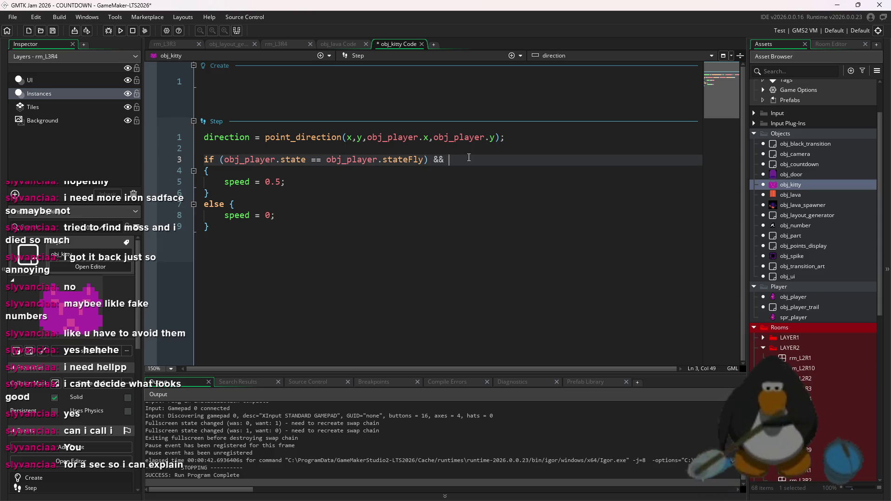
pyautogui.write('dista')
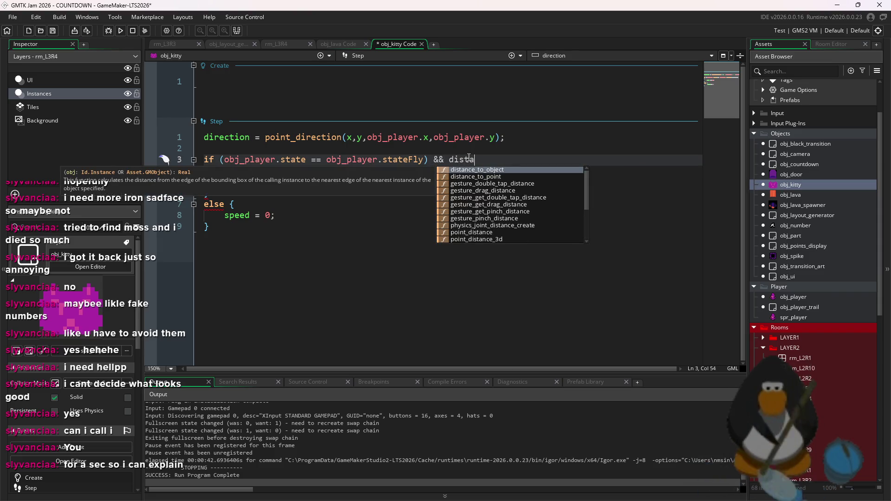
pyautogui.write('dista')
pyautogui.press('Return')
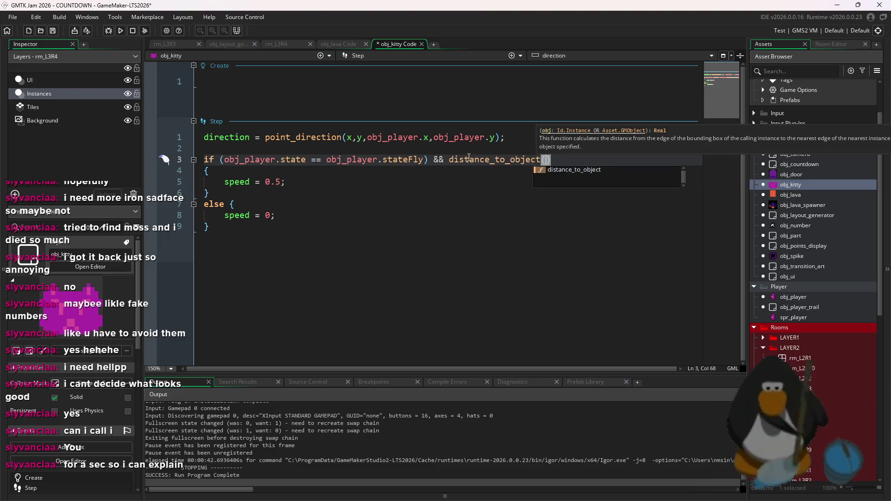
pyautogui.write('obj_player)')
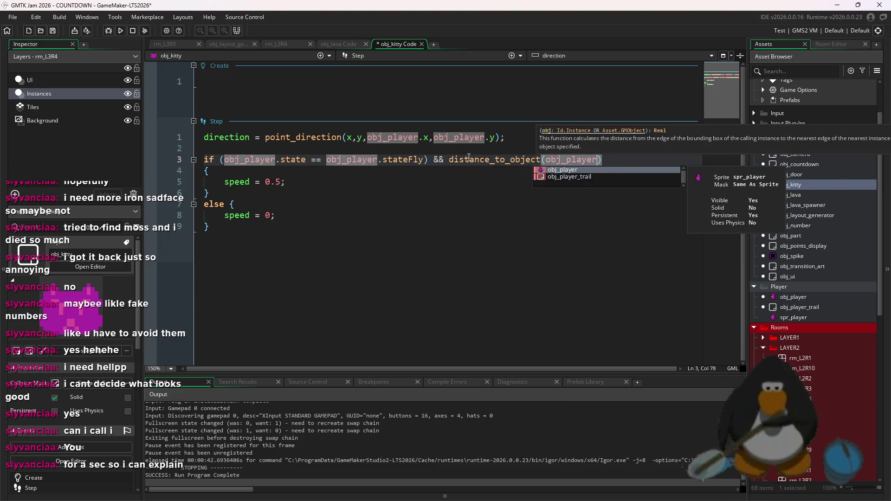
pyautogui.write(')')
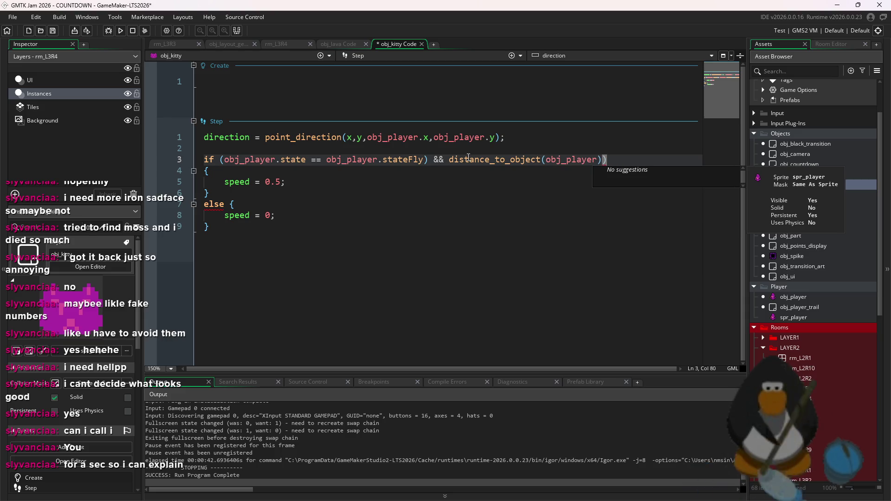
pyautogui.click(449, 159)
pyautogui.write('(')
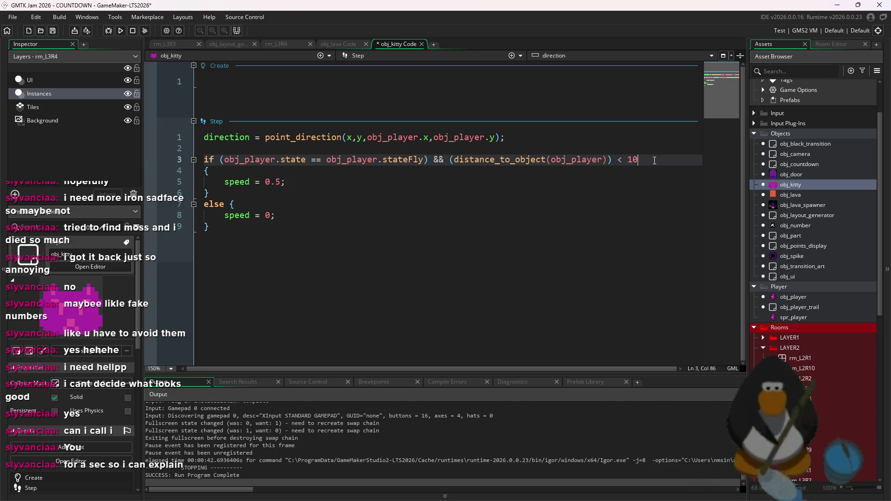
pyautogui.write('00')
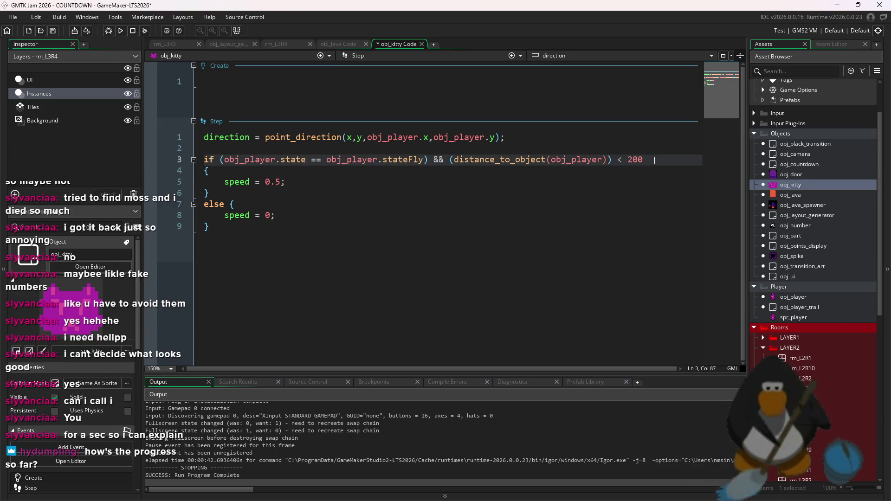
pyautogui.write('2')
pyautogui.hotkey('ctrl', 's')
# Add an else if stateFly block setting speed = 2, save, and run the game.
pyautogui.moveTo(654, 159)
pyautogui.mouseDown()
pyautogui.moveTo(204, 159)
pyautogui.moveTo(229, 159)
pyautogui.moveTo(220, 159)
pyautogui.mouseUp()
pyautogui.hotkey('ctrl', 'c')
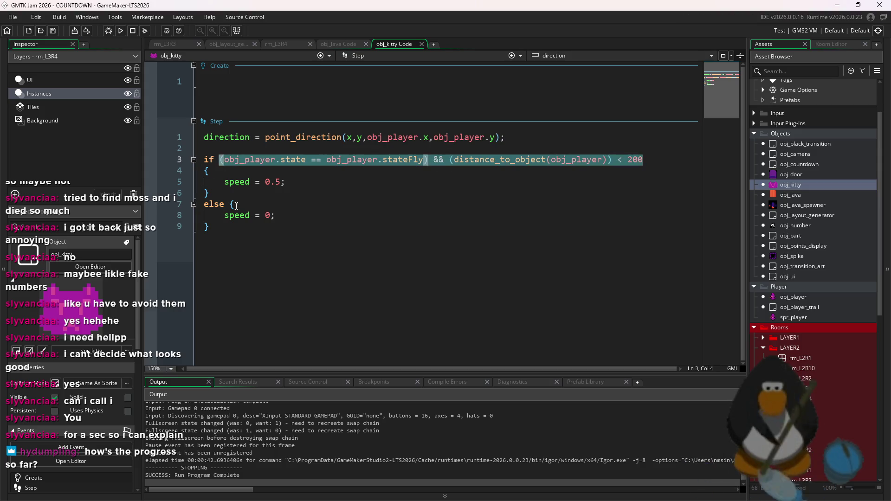
pyautogui.click(233, 198)
pyautogui.press('Return')
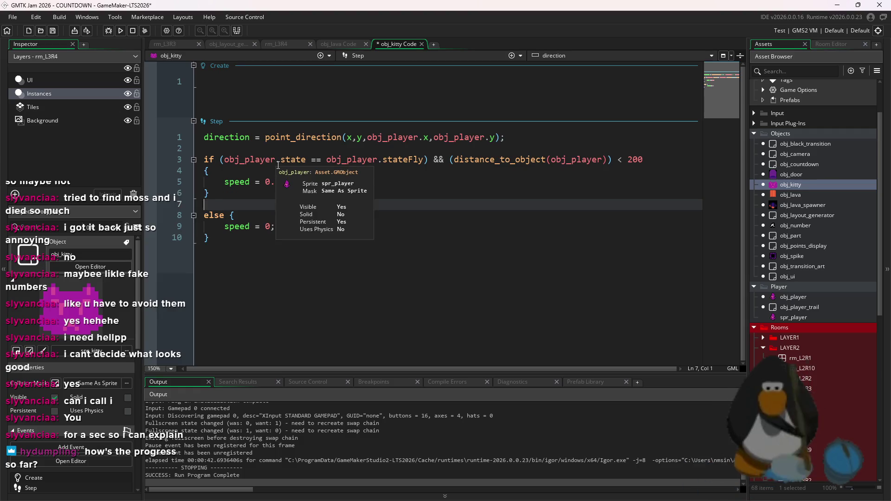
pyautogui.write('else if')
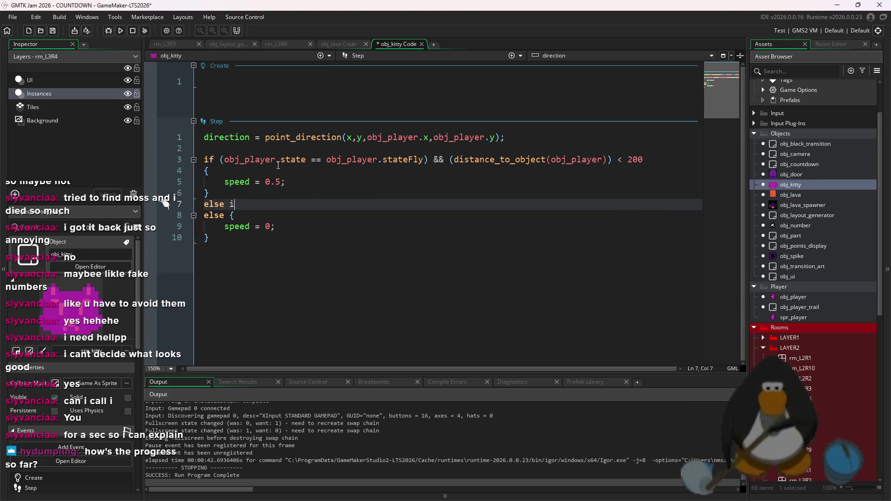
pyautogui.hotkey('ctrl', 'v')
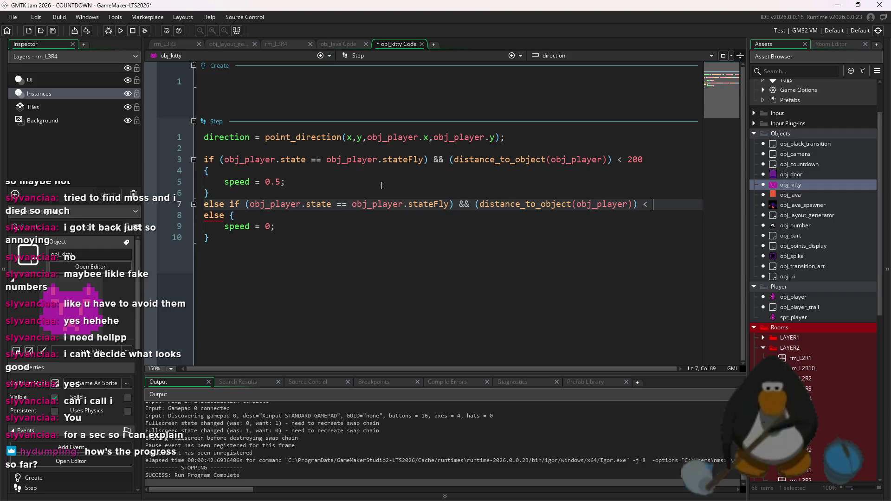
pyautogui.hotkey('ctrl', 'BackSpace')
pyautogui.hotkey('ctrl', 'BackSpace')
pyautogui.hotkey('ctrl', 'BackSpace')
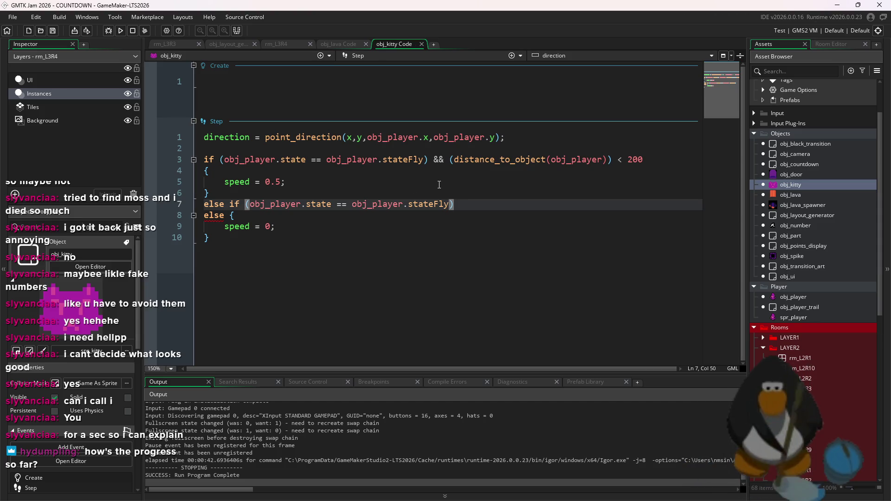
pyautogui.press('Return')
pyautogui.write('{')
pyautogui.press('Return')
pyautogui.write('speed = 2;')
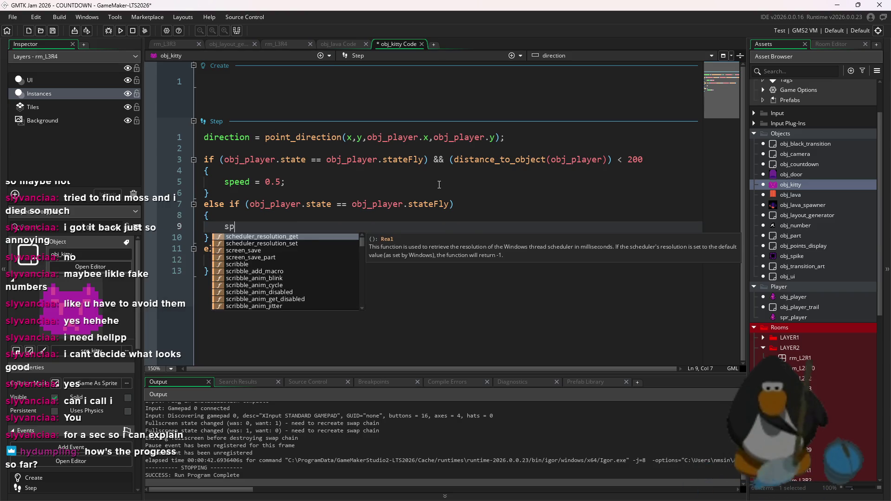
pyautogui.hotkey('ctrl', 's')
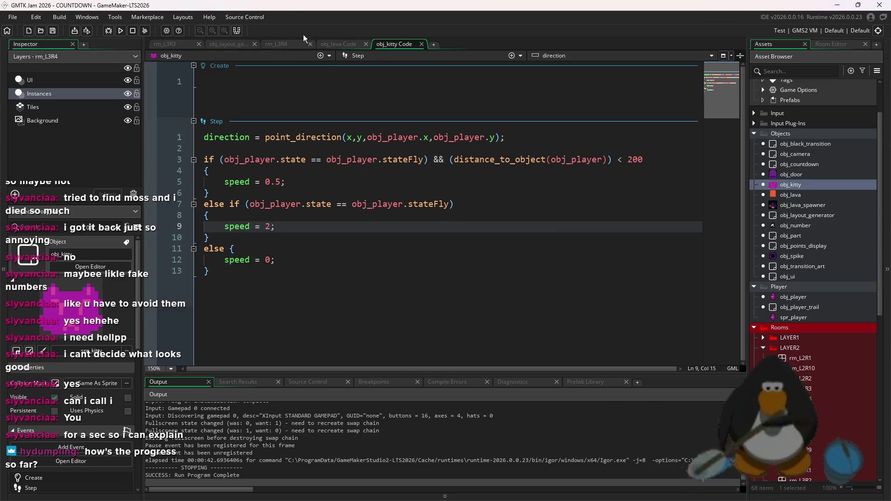
pyautogui.click(121, 31)
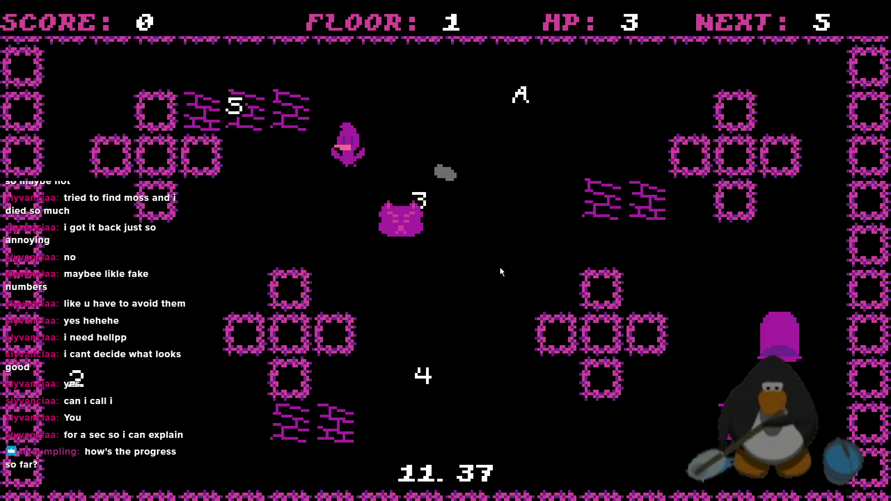
# Fly the player around with the arrow keys while the kitty chases, dropping to HP 1.
pyautogui.press('Left')
pyautogui.press('Down')
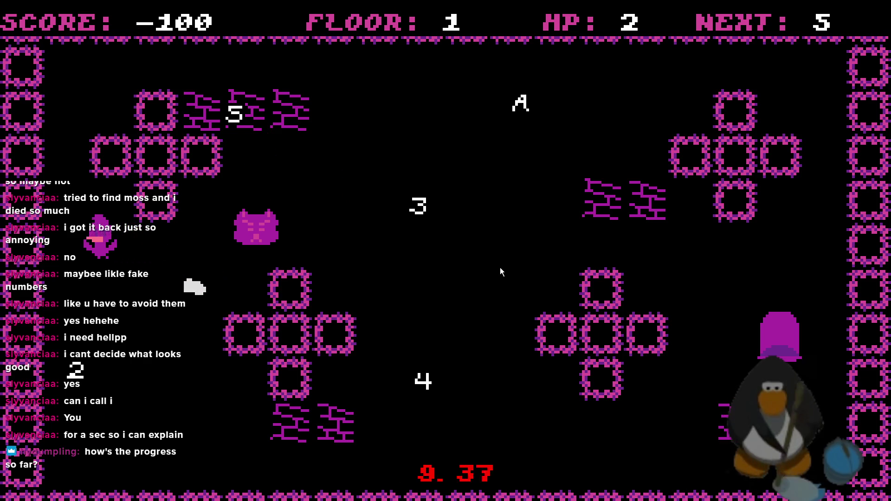
pyautogui.press('Up')
pyautogui.press('Up')
pyautogui.press('Right')
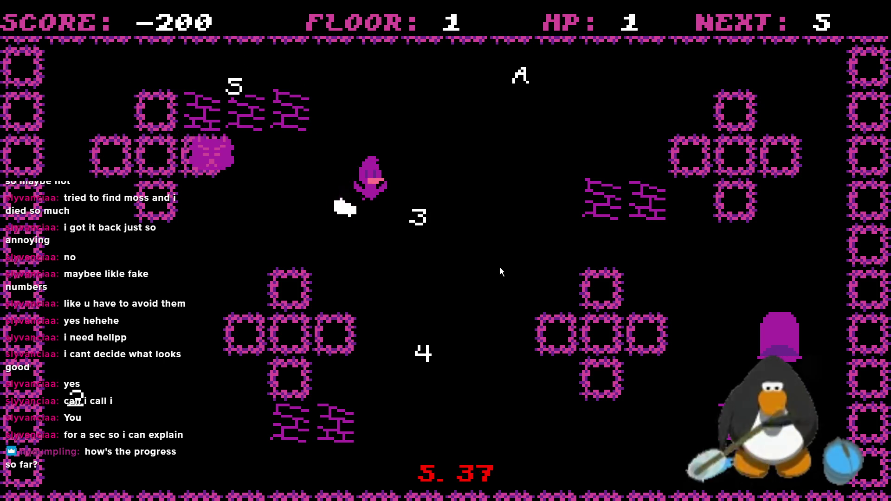
pyautogui.press('Right')
pyautogui.press('Down')
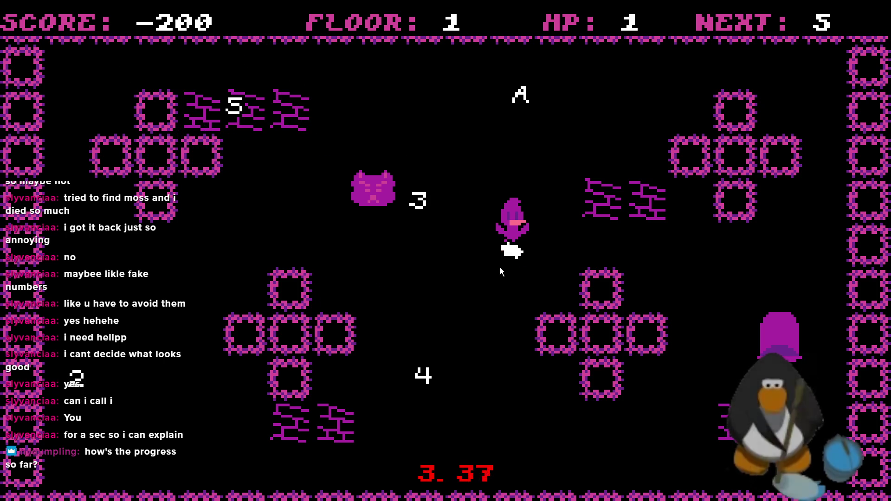
pyautogui.press('Up')
pyautogui.press('Right')
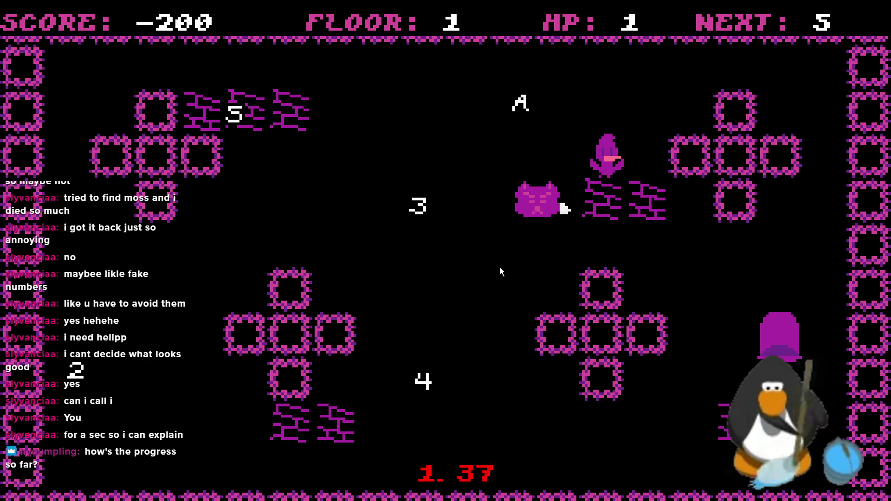
pyautogui.press('Up')
pyautogui.press('Right')
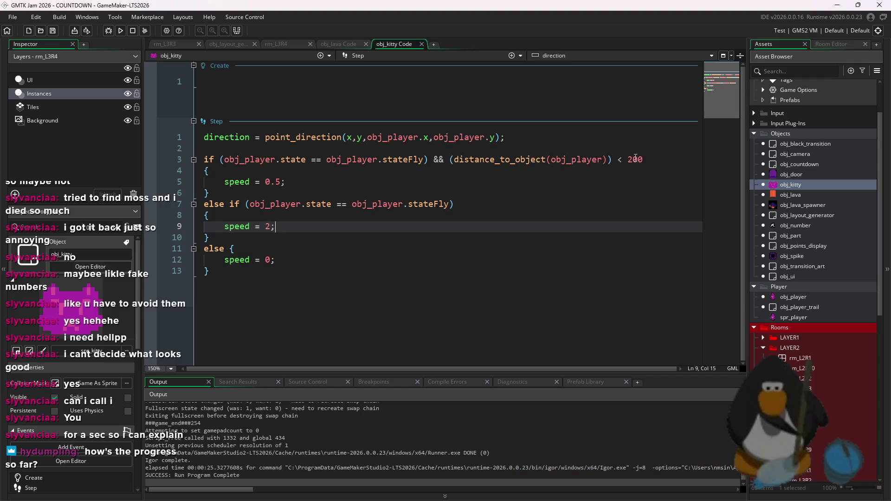
# Turn line 5's speed assignment into a lerp(speed, …) call easing toward 0.5 and save.
pyautogui.click(635, 159)
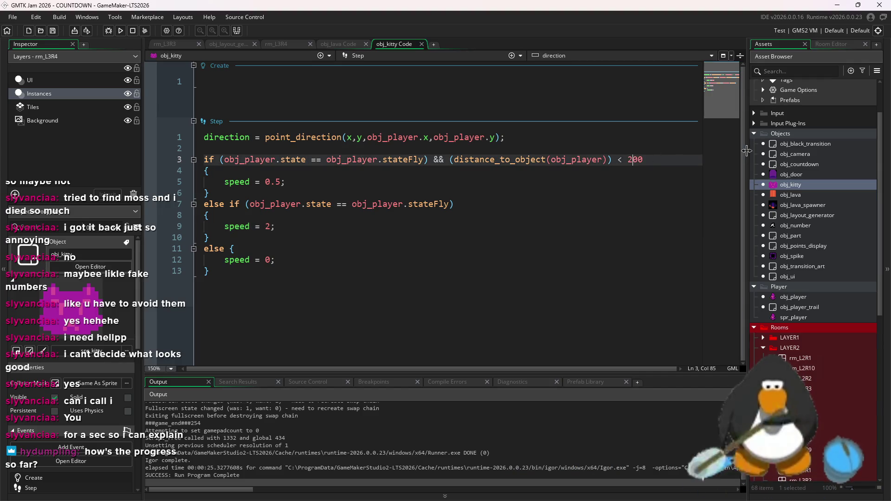
pyautogui.click(264, 182)
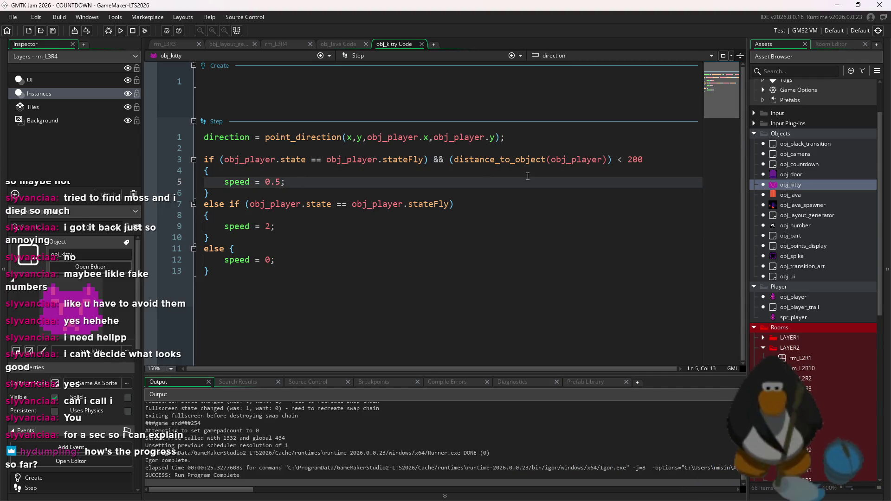
pyautogui.write('lerp(0.5')
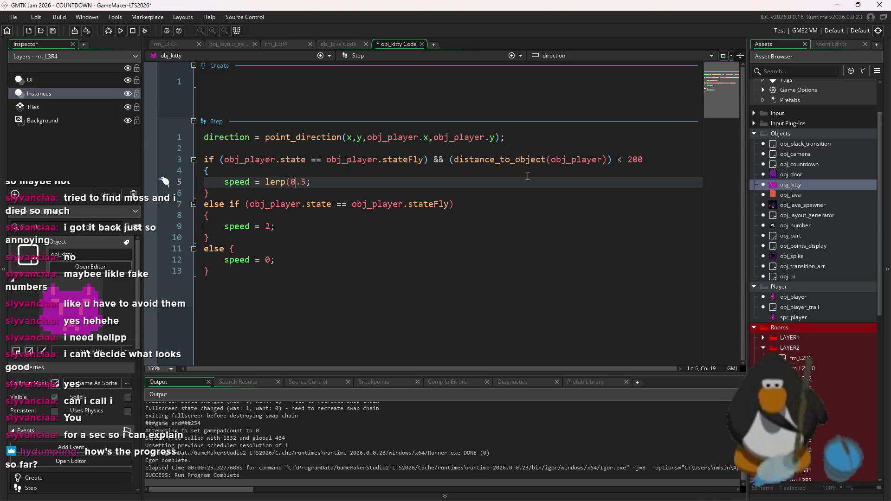
pyautogui.write(')')
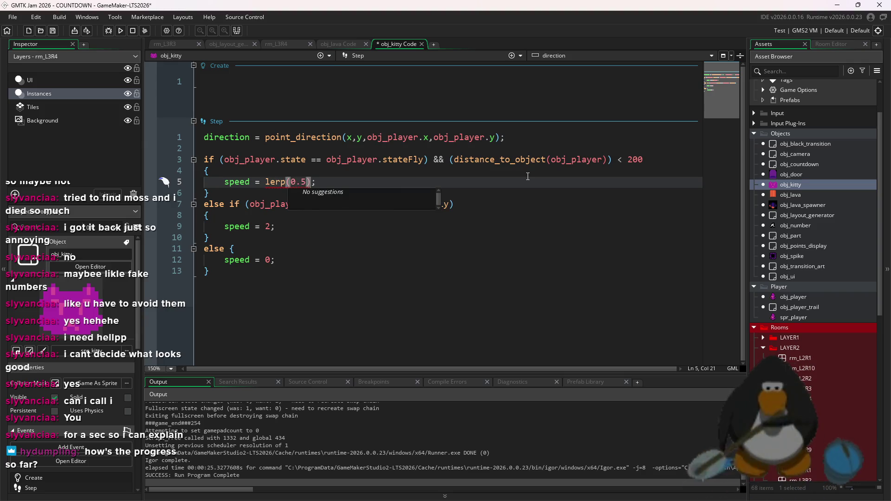
pyautogui.press('BackSpace')
pyautogui.press('BackSpace')
pyautogui.press('BackSpace')
pyautogui.write('2')
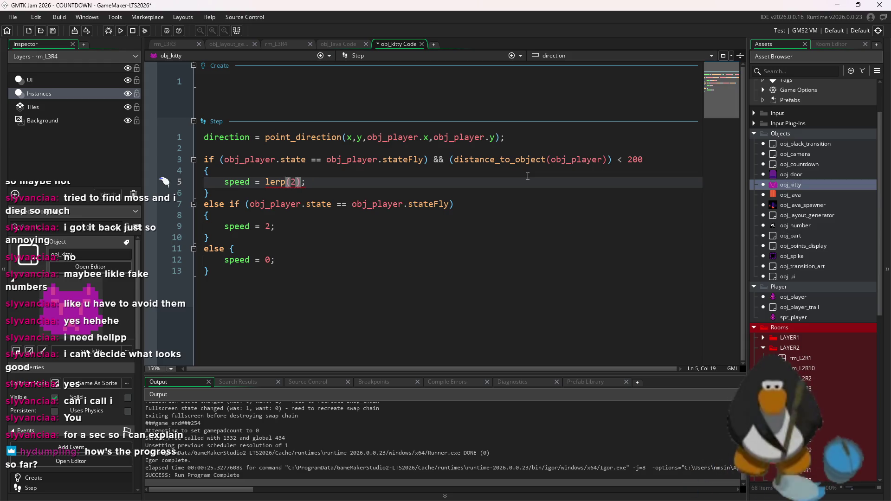
pyautogui.press('BackSpace')
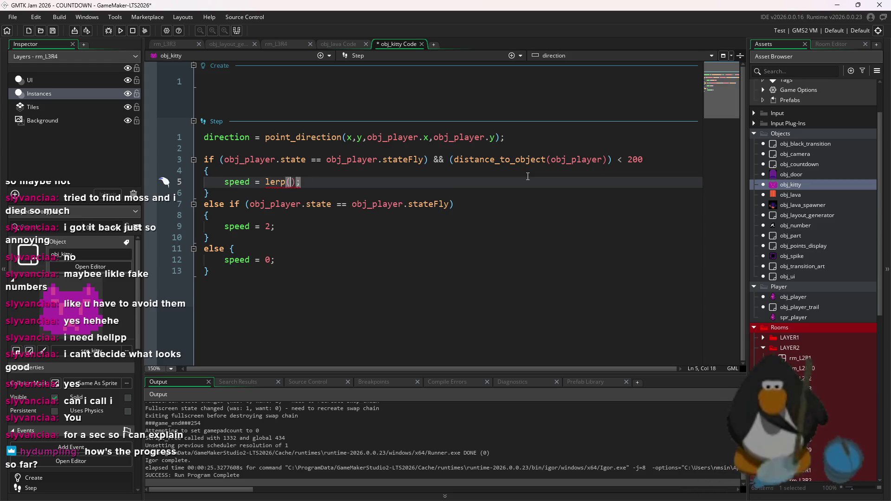
pyautogui.write('speed, ')
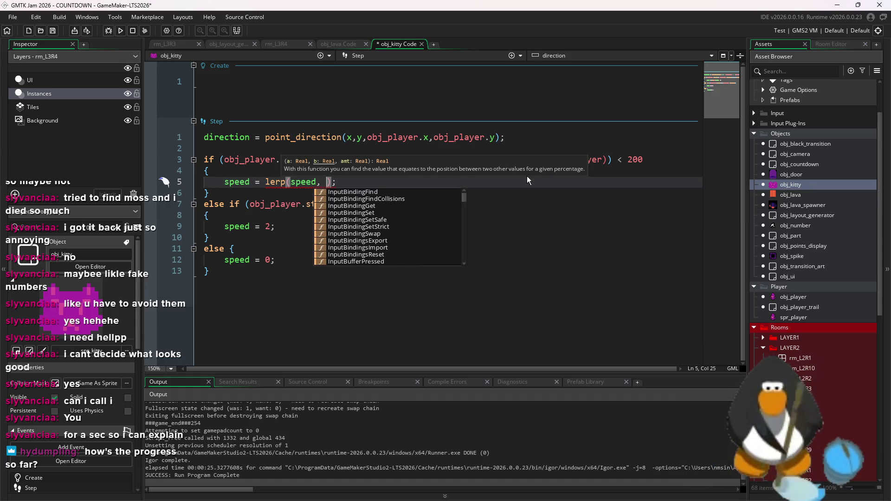
pyautogui.write('2, ')
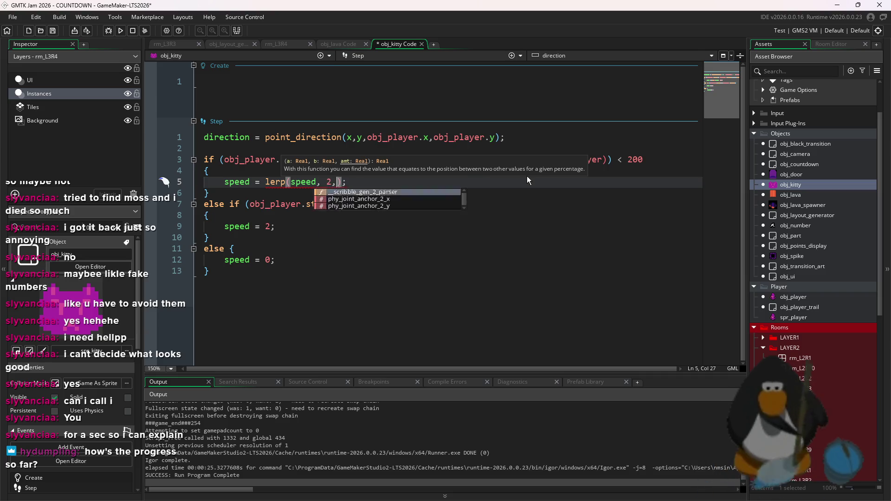
pyautogui.write('0.5')
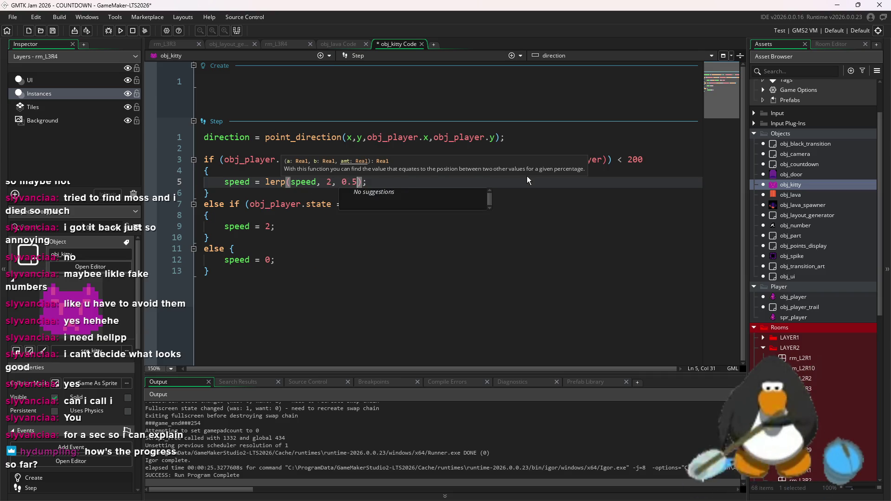
pyautogui.write('1')
pyautogui.hotkey('ctrl', 's')
pyautogui.click(235, 248)
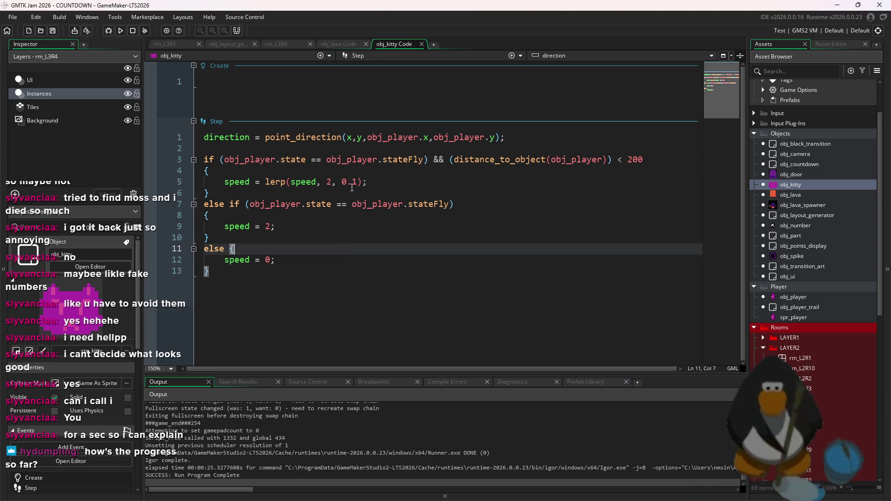
# Adjust the target speed in line 5's lerp call, trying 1 then 0.6, and save.
pyautogui.moveTo(378, 180); pyautogui.dragTo(281, 181)
pyautogui.click(372, 181)
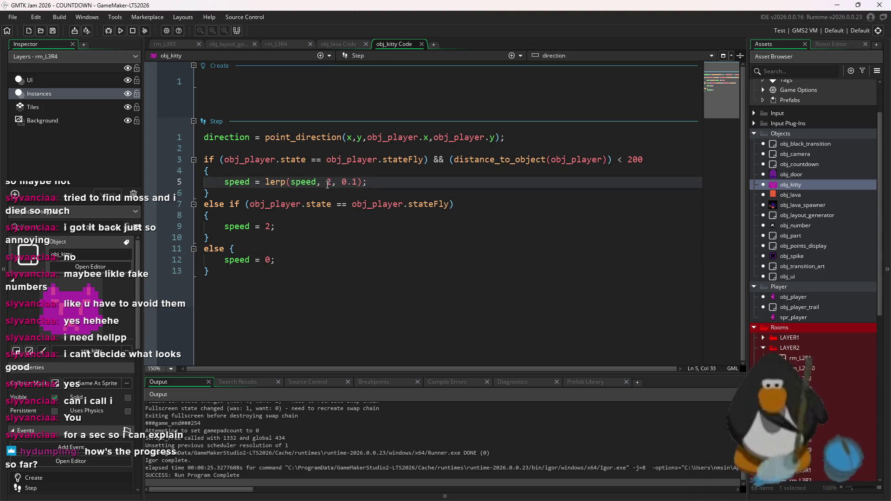
pyautogui.press('BackSpace')
pyautogui.write('1')
pyautogui.press('BackSpace')
pyautogui.write('0.6')
pyautogui.hotkey('ctrl', 's')
# Copy the lerp statement over line 9's speed = 2, set its target to 2, and run.
pyautogui.moveTo(377, 181); pyautogui.dragTo(227, 182)
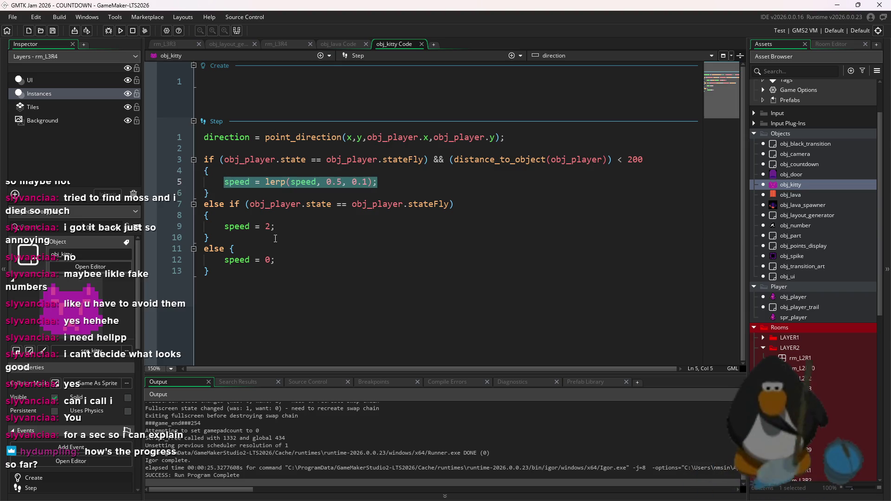
pyautogui.hotkey('ctrl', 'c')
pyautogui.moveTo(275, 227); pyautogui.dragTo(225, 226)
pyautogui.hotkey('ctrl', 'v')
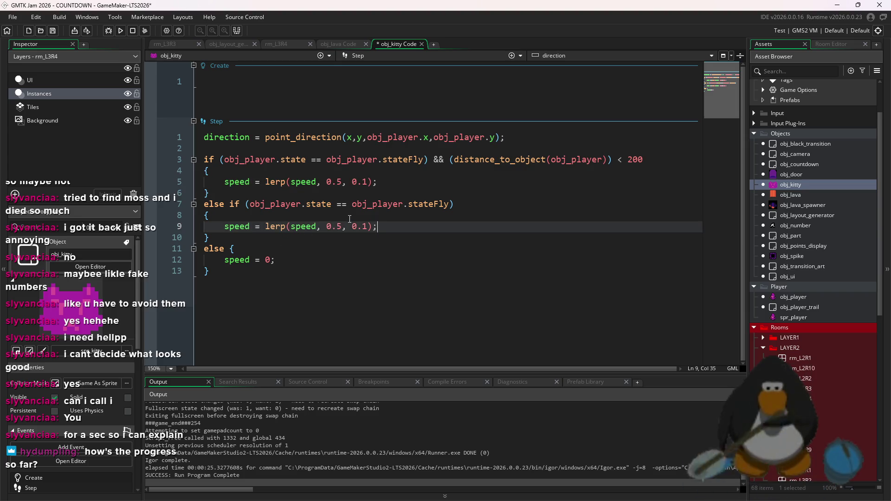
pyautogui.moveTo(343, 227); pyautogui.dragTo(327, 227)
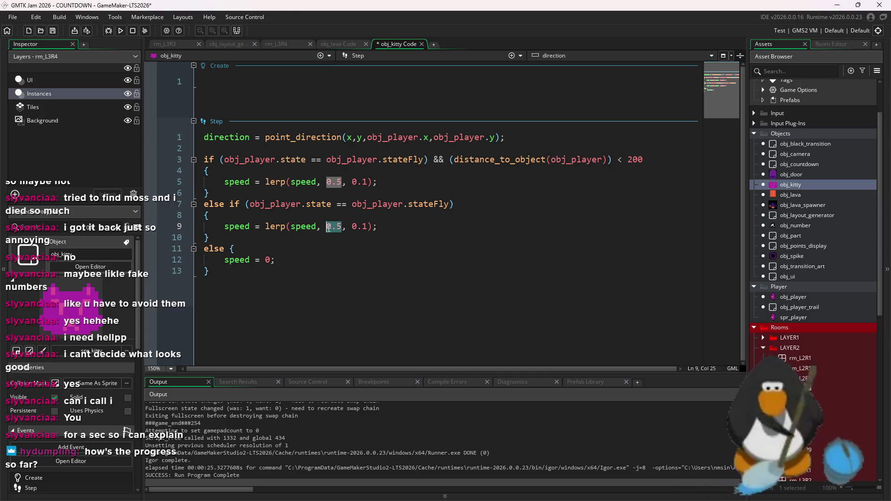
pyautogui.write('2')
pyautogui.click(412, 245)
pyautogui.click(646, 158)
pyautogui.write('1')
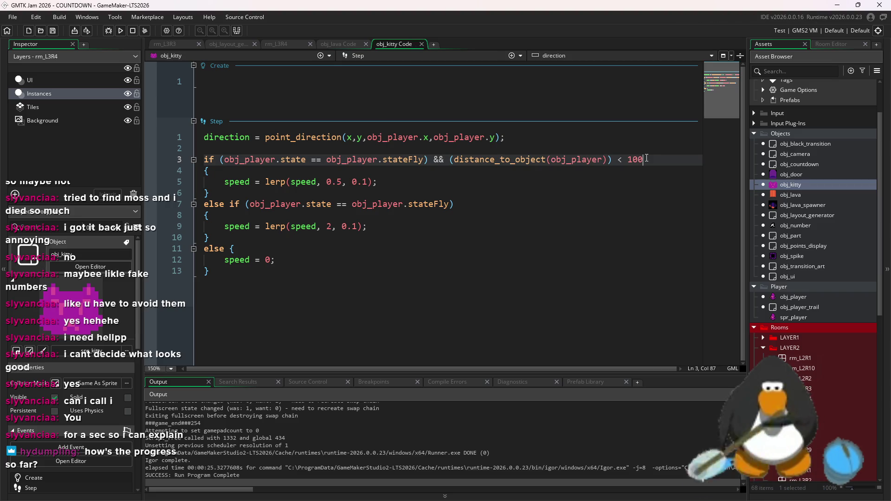
pyautogui.click(120, 30)
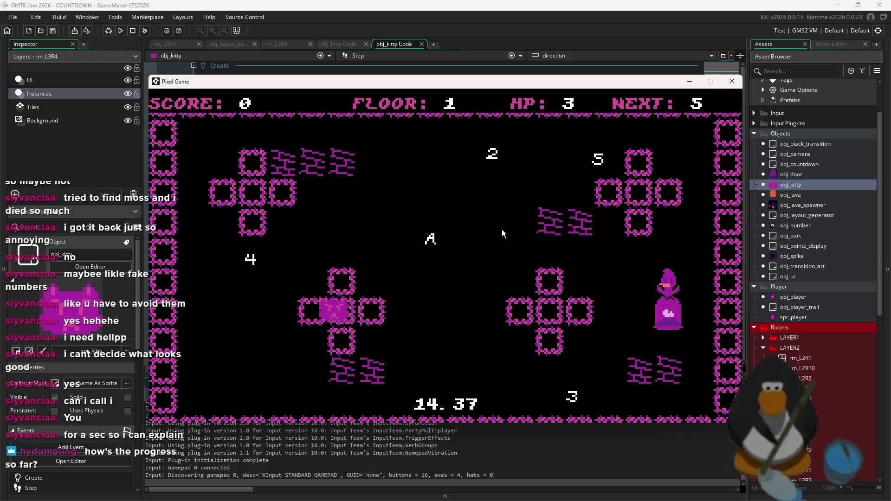
# Fly the player around the room to collect the 4 and 3 pickups.
pyautogui.press('Left')
pyautogui.press('Up')
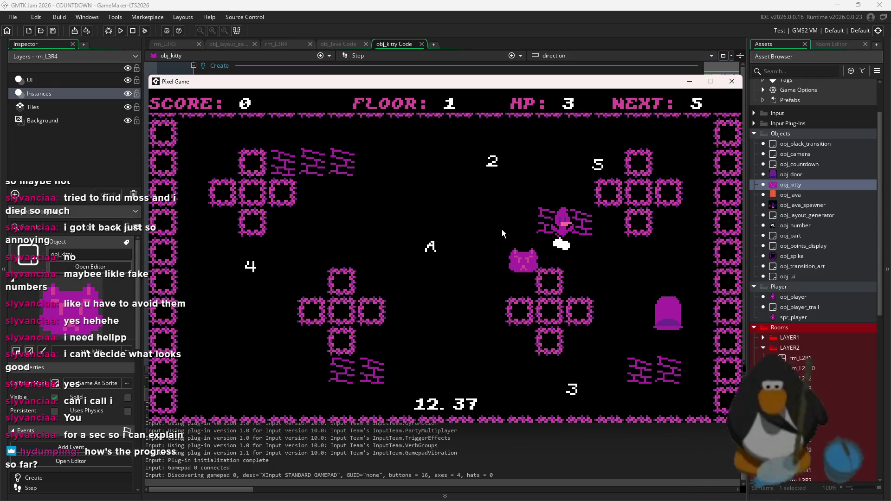
pyautogui.press('Up')
pyautogui.press('Left')
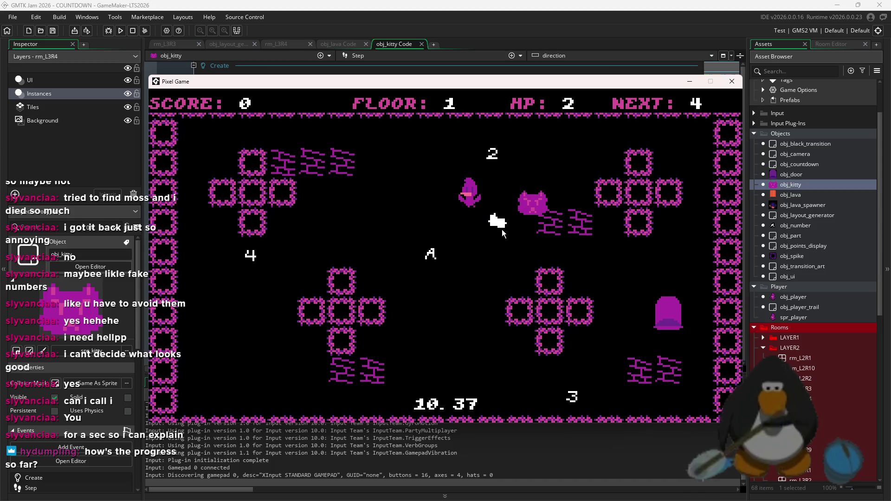
pyautogui.press('Left')
pyautogui.press('Down')
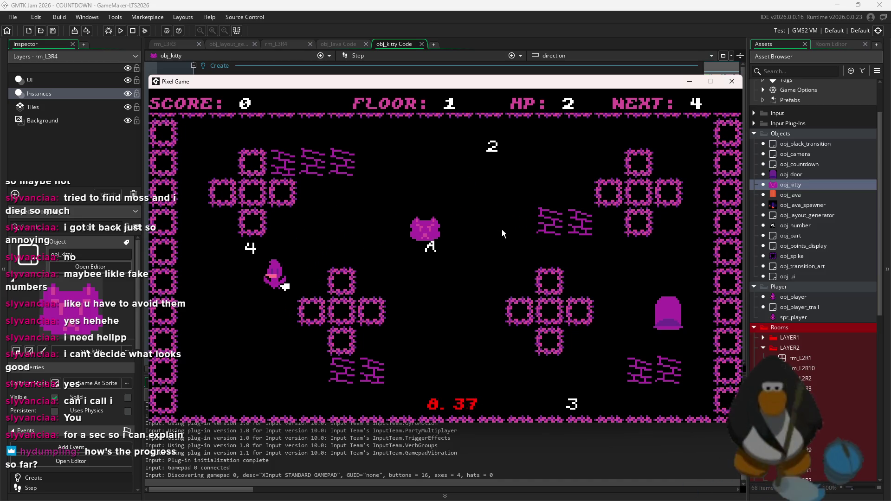
pyautogui.press('Down')
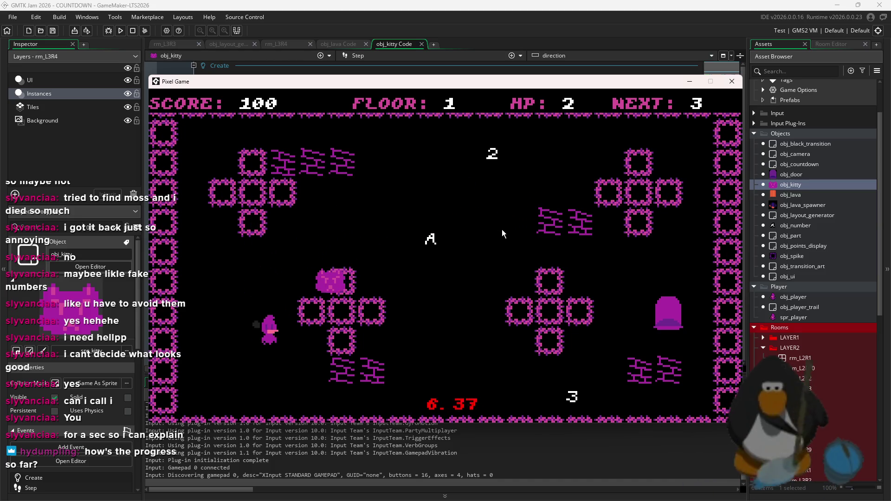
pyautogui.press('Up')
pyautogui.press('Right')
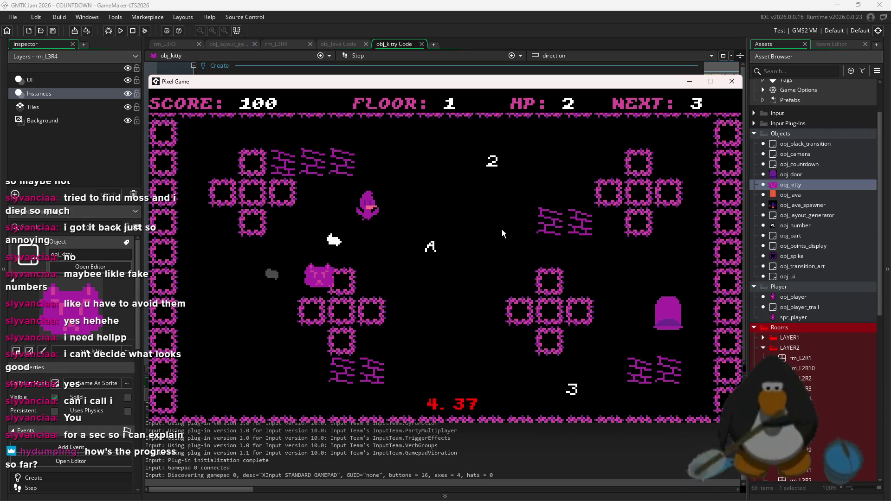
pyautogui.press('Right')
pyautogui.press('Down')
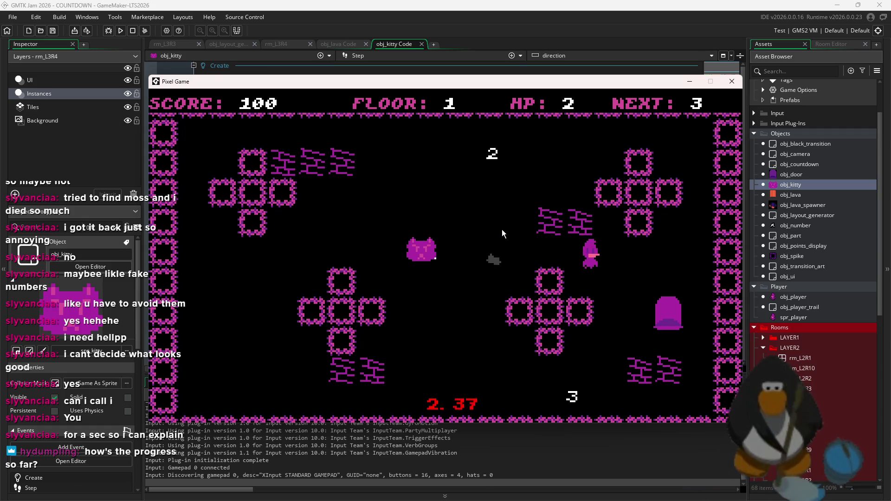
pyautogui.press('Left')
pyautogui.press('Right')
pyautogui.press('Up')
pyautogui.press('Up')
# Collect the 2, land on the A to clear the room, close the game, and reopen rm_L3R4.
pyautogui.press('Left')
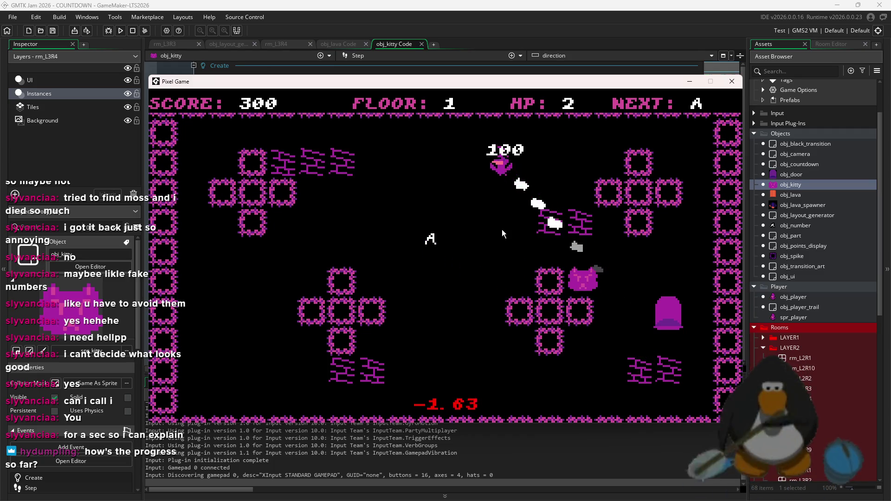
pyautogui.press('Down')
pyautogui.press('Left')
pyautogui.press('Down')
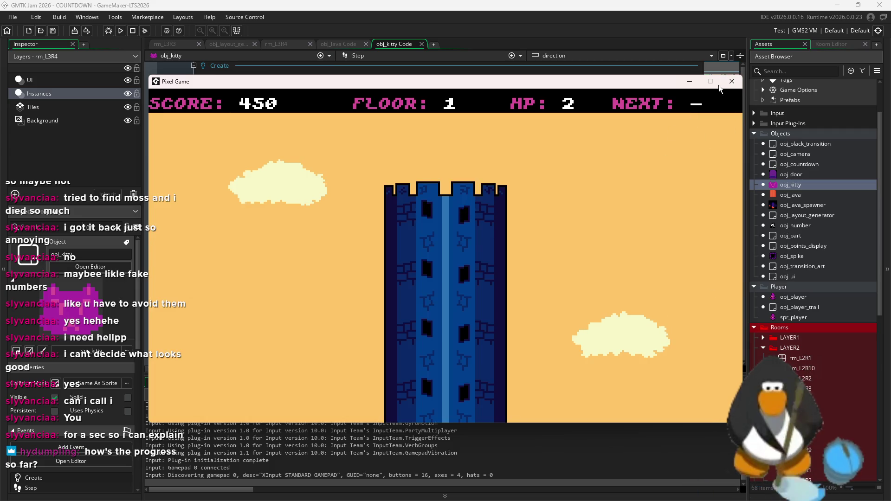
pyautogui.click(731, 81)
pyautogui.scroll(-5, 812, 232)
pyautogui.doubleClick(798, 297)
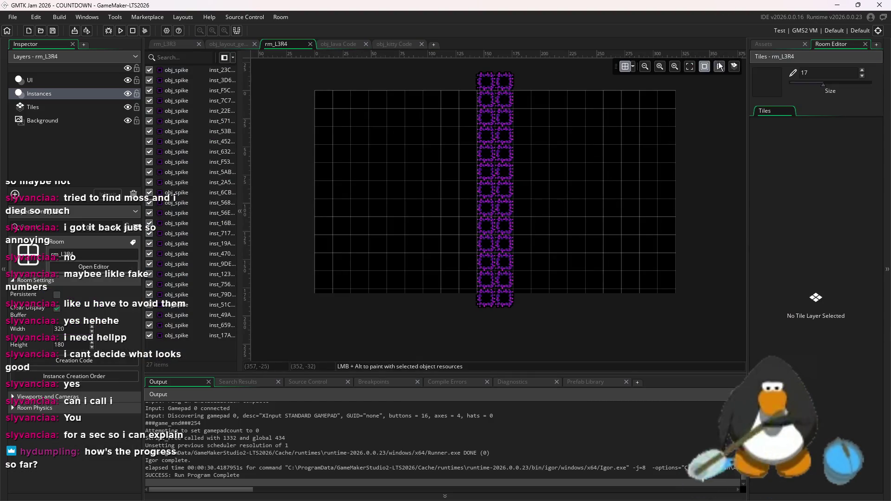
# Paint a U-shaped group of obj_spike instances just left of the central spike column.
pyautogui.click(761, 44)
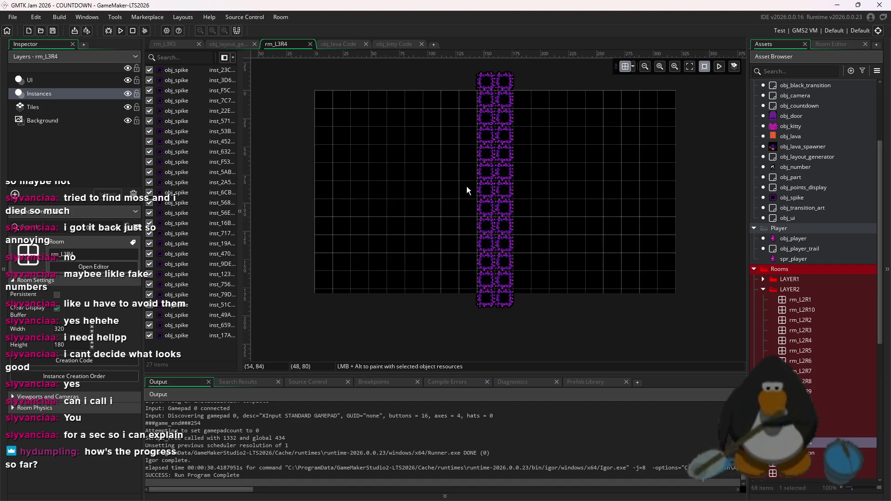
pyautogui.click(795, 198)
pyautogui.keyDown('alt'); pyautogui.click(378, 208); pyautogui.keyUp('alt')
pyautogui.keyDown('alt'); pyautogui.click(396, 226); pyautogui.keyUp('alt')
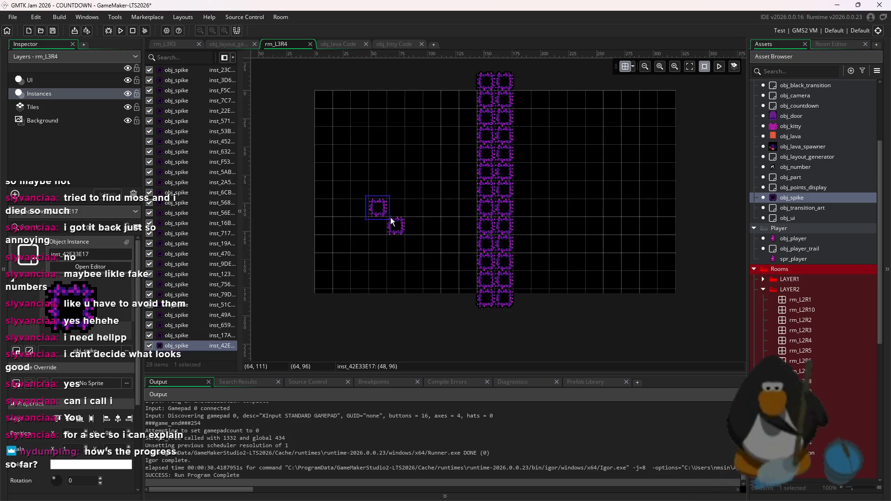
pyautogui.moveTo(403, 203)
pyautogui.mouseDown()
pyautogui.moveTo(416, 171)
pyautogui.moveTo(376, 193)
pyautogui.moveTo(377, 158)
pyautogui.moveTo(426, 157)
pyautogui.mouseUp()
pyautogui.keyDown('alt'); pyautogui.click(413, 153); pyautogui.keyUp('alt')
pyautogui.keyDown('alt'); pyautogui.click(413, 226); pyautogui.keyUp('alt')
pyautogui.click(359, 241)
pyautogui.moveTo(336, 131)
pyautogui.mouseDown()
pyautogui.moveTo(446, 227)
pyautogui.moveTo(385, 248)
pyautogui.mouseUp()
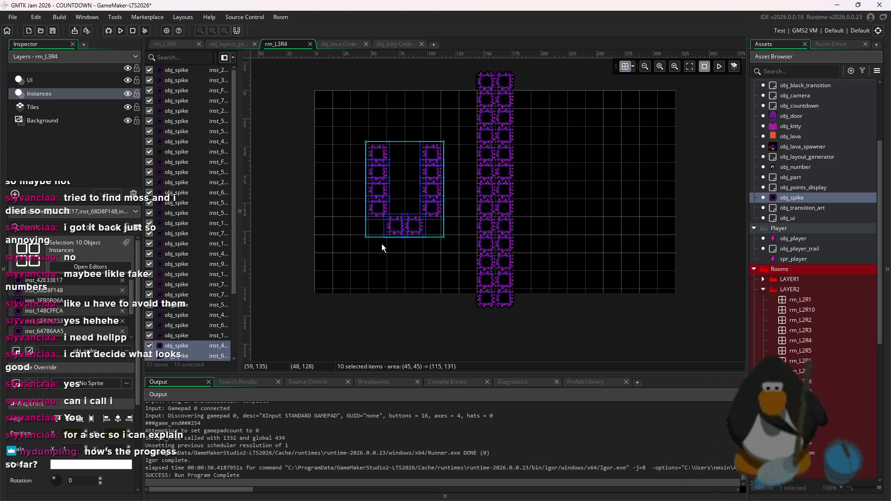
pyautogui.moveTo(380, 139)
pyautogui.mouseDown()
pyautogui.moveTo(361, 140)
pyautogui.moveTo(441, 245)
pyautogui.mouseUp()
pyautogui.keyDown('alt'); pyautogui.click(376, 226); pyautogui.keyUp('alt')
pyautogui.click(359, 242)
# Duplicate the U, flip it into an arch right of the column, and add a kitty below.
pyautogui.hotkey('ctrl', 'd')
pyautogui.click(413, 226)
pyautogui.moveTo(449, 237); pyautogui.dragTo(347, 156)
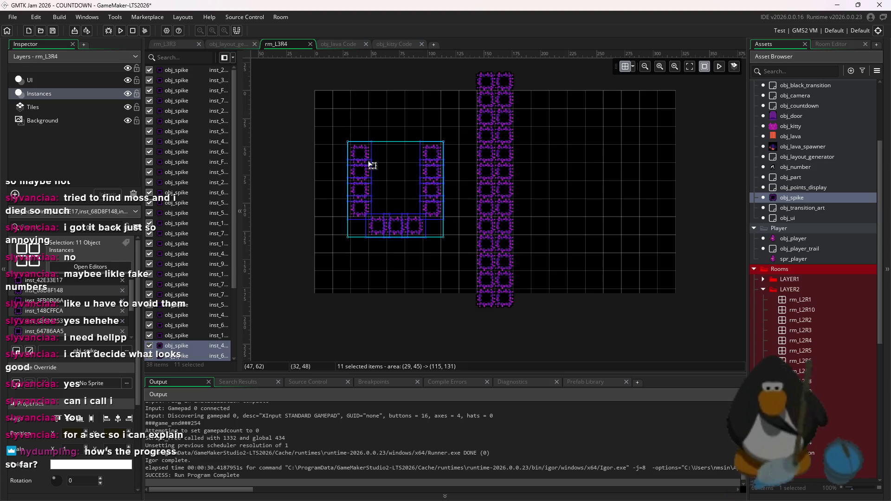
pyautogui.moveTo(421, 214); pyautogui.dragTo(605, 168)
pyautogui.moveTo(587, 119)
pyautogui.mouseDown()
pyautogui.moveTo(591, 302)
pyautogui.moveTo(598, 229)
pyautogui.moveTo(580, 157)
pyautogui.mouseUp()
pyautogui.scroll(2, 585, 153)
pyautogui.scroll(-2, 596, 212)
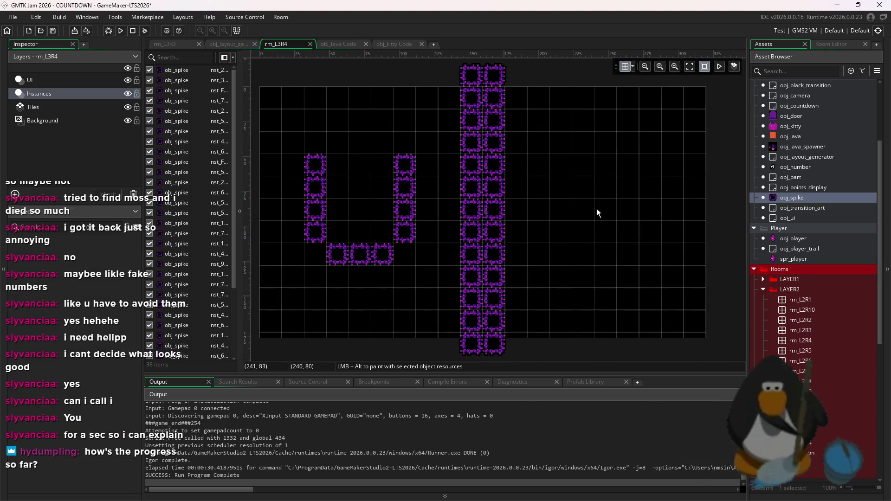
pyautogui.click(608, 163)
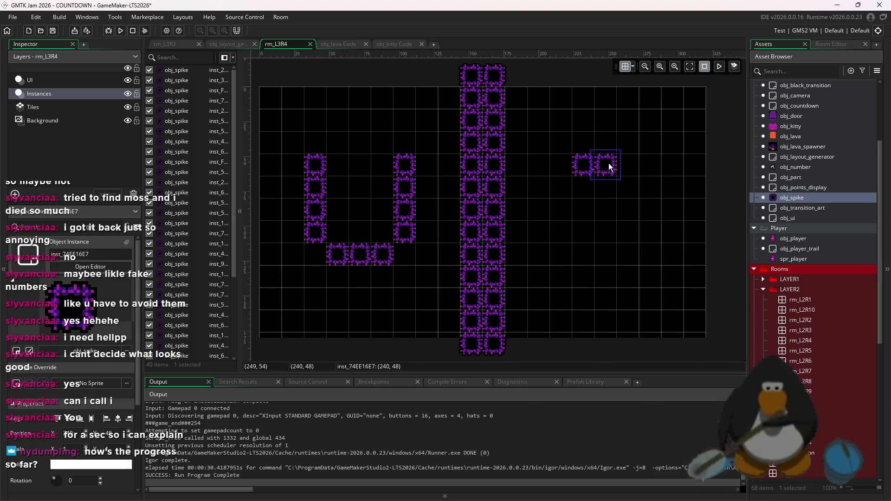
pyautogui.moveTo(649, 165); pyautogui.dragTo(649, 211)
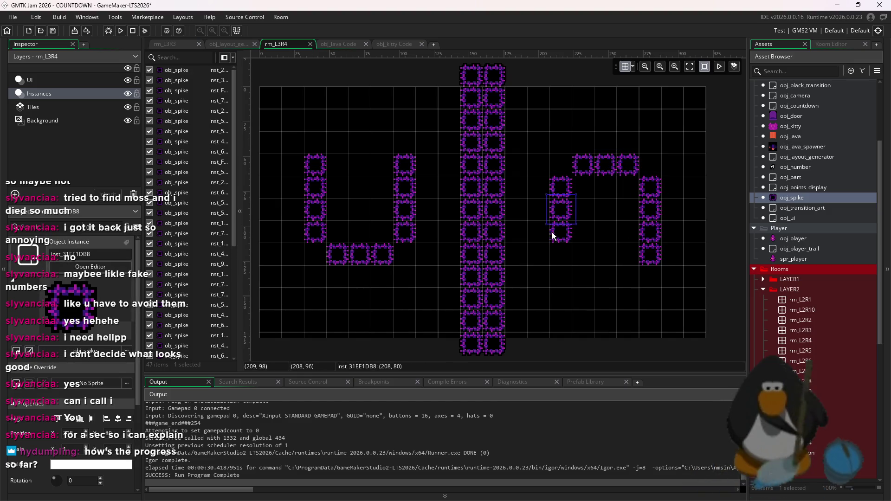
pyautogui.scroll(-3, 638, 272)
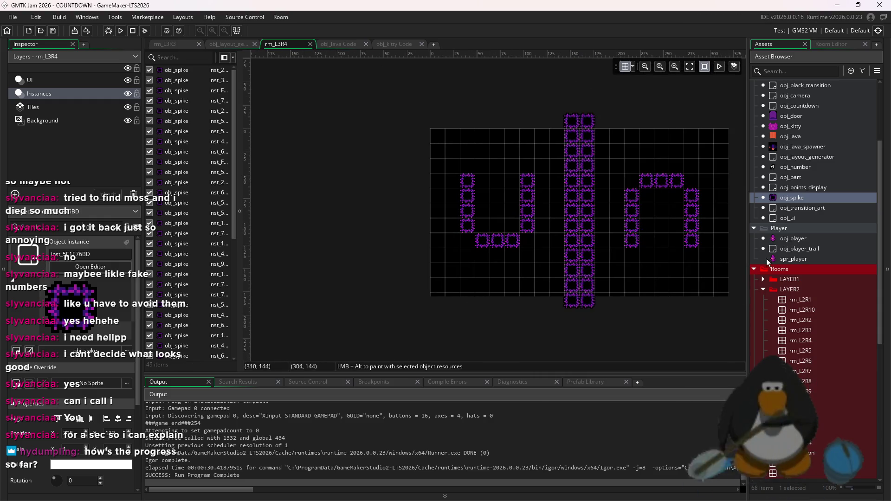
pyautogui.moveTo(791, 126)
pyautogui.mouseDown()
pyautogui.moveTo(687, 267)
pyautogui.moveTo(661, 270)
pyautogui.mouseUp()
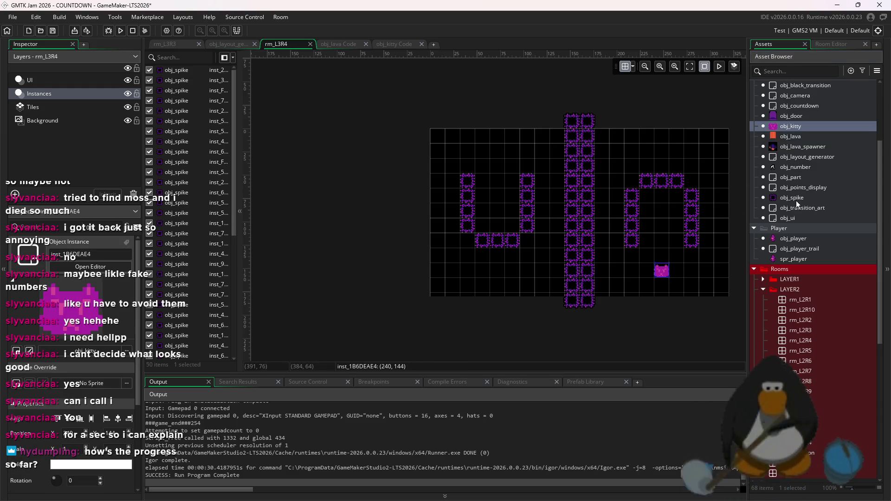
# Place obj_door above the left spike U in rm_L3R4 and snap it to the grid.
pyautogui.moveTo(791, 116)
pyautogui.mouseDown()
pyautogui.moveTo(552, 185)
pyautogui.moveTo(494, 156)
pyautogui.mouseUp()
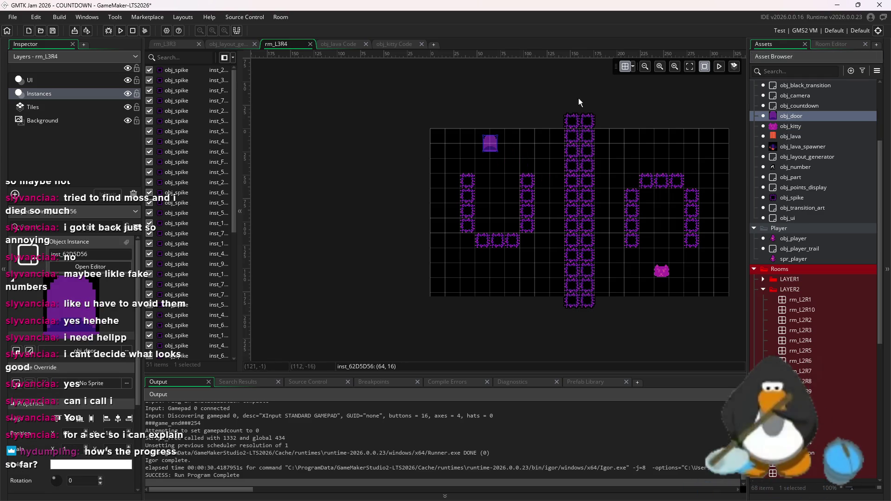
pyautogui.scroll(5, 495, 147)
pyautogui.click(625, 67)
pyautogui.click(632, 66)
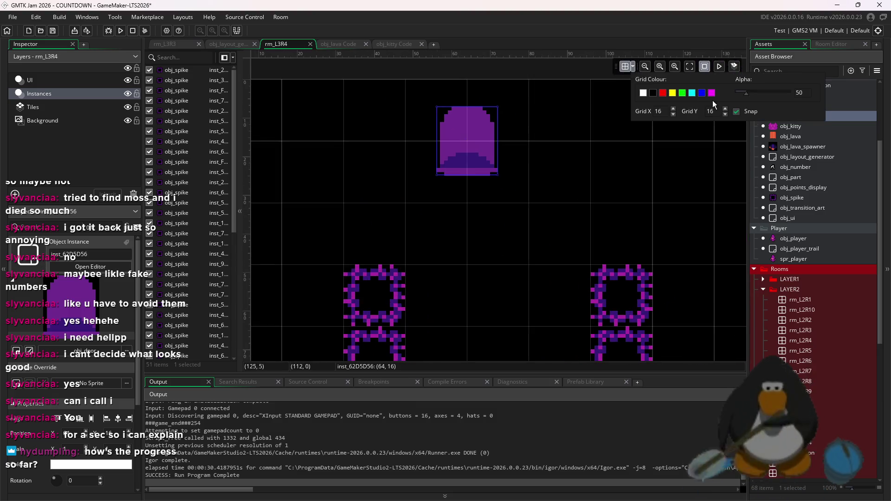
pyautogui.moveTo(481, 150); pyautogui.dragTo(505, 185)
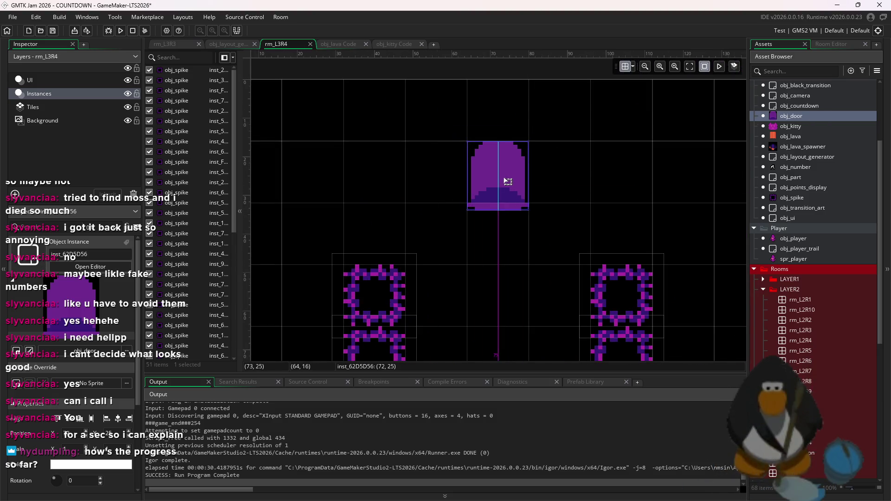
pyautogui.click(609, 188)
pyautogui.scroll(-3, 649, 220)
pyautogui.scroll(-2, 649, 216)
pyautogui.hscroll(3, 672, 194)
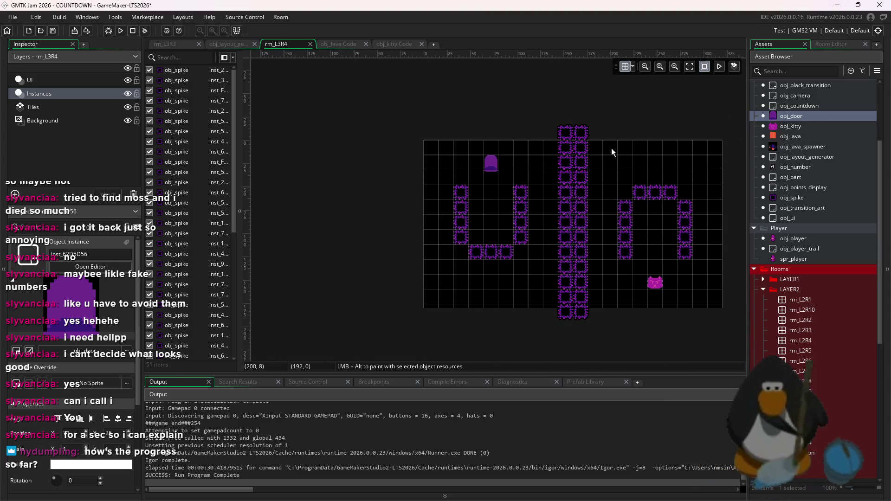
pyautogui.click(820, 432)
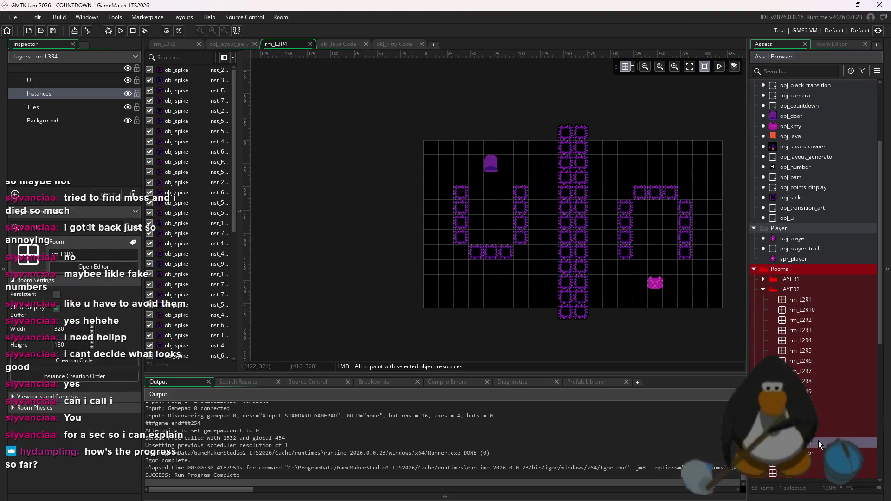
# Duplicate room rm_L3R4 as a new room named rm_L3R5.
pyautogui.doubleClick(819, 434)
pyautogui.doubleClick(823, 440)
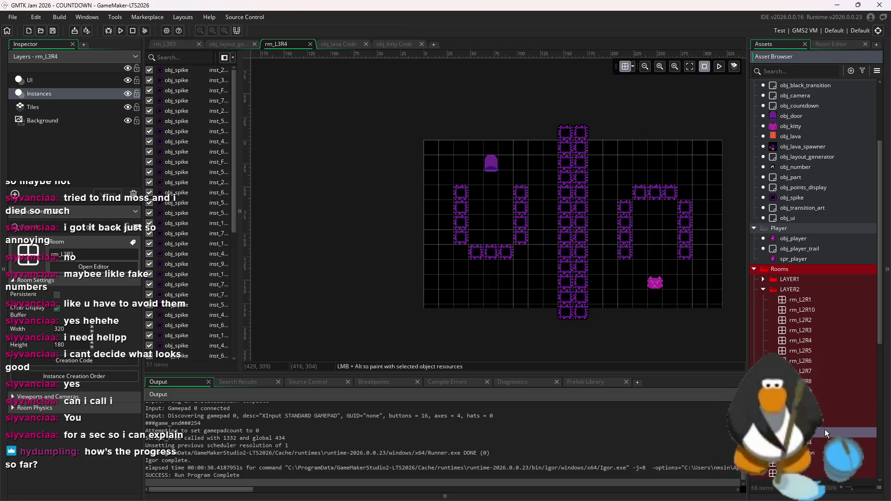
pyautogui.doubleClick(825, 430)
pyautogui.doubleClick(823, 441)
pyautogui.rightClick(822, 441)
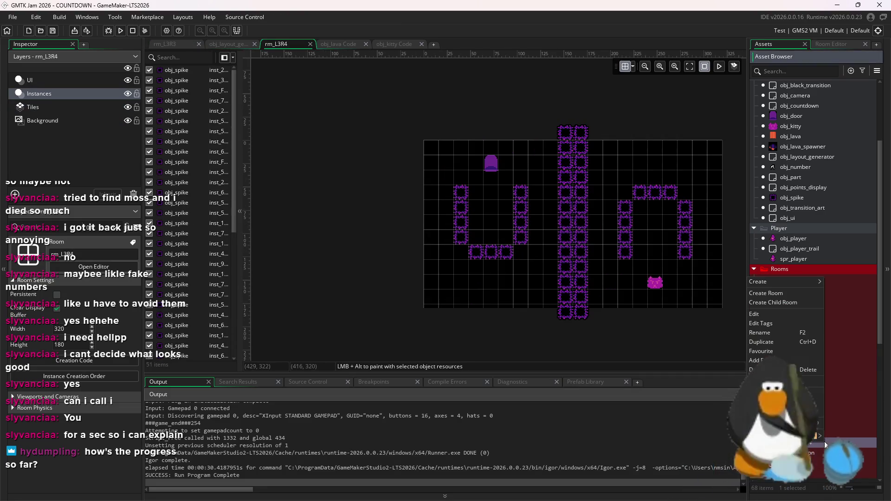
pyautogui.click(783, 343)
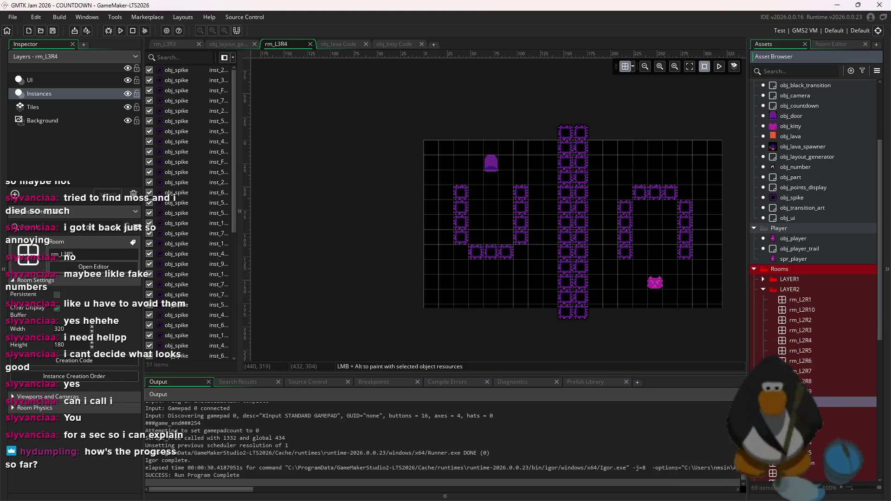
pyautogui.press('Return')
# Delete every instance in rm_L3R5, including two leftover spikes below the room.
pyautogui.click(40, 93)
pyautogui.scroll(-1, 620, 278)
pyautogui.moveTo(678, 321)
pyautogui.mouseDown()
pyautogui.moveTo(518, 161)
pyautogui.moveTo(283, 119)
pyautogui.mouseUp()
pyautogui.press('x')
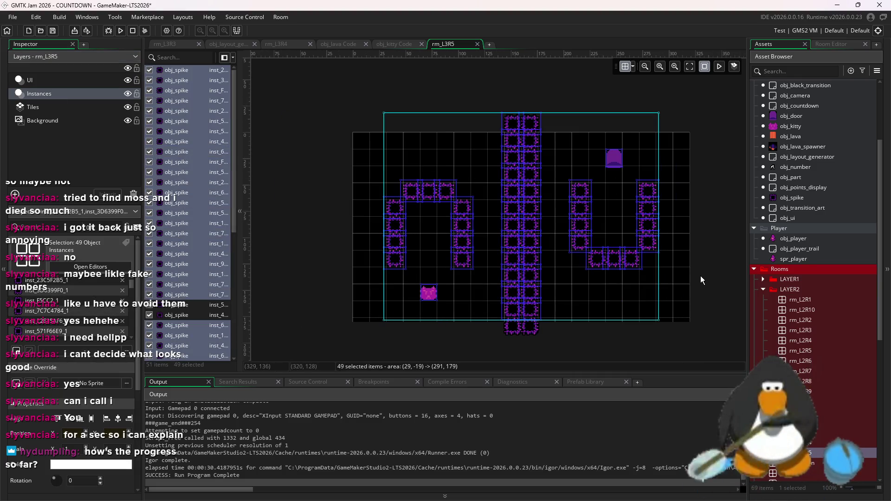
pyautogui.hotkey('ctrl', 'z')
pyautogui.press('Delete')
pyautogui.moveTo(617, 341); pyautogui.dragTo(436, 325)
pyautogui.press('Delete')
pyautogui.click(791, 197)
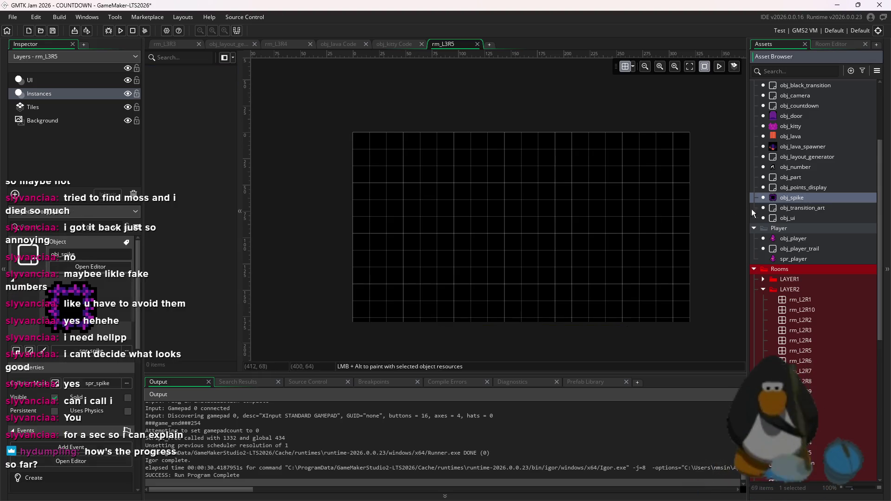
# Paint an 11-spike cross-shaped cluster in the empty rm_L3R5.
pyautogui.keyDown('alt'); pyautogui.click(529, 225); pyautogui.keyUp('alt')
pyautogui.keyDown('alt'); pyautogui.click(548, 242); pyautogui.keyUp('alt')
pyautogui.keyDown('alt'); pyautogui.click(573, 247); pyautogui.keyUp('alt')
pyautogui.hotkey('ctrl', 'z')
pyautogui.hotkey('ctrl', 'z')
pyautogui.hotkey('ctrl', 'z')
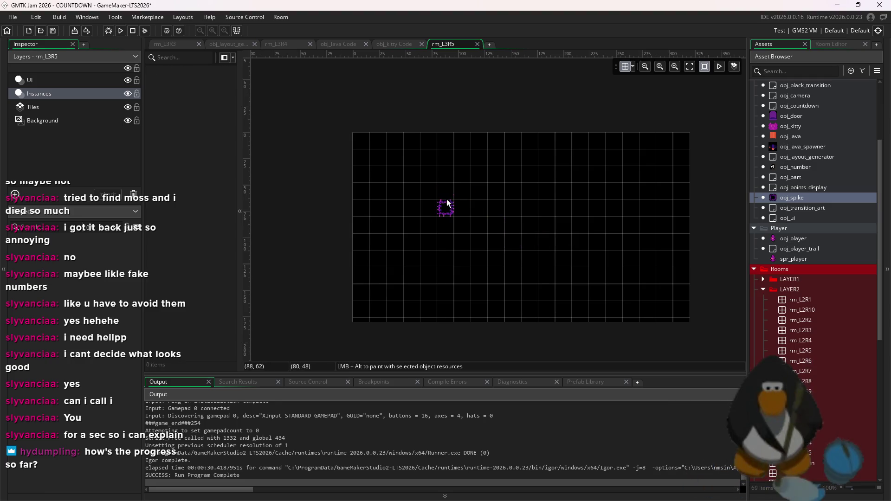
pyautogui.keyDown('alt'); pyautogui.click(576, 186); pyautogui.keyUp('alt')
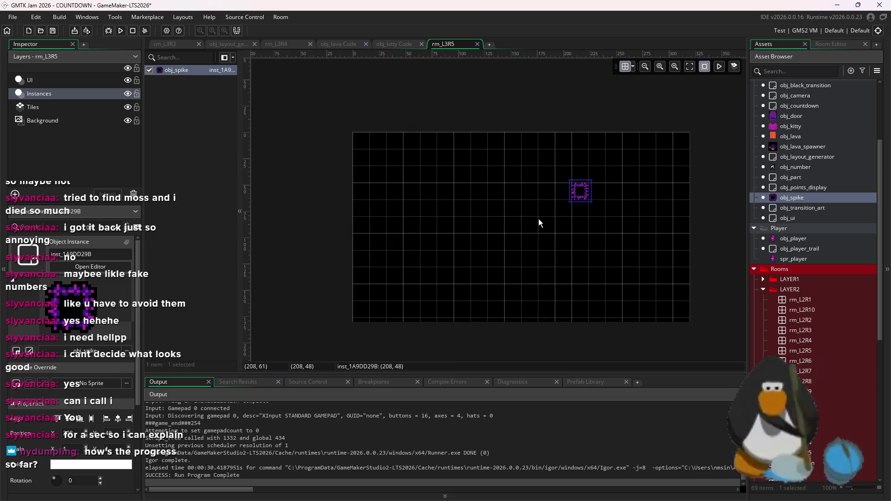
pyautogui.moveTo(541, 221); pyautogui.dragTo(491, 246)
pyautogui.press('Delete')
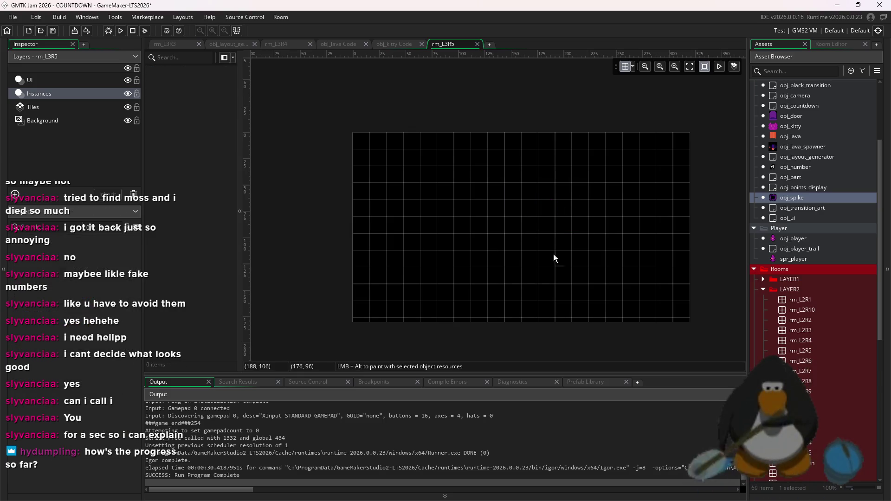
pyautogui.keyDown('alt'); pyautogui.click(524, 276); pyautogui.keyUp('alt')
pyautogui.keyDown('alt'); pyautogui.click(530, 260); pyautogui.keyUp('alt')
pyautogui.keyDown('alt'); pyautogui.click(544, 239); pyautogui.keyUp('alt')
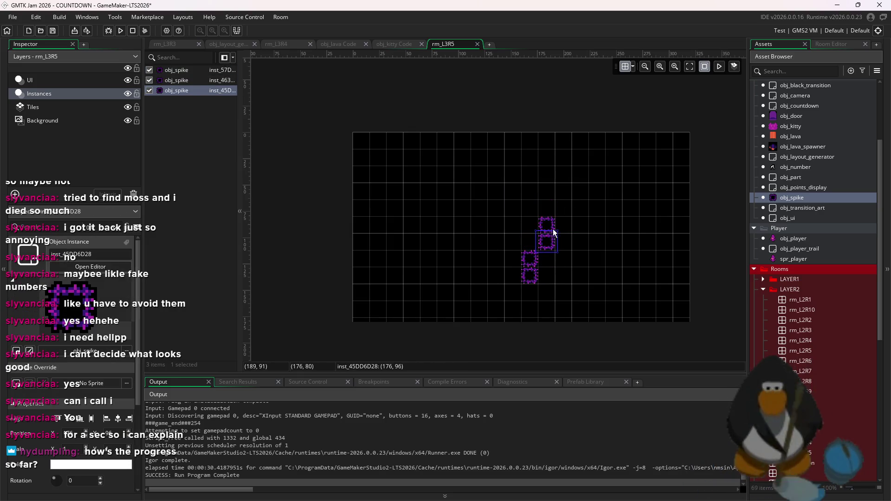
pyautogui.hotkey('ctrl', 'z')
pyautogui.hotkey('ctrl', 'z')
pyautogui.hotkey('ctrl', 'z')
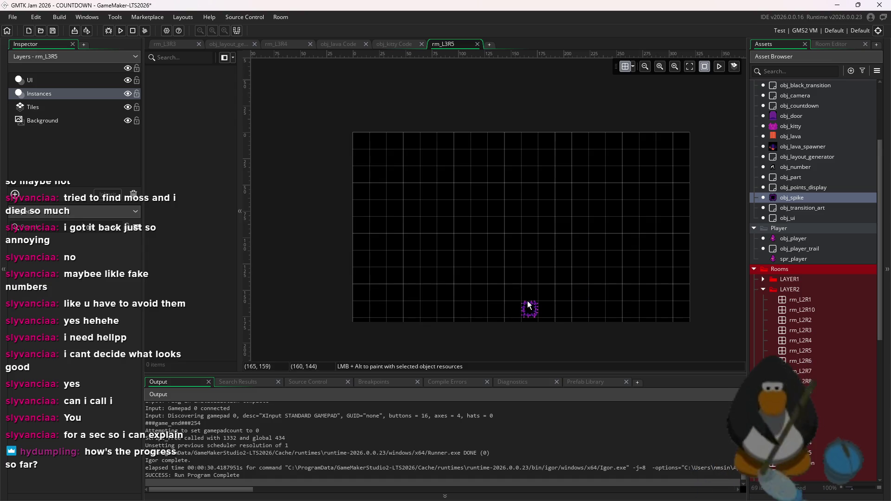
pyautogui.moveTo(652, 286)
pyautogui.mouseDown()
pyautogui.moveTo(648, 276)
pyautogui.moveTo(663, 274)
pyautogui.moveTo(647, 255)
pyautogui.moveTo(669, 257)
pyautogui.moveTo(661, 240)
pyautogui.moveTo(631, 241)
pyautogui.mouseUp()
# Copy the spike cluster to the left and shift both clusters into place.
pyautogui.hotkey('ctrl', 'a')
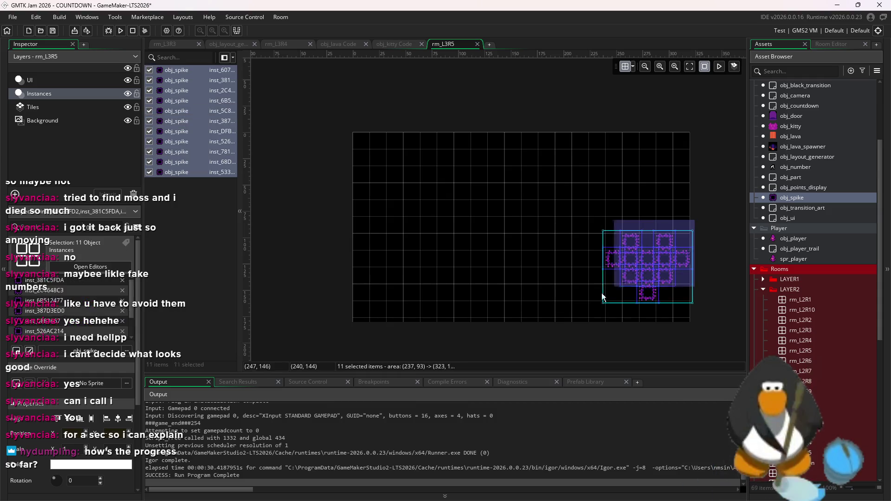
pyautogui.moveTo(628, 297); pyautogui.dragTo(462, 293)
pyautogui.moveTo(714, 238); pyautogui.dragTo(603, 324)
pyautogui.moveTo(653, 286); pyautogui.dragTo(604, 286)
pyautogui.moveTo(433, 225)
pyautogui.mouseDown()
pyautogui.moveTo(515, 297)
pyautogui.moveTo(477, 279)
pyautogui.mouseUp()
pyautogui.moveTo(670, 219); pyautogui.dragTo(563, 309)
pyautogui.moveTo(678, 238)
pyautogui.mouseDown()
pyautogui.moveTo(579, 302)
pyautogui.moveTo(581, 284)
pyautogui.mouseUp()
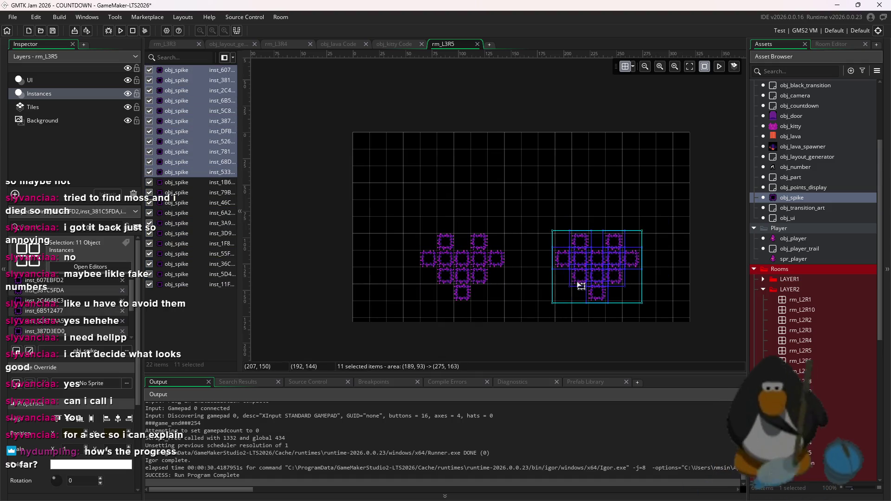
pyautogui.moveTo(593, 254)
pyautogui.mouseDown()
pyautogui.moveTo(560, 274)
pyautogui.moveTo(599, 278)
pyautogui.moveTo(598, 179)
pyautogui.mouseUp()
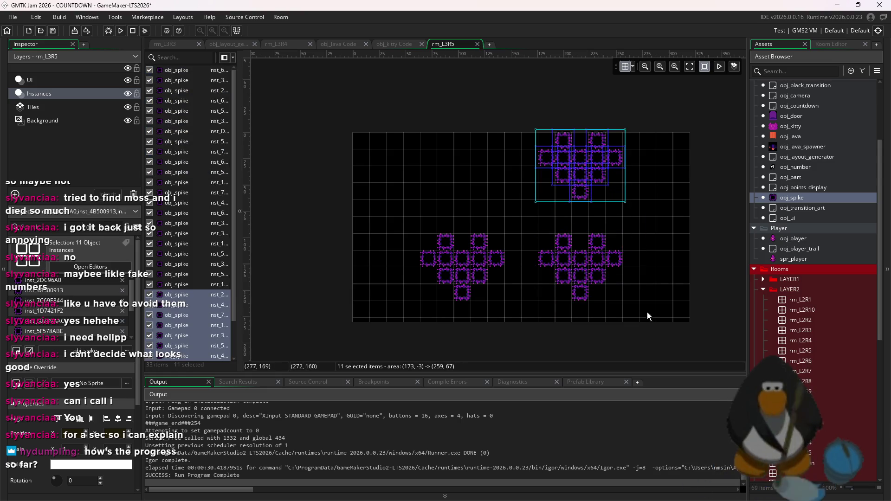
pyautogui.moveTo(647, 315); pyautogui.dragTo(545, 130)
pyautogui.moveTo(571, 177); pyautogui.dragTo(571, 193)
pyautogui.click(656, 163)
# Move one cluster toward the top-right corner and fine-tune the bottom-right cluster's position.
pyautogui.moveTo(648, 125); pyautogui.dragTo(506, 242)
pyautogui.moveTo(567, 199); pyautogui.dragTo(566, 183)
pyautogui.moveTo(408, 202); pyautogui.dragTo(513, 312)
pyautogui.click(578, 263)
pyautogui.moveTo(651, 219); pyautogui.dragTo(533, 128)
pyautogui.moveTo(565, 156); pyautogui.dragTo(565, 172)
pyautogui.moveTo(628, 320)
pyautogui.mouseDown()
pyautogui.moveTo(593, 302)
pyautogui.moveTo(534, 247)
pyautogui.mouseUp()
pyautogui.moveTo(574, 280); pyautogui.dragTo(583, 263)
pyautogui.click(613, 285)
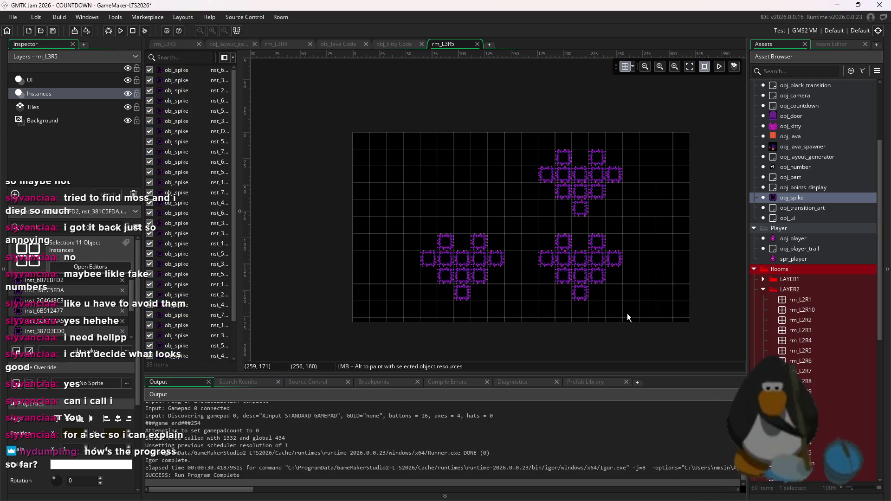
pyautogui.moveTo(630, 308); pyautogui.dragTo(547, 255)
pyautogui.moveTo(592, 274)
pyautogui.mouseDown()
pyautogui.moveTo(622, 281)
pyautogui.moveTo(547, 278)
pyautogui.moveTo(581, 283)
pyautogui.mouseUp()
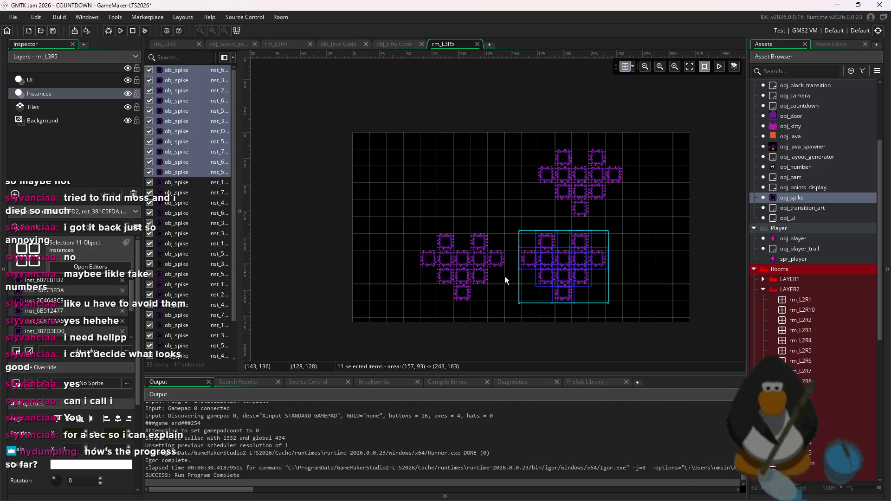
pyautogui.moveTo(616, 247)
pyautogui.mouseDown()
pyautogui.moveTo(628, 241)
pyautogui.moveTo(540, 148)
pyautogui.mouseUp()
pyautogui.moveTo(570, 175); pyautogui.dragTo(630, 181)
pyautogui.click(516, 212)
# Copy the left cluster to the top-left corner, save, and lower the bottom pair one cell.
pyautogui.moveTo(399, 228); pyautogui.dragTo(498, 299)
pyautogui.hotkey('ctrl', 'c')
pyautogui.hotkey('ctrl', 'v')
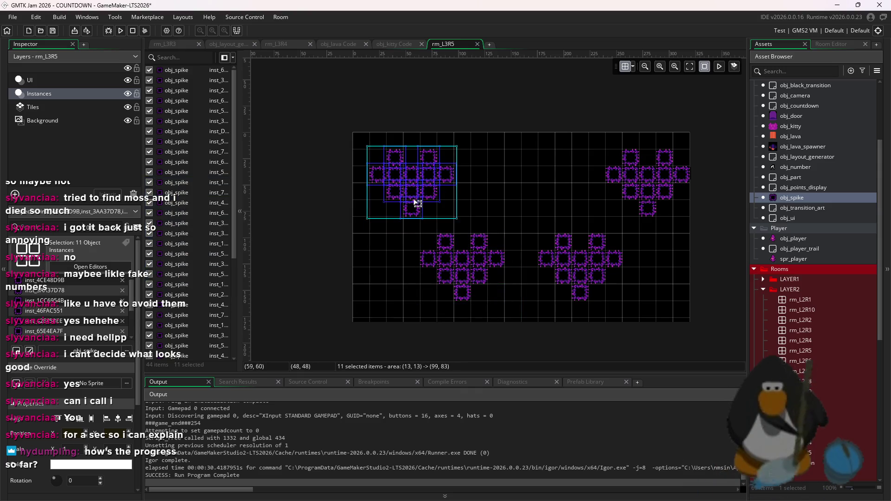
pyautogui.click(410, 200)
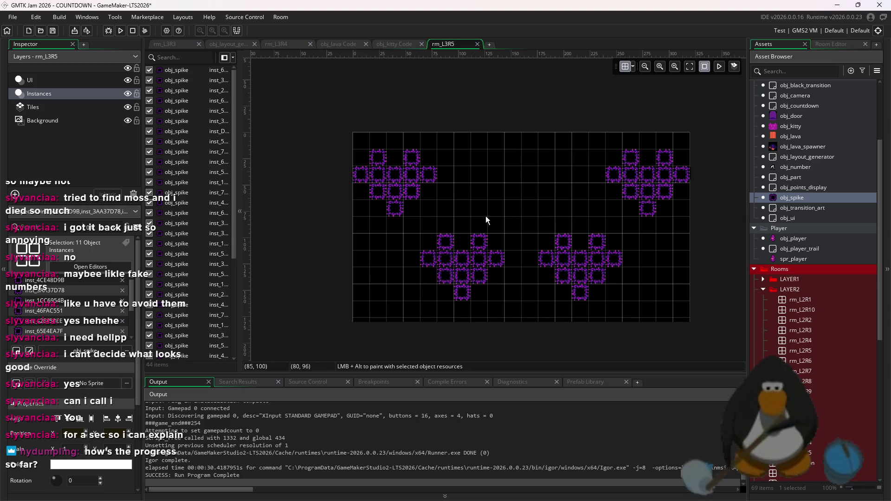
pyautogui.hotkey('ctrl', 's')
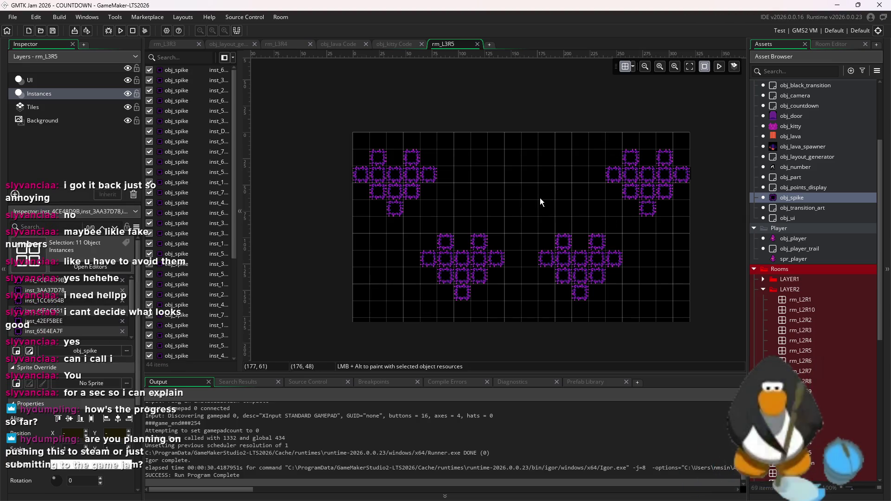
pyautogui.moveTo(658, 306); pyautogui.dragTo(428, 232)
pyautogui.moveTo(461, 255); pyautogui.dragTo(460, 271)
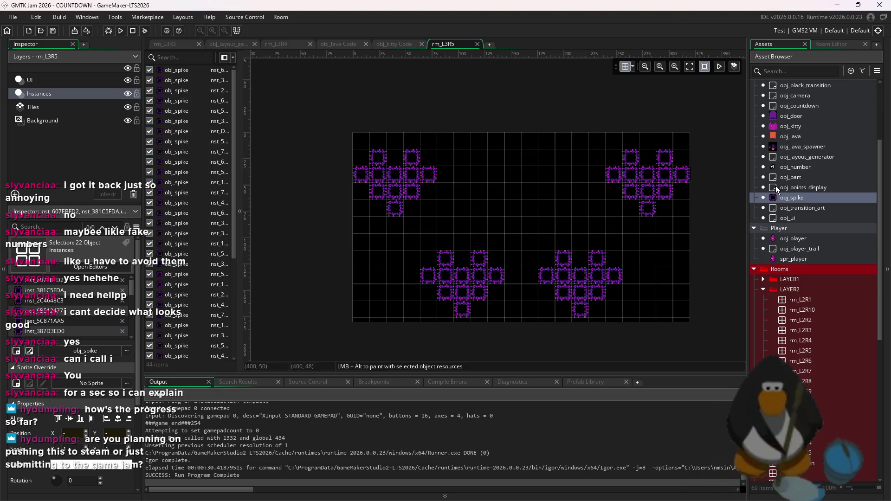
pyautogui.click(804, 125)
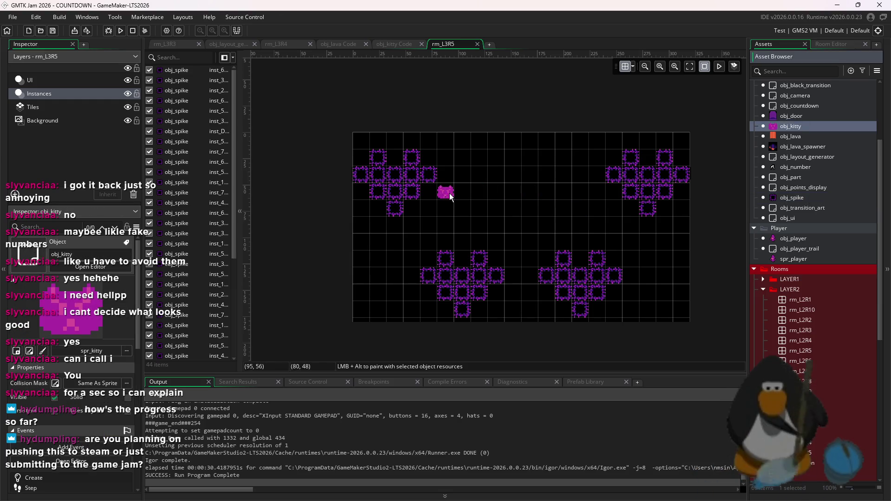
# Place a kitty beside the top-left spike cluster and a grid-aligned door beside the top-right one.
pyautogui.moveTo(437, 199); pyautogui.dragTo(443, 197)
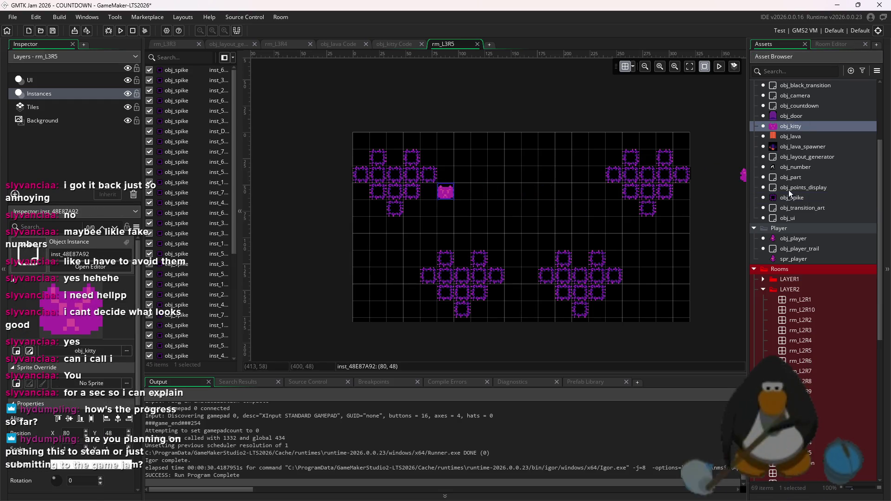
pyautogui.click(793, 118)
pyautogui.moveTo(598, 200); pyautogui.dragTo(612, 185)
pyautogui.scroll(5, 598, 199)
pyautogui.click(633, 68)
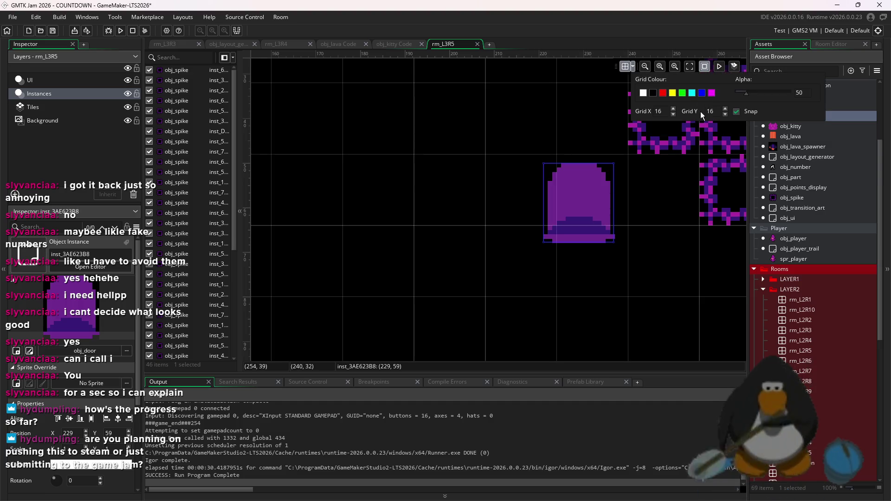
pyautogui.moveTo(593, 215); pyautogui.dragTo(606, 207)
pyautogui.click(510, 175)
pyautogui.scroll(-5, 573, 218)
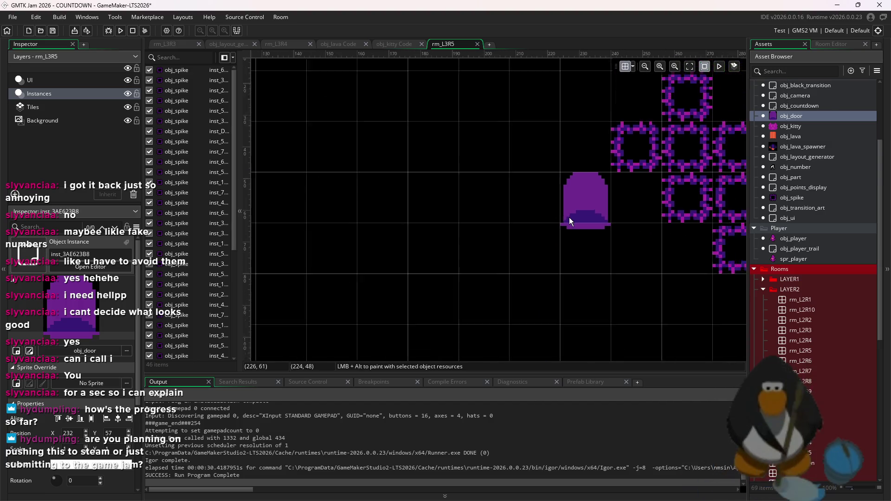
pyautogui.moveTo(723, 326); pyautogui.dragTo(700, 291)
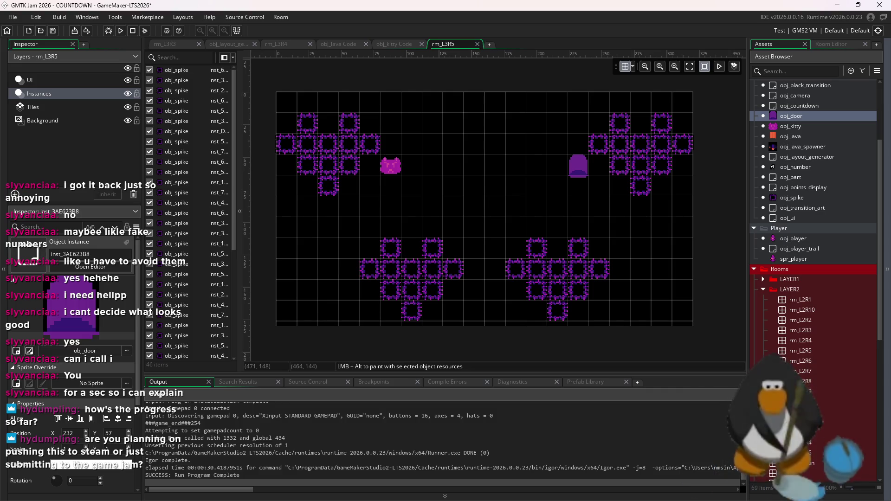
pyautogui.scroll(4, 394, 160)
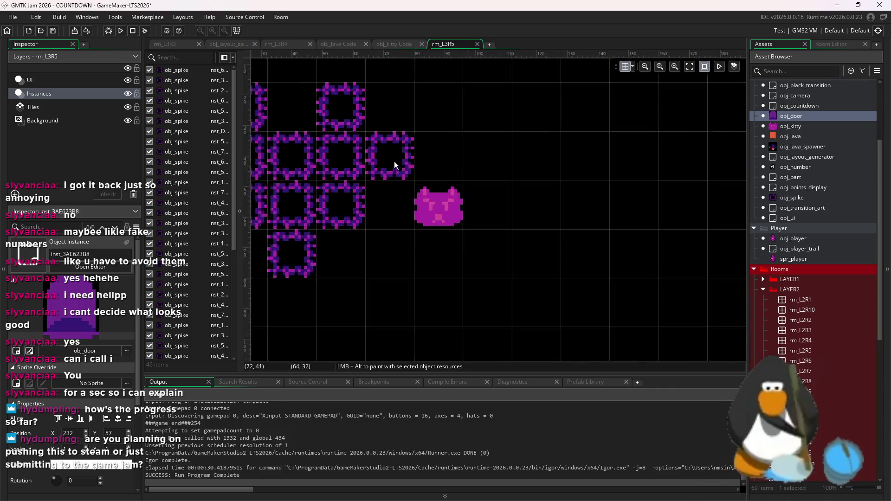
pyautogui.scroll(-4, 514, 186)
pyautogui.moveTo(508, 169); pyautogui.dragTo(450, 160)
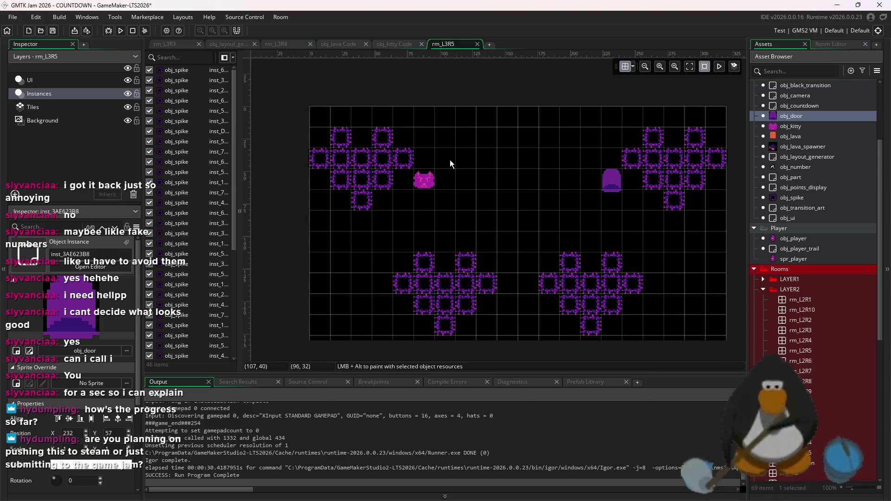
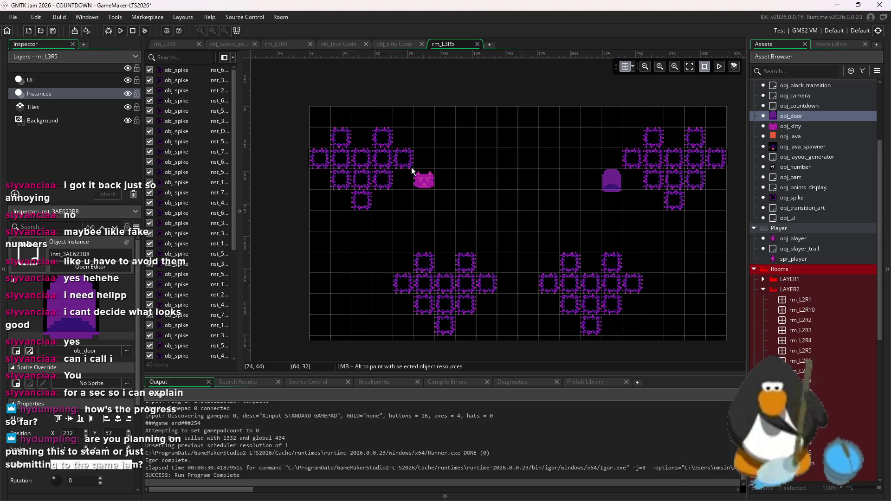
# Duplicate room rm_L3R5, name the copy rm_L3R6, and open it in the room editor.
pyautogui.scroll(3, 411, 167)
pyautogui.scroll(-3, 414, 168)
pyautogui.scroll(2, 519, 198)
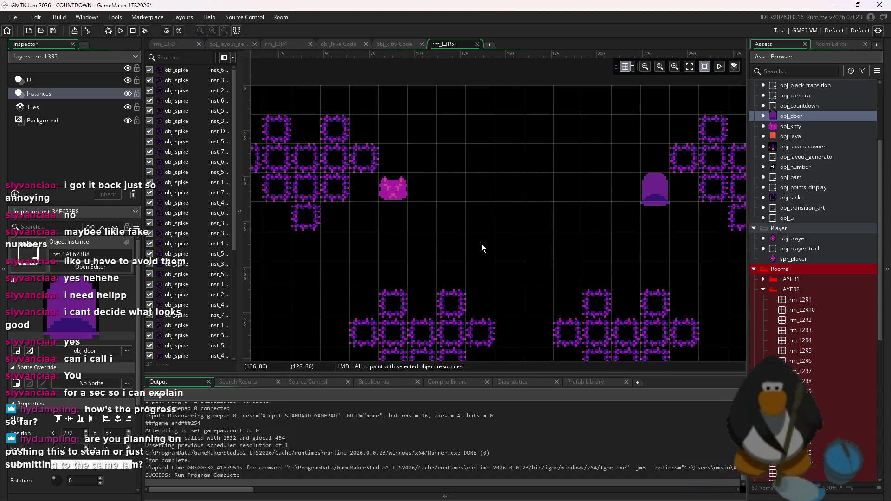
pyautogui.scroll(-2, 812, 279)
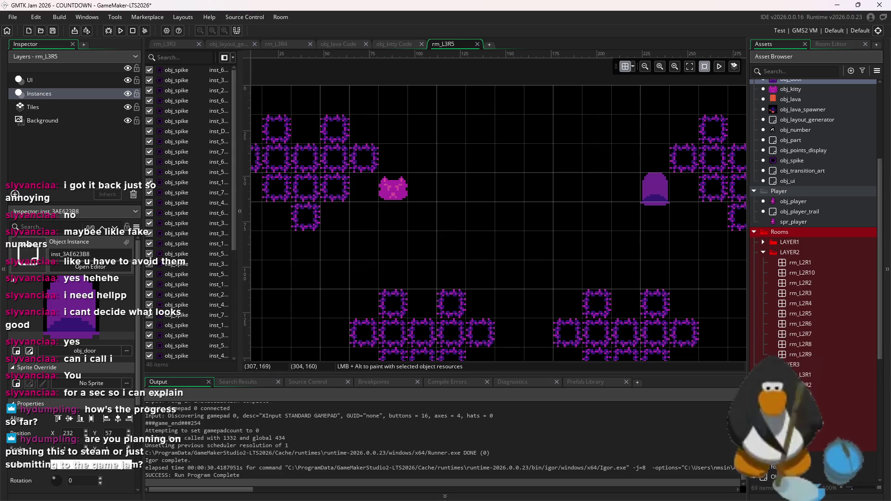
pyautogui.rightClick(829, 418)
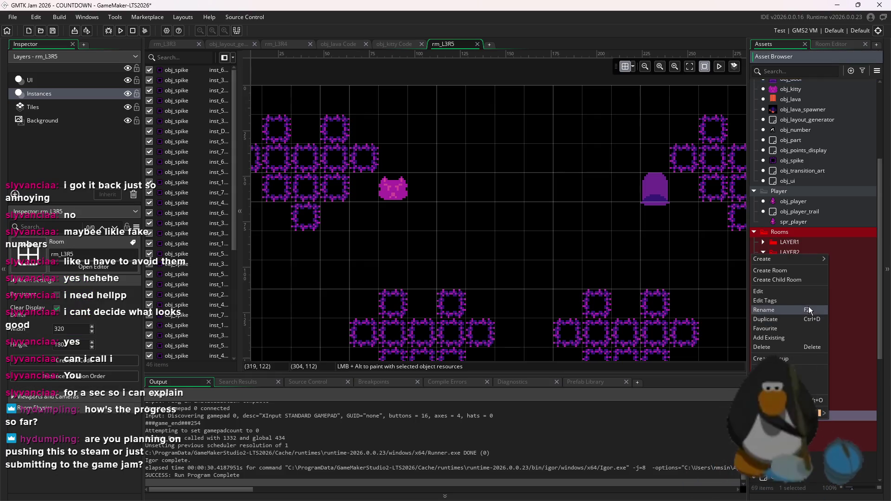
pyautogui.click(785, 316)
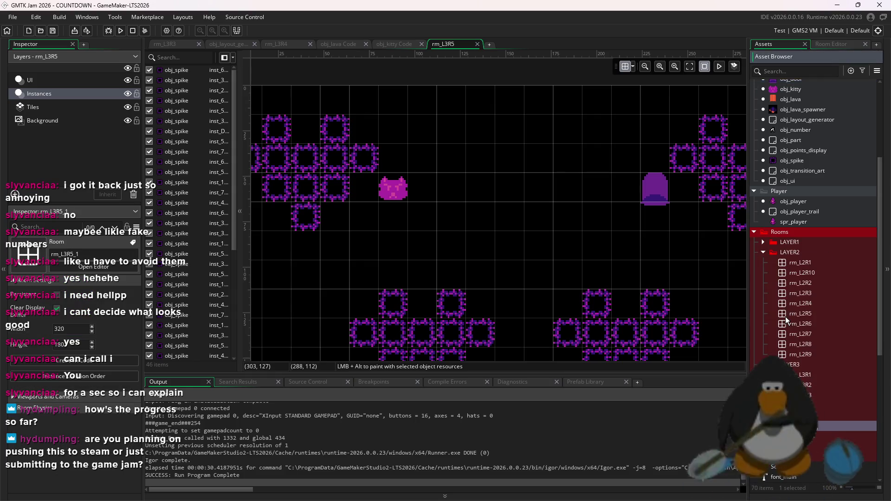
pyautogui.write('rm_L3R6')
pyautogui.press('Return')
pyautogui.doubleClick(819, 424)
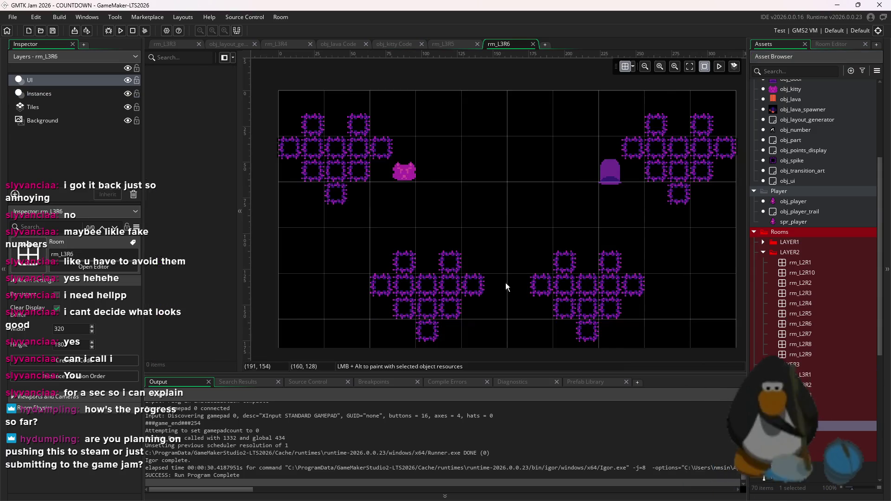
# Delete the old spike clusters and place ten obj_spike instances in a diamond pattern.
pyautogui.moveTo(701, 332)
pyautogui.mouseDown()
pyautogui.moveTo(315, 133)
pyautogui.moveTo(691, 320)
pyautogui.moveTo(636, 232)
pyautogui.moveTo(574, 160)
pyautogui.moveTo(356, 163)
pyautogui.moveTo(332, 155)
pyautogui.mouseUp()
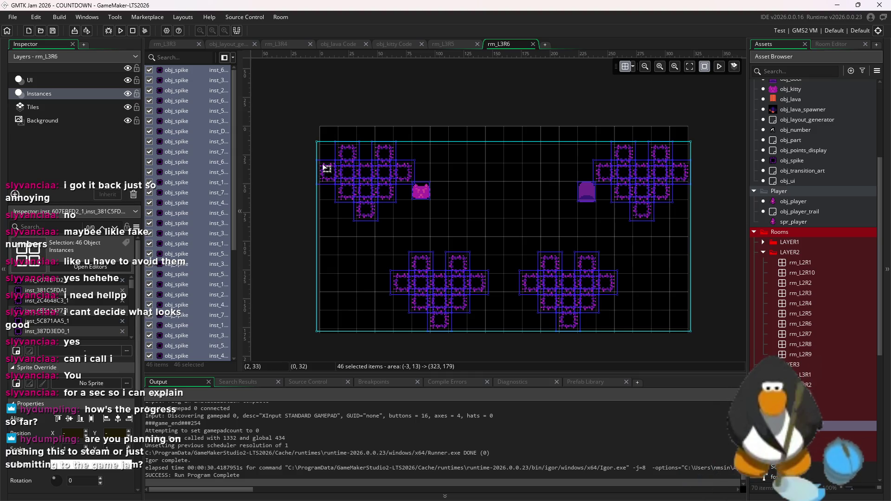
pyautogui.press('Delete')
pyautogui.scroll(3, 827, 139)
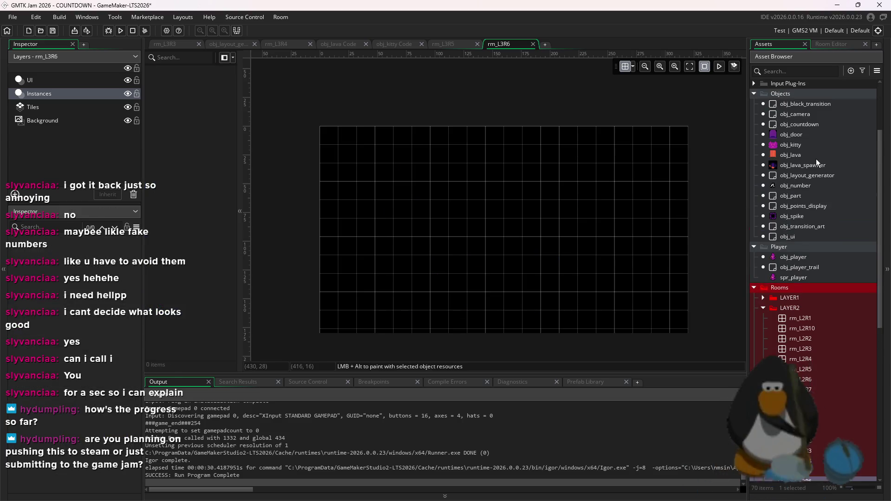
pyautogui.click(817, 156)
pyautogui.click(458, 227)
pyautogui.click(476, 246)
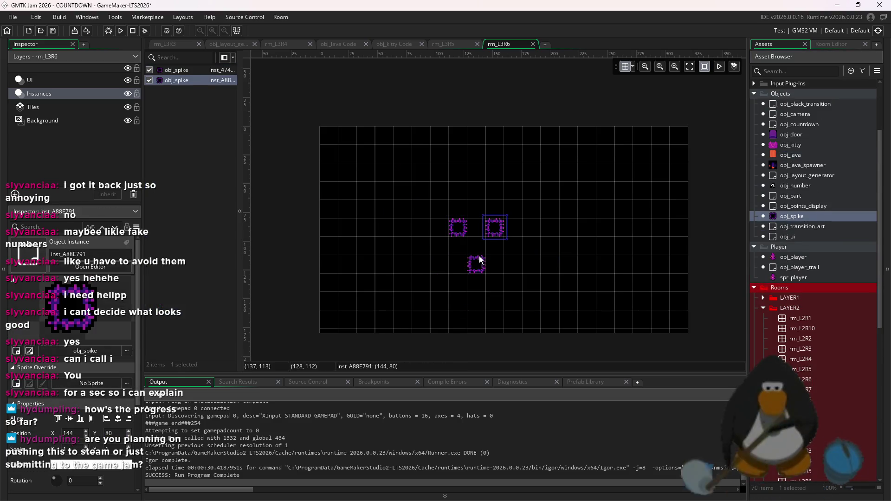
pyautogui.click(495, 264)
pyautogui.click(513, 245)
pyautogui.click(518, 228)
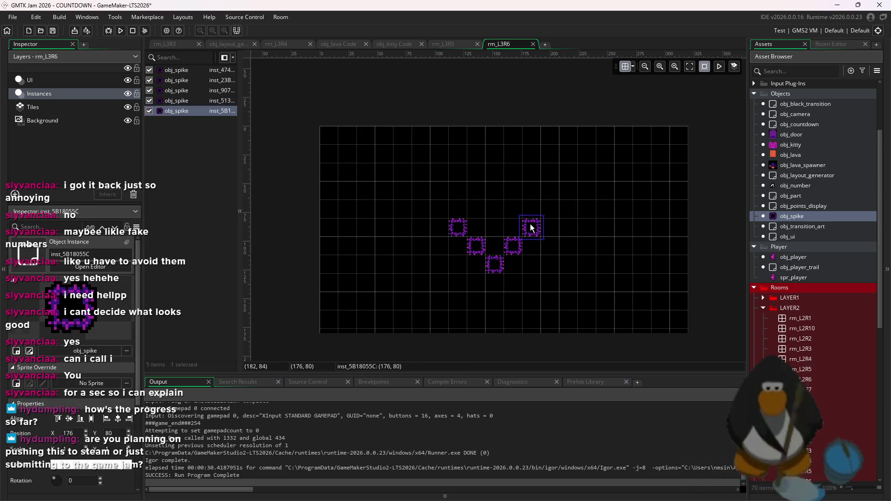
pyautogui.click(531, 209)
pyautogui.click(458, 209)
pyautogui.click(476, 190)
pyautogui.click(494, 172)
pyautogui.click(513, 190)
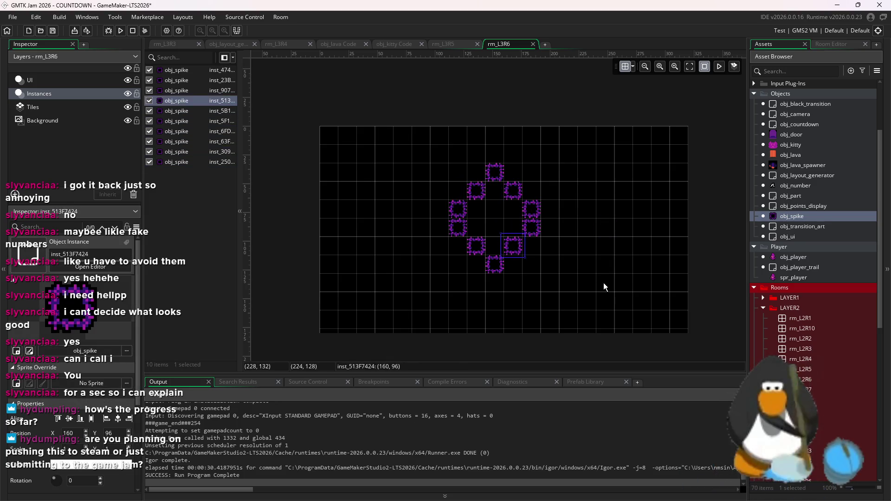
# Shift the diamond left and down, then reshape it into a bracket with top and bottom rows.
pyautogui.hotkey('ctrl', 'a')
pyautogui.moveTo(589, 244); pyautogui.dragTo(478, 263)
pyautogui.click(427, 248)
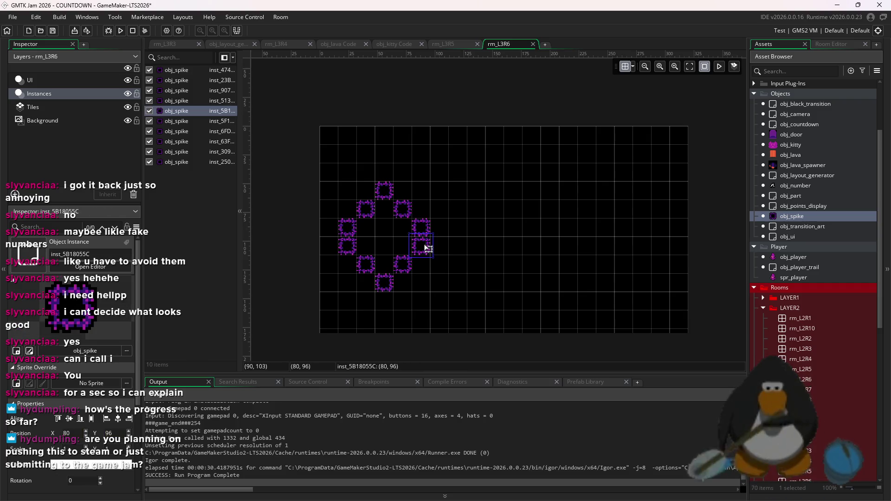
pyautogui.press('Delete')
pyautogui.click(402, 264)
pyautogui.press('Delete')
pyautogui.click(403, 283)
pyautogui.click(421, 283)
pyautogui.click(402, 190)
pyautogui.click(401, 191)
pyautogui.click(421, 190)
# Copy the ten-spike bracket to the right side and adjust its position.
pyautogui.hotkey('ctrl', 'a')
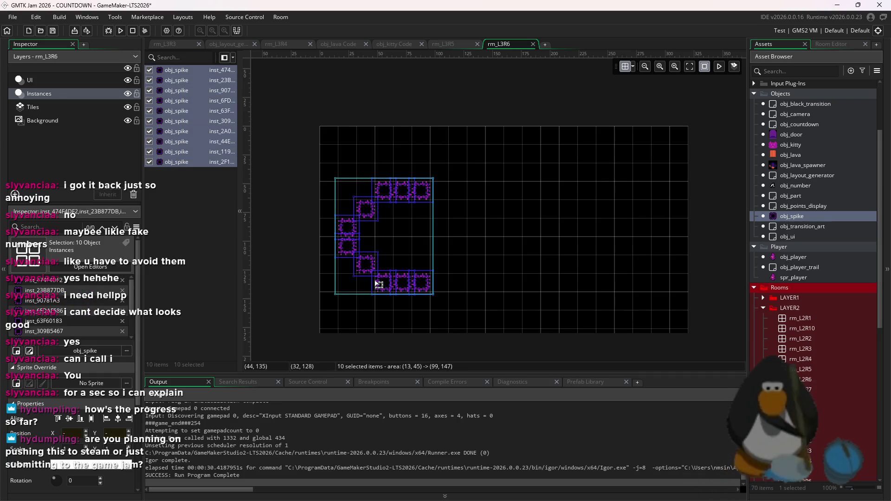
pyautogui.moveTo(398, 280)
pyautogui.mouseDown()
pyautogui.moveTo(617, 250)
pyautogui.moveTo(609, 253)
pyautogui.mouseUp()
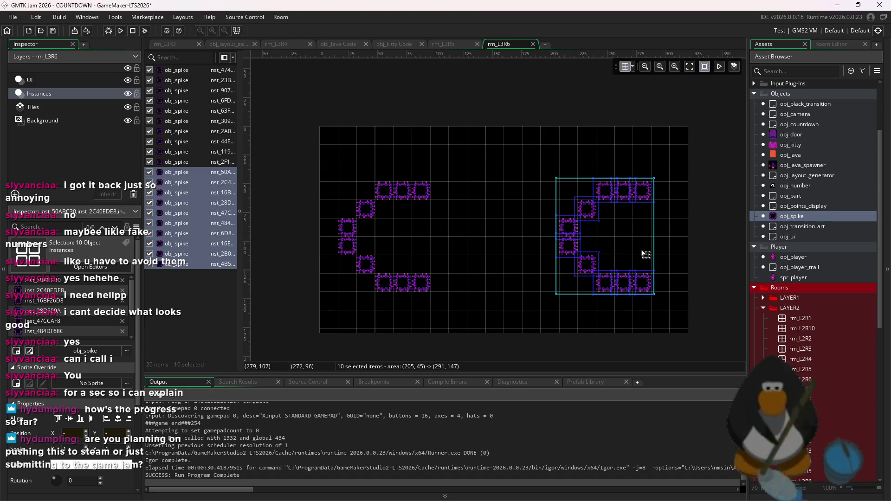
pyautogui.click(670, 252)
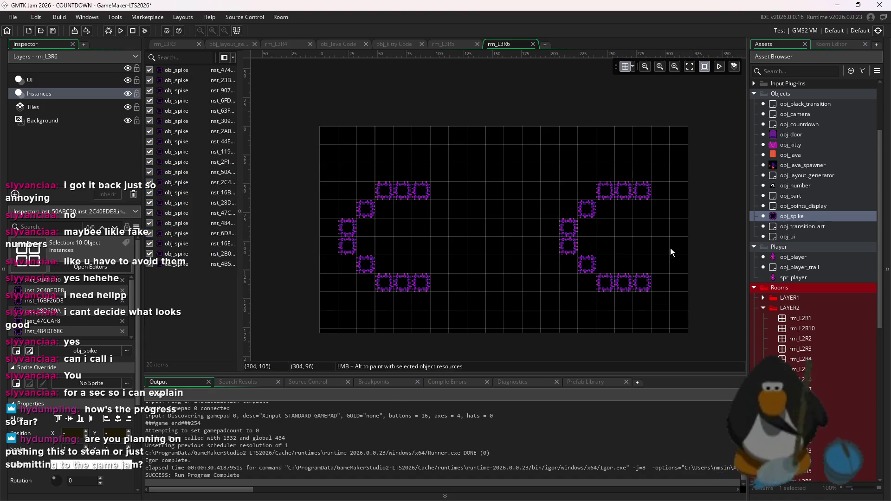
pyautogui.moveTo(680, 313); pyautogui.dragTo(554, 172)
pyautogui.moveTo(622, 217); pyautogui.dragTo(589, 223)
pyautogui.scroll(2, 594, 228)
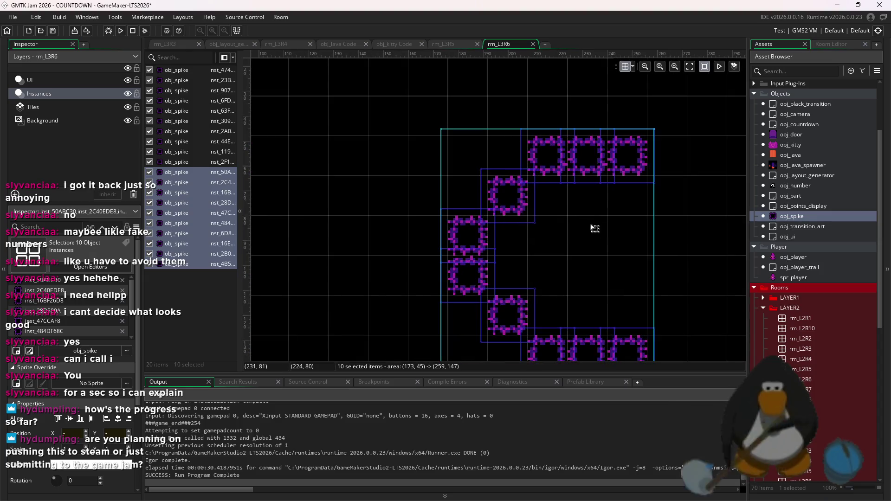
pyautogui.click(645, 249)
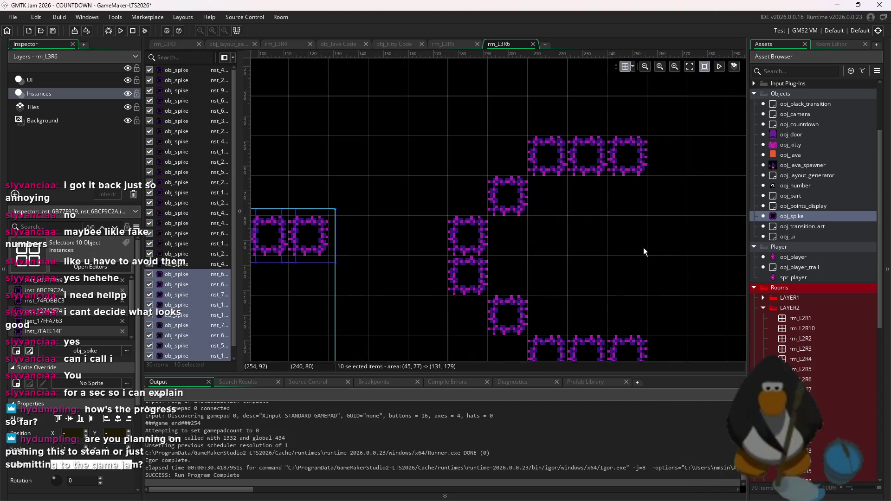
pyautogui.scroll(-3, 654, 176)
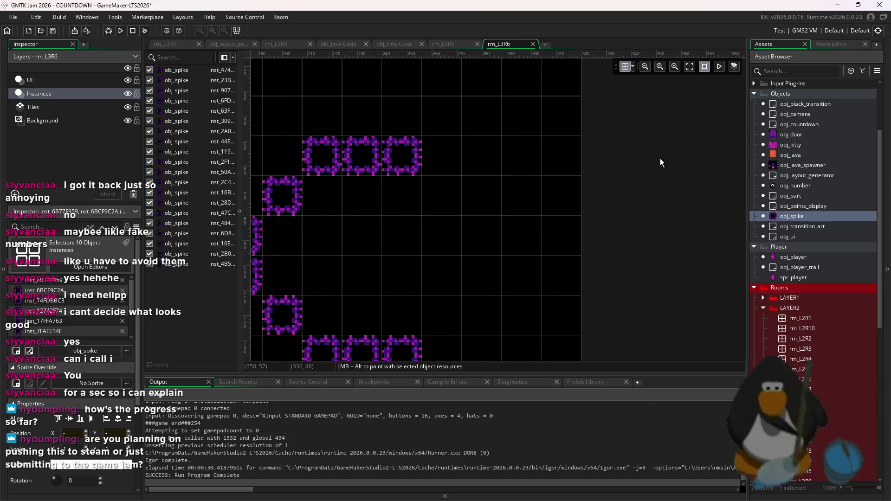
pyautogui.moveTo(426, 267); pyautogui.dragTo(405, 291)
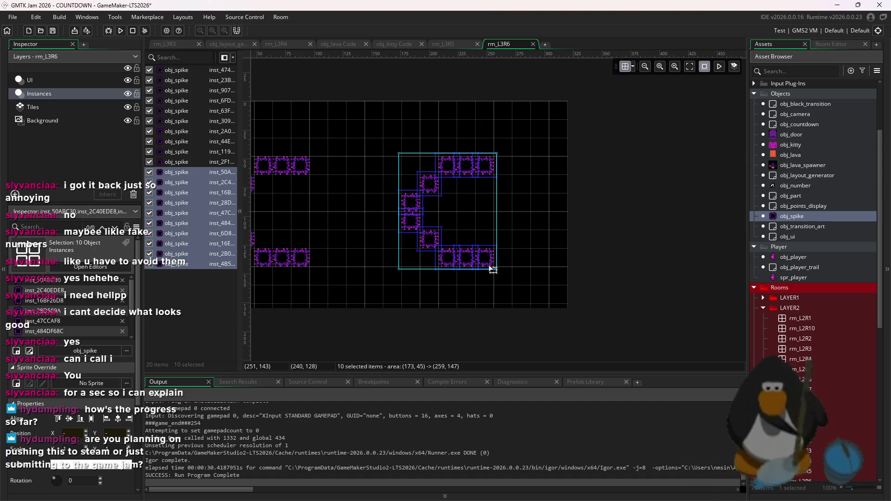
pyautogui.moveTo(541, 205); pyautogui.dragTo(565, 211)
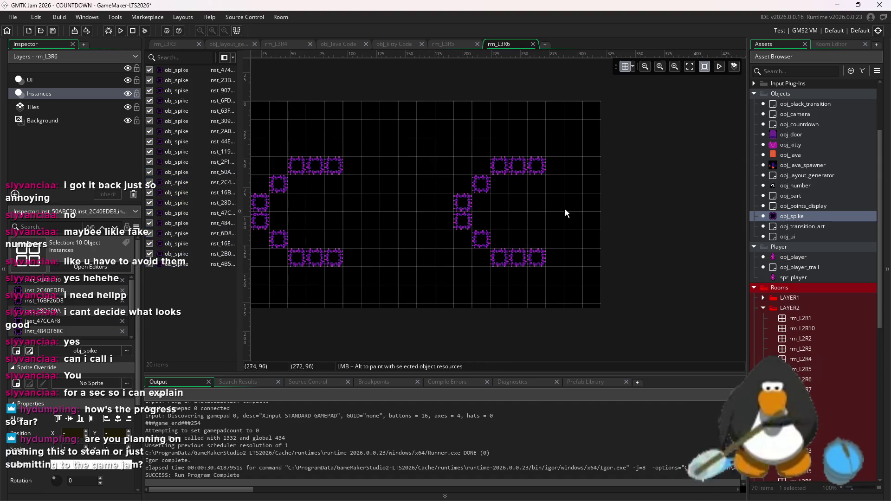
# Replace the unmirrored copy with a mirrored right bracket facing the left one.
pyautogui.press('Delete')
pyautogui.moveTo(499, 250)
pyautogui.mouseDown()
pyautogui.moveTo(631, 214)
pyautogui.moveTo(642, 228)
pyautogui.moveTo(623, 192)
pyautogui.moveTo(568, 173)
pyautogui.mouseUp()
pyautogui.moveTo(626, 247); pyautogui.dragTo(569, 266)
pyautogui.hotkey('ctrl', 'z')
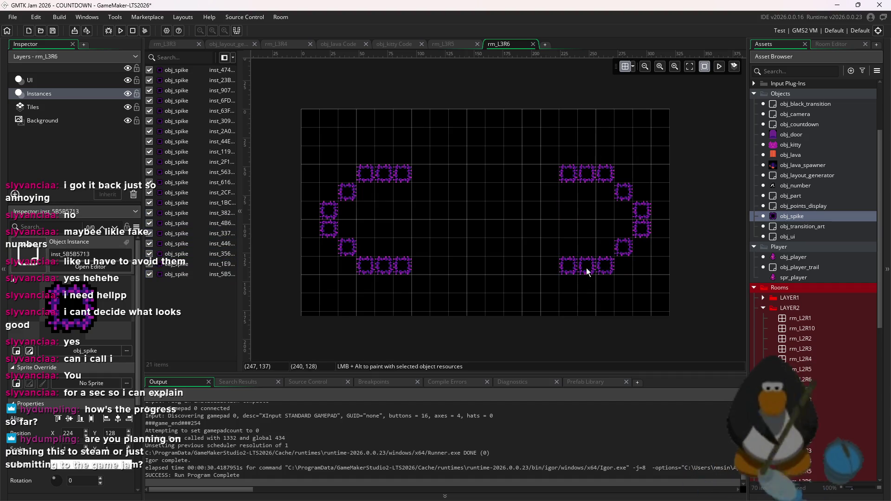
pyautogui.click(578, 225)
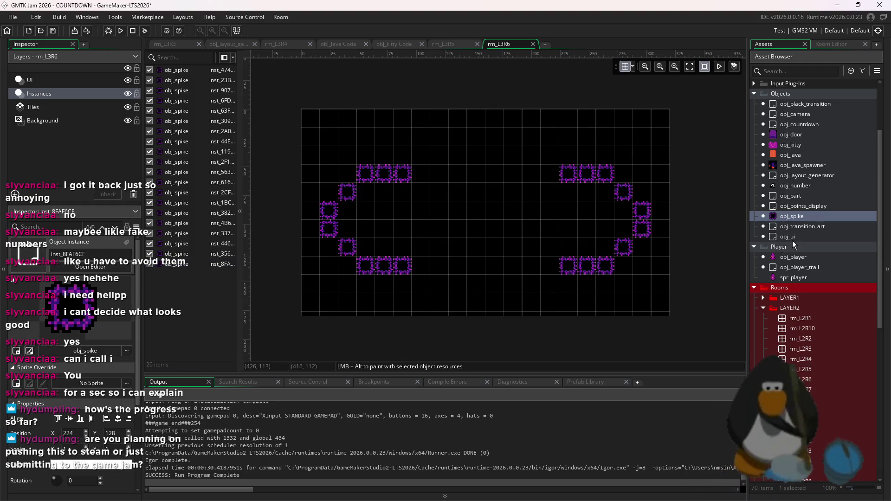
# Add a door near the bottom centre and a kitty at the top centre of rm_L3R6.
pyautogui.moveTo(812, 138)
pyautogui.mouseDown()
pyautogui.moveTo(820, 132)
pyautogui.moveTo(486, 220)
pyautogui.mouseUp()
pyautogui.moveTo(491, 295); pyautogui.dragTo(491, 295)
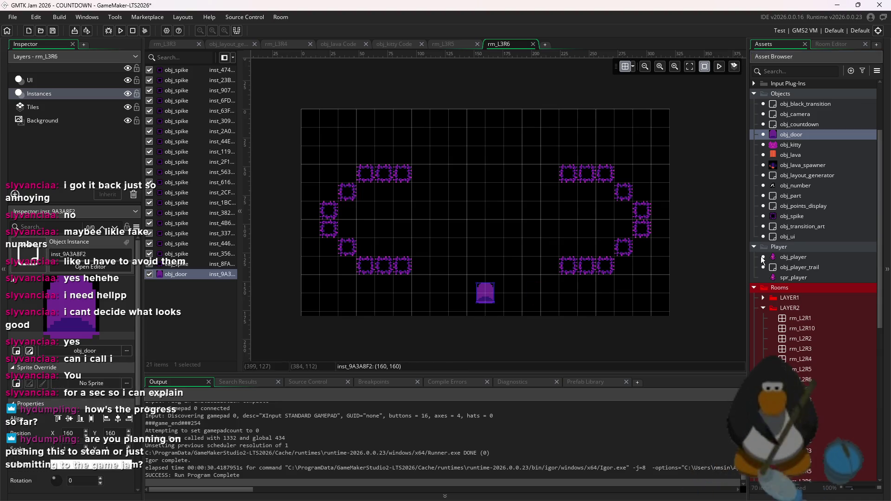
pyautogui.moveTo(789, 144)
pyautogui.mouseDown()
pyautogui.moveTo(472, 150)
pyautogui.moveTo(460, 160)
pyautogui.mouseUp()
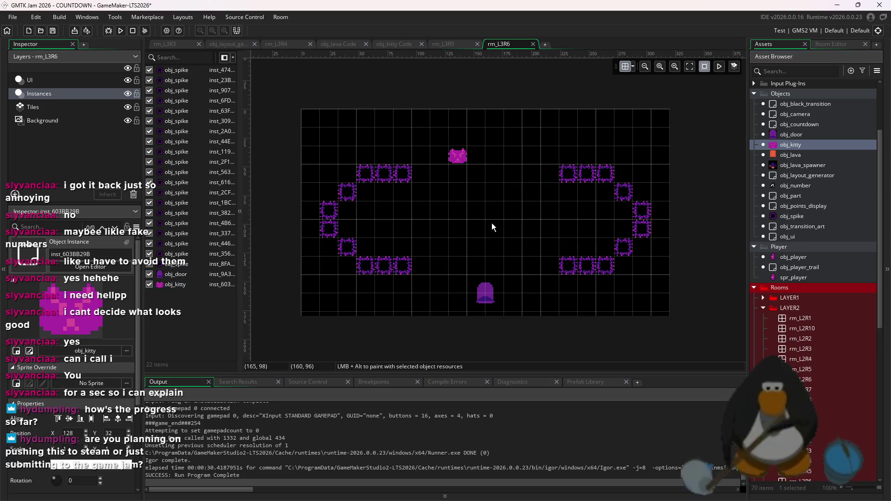
pyautogui.moveTo(493, 292)
pyautogui.mouseDown()
pyautogui.moveTo(495, 175)
pyautogui.moveTo(511, 264)
pyautogui.mouseUp()
pyautogui.click(517, 242)
# Adjust grid snapping and nudge the door to 184, 153 below the spike brackets.
pyautogui.scroll(2, 511, 272)
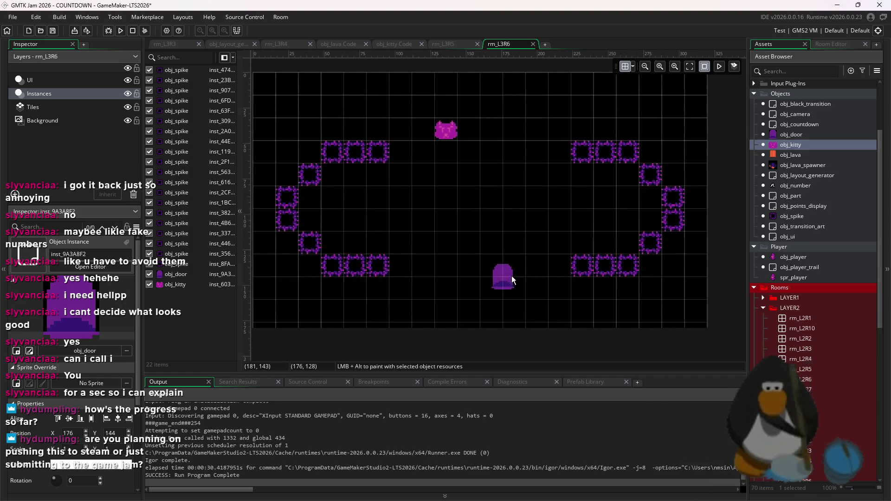
pyautogui.scroll(2, 543, 281)
pyautogui.scroll(-2, 542, 280)
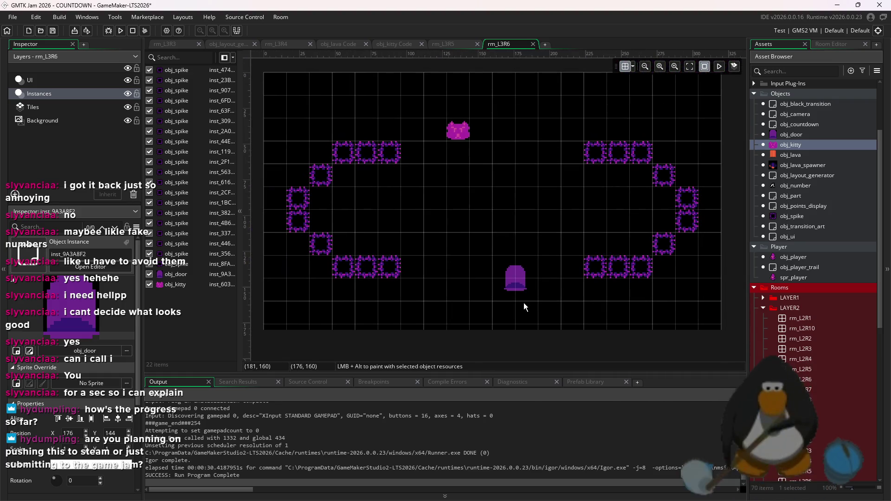
pyautogui.scroll(2, 523, 303)
pyautogui.scroll(-2, 522, 305)
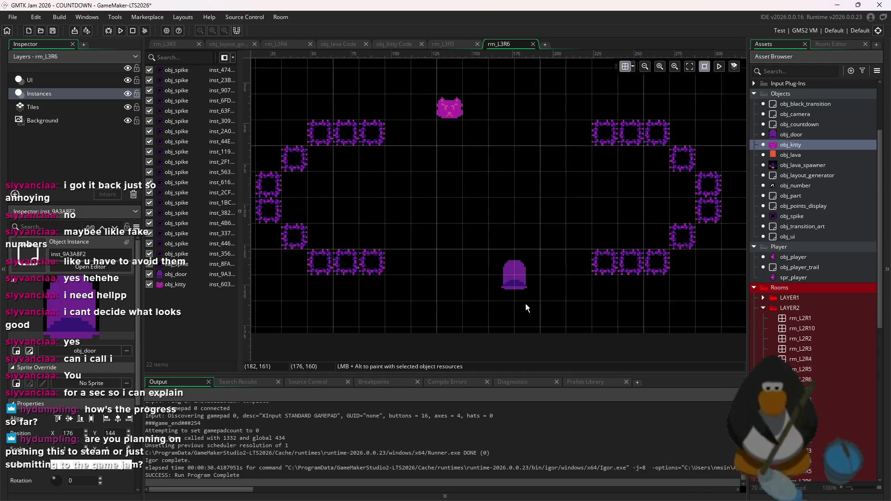
pyautogui.scroll(-1, 526, 303)
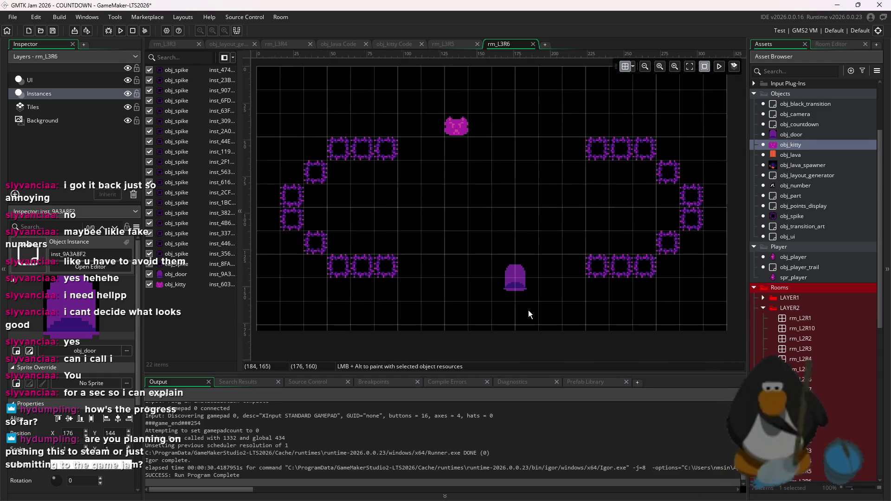
pyautogui.scroll(3, 528, 310)
pyautogui.click(633, 66)
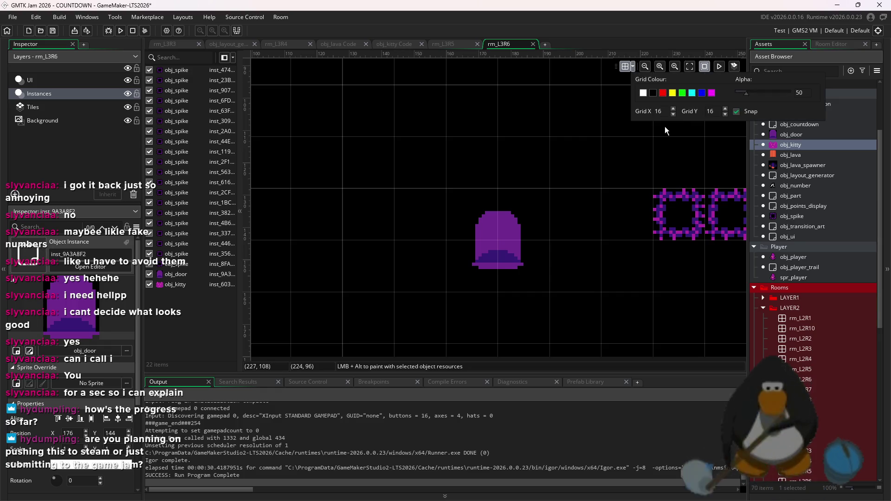
pyautogui.moveTo(514, 243); pyautogui.dragTo(538, 272)
pyautogui.click(544, 199)
pyautogui.scroll(-4, 544, 199)
pyautogui.scroll(1, 533, 176)
pyautogui.scroll(-1, 547, 174)
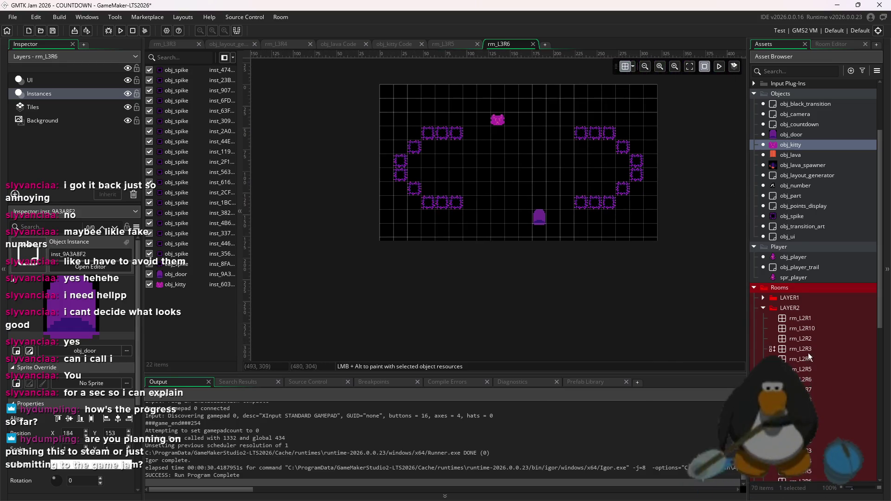
pyautogui.scroll(-3, 808, 358)
pyautogui.rightClick(822, 389)
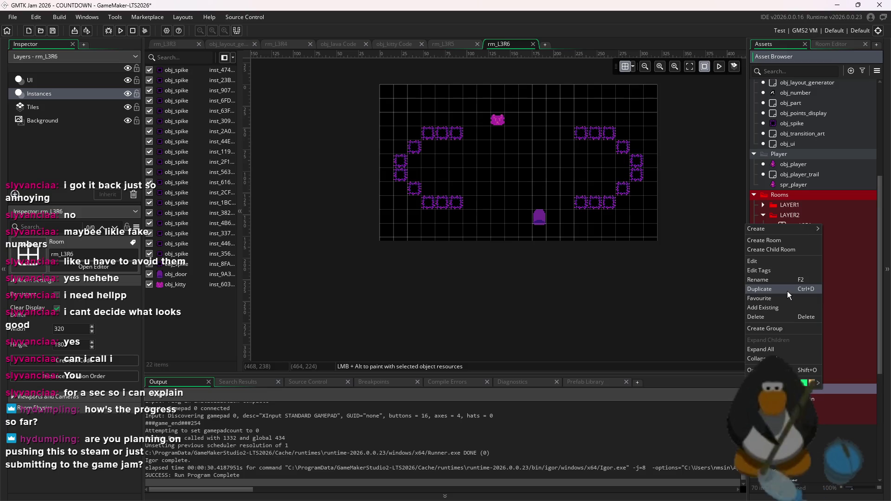
# Duplicate rm_L3R6 and open the new copy, rm_L3R7.
pyautogui.click(787, 291)
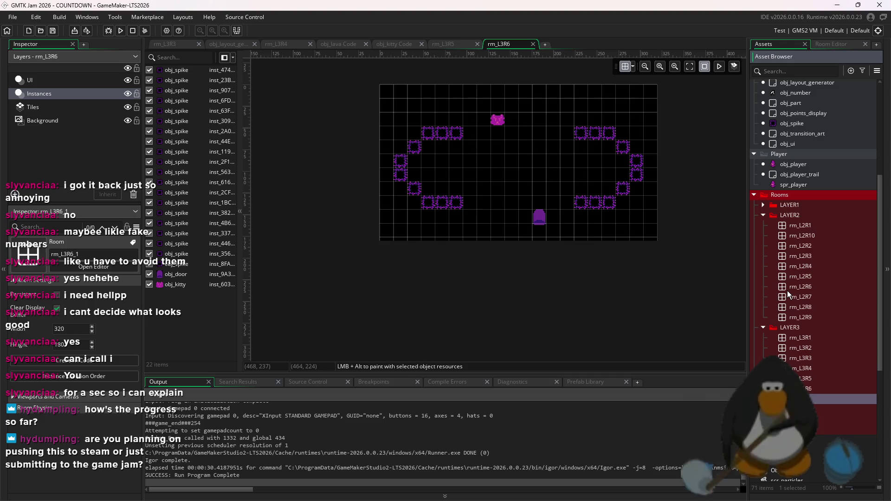
pyautogui.rightClick(822, 398)
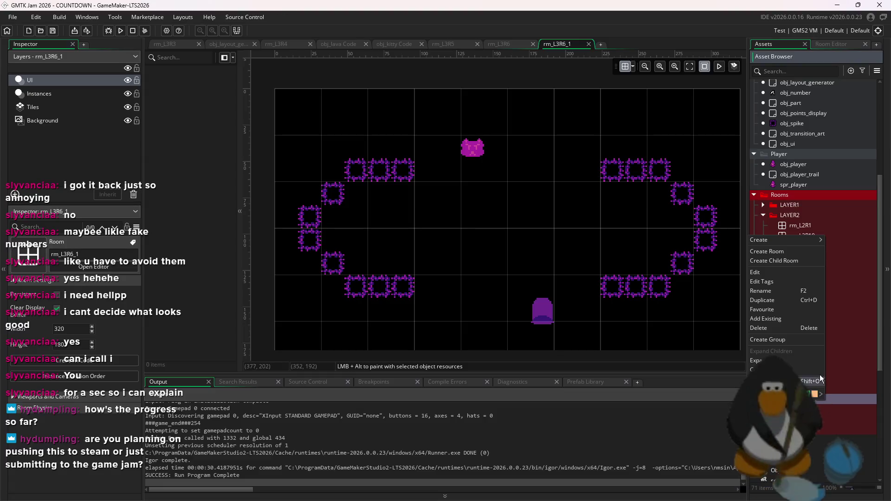
pyautogui.click(769, 307)
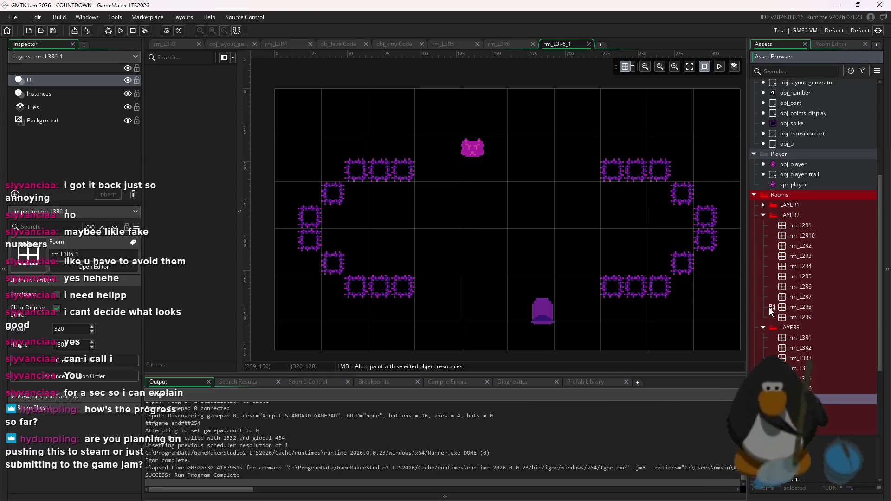
pyautogui.click(814, 380)
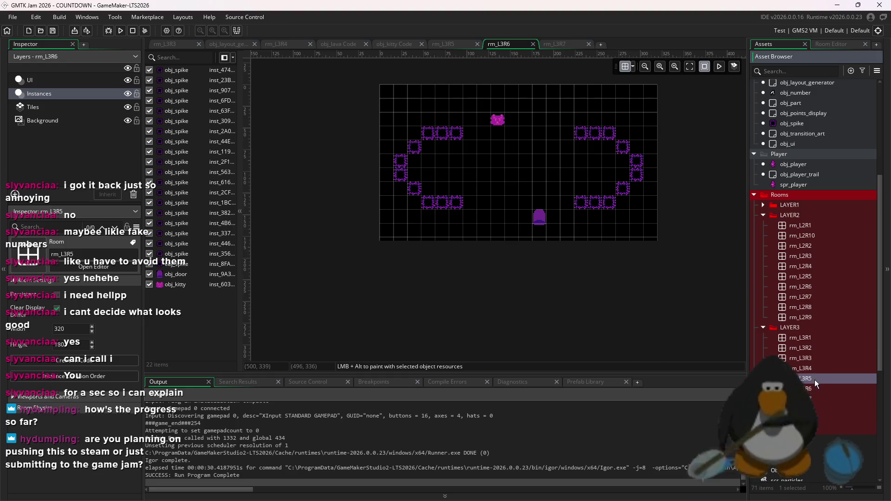
pyautogui.doubleClick(816, 399)
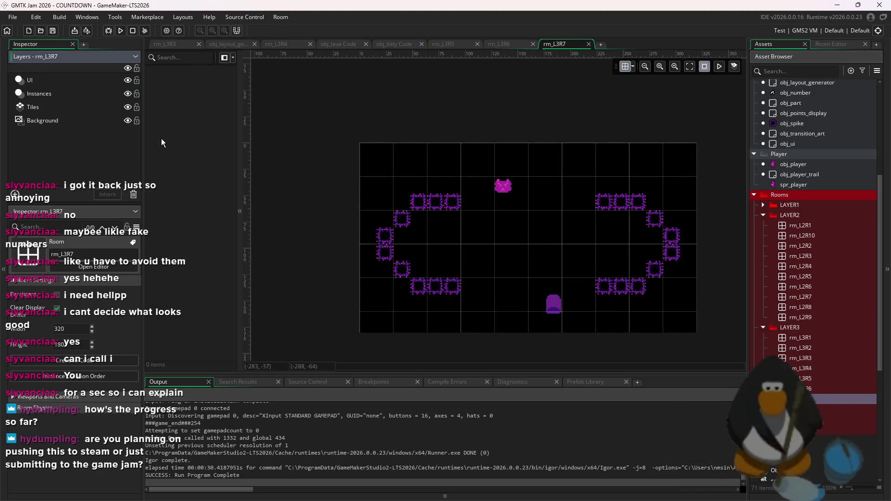
# Delete every spike, kitty and door on rm_L3R7's Instances layer.
pyautogui.click(39, 93)
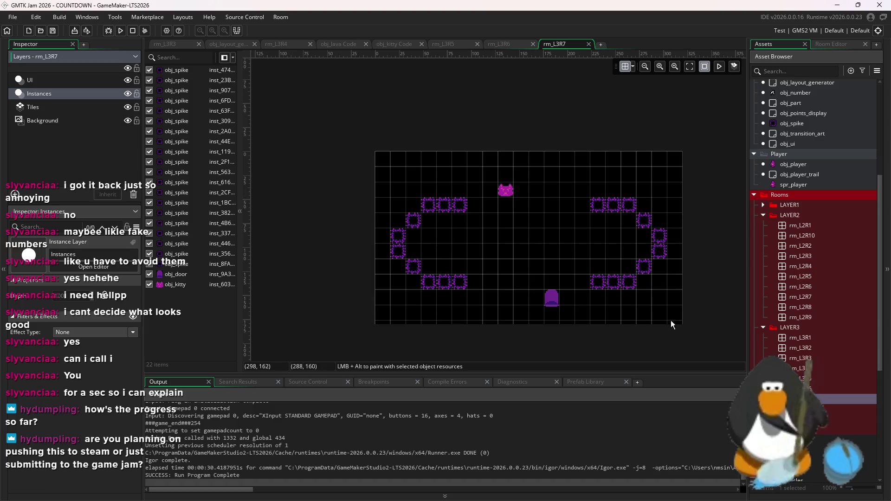
pyautogui.moveTo(671, 324); pyautogui.dragTo(387, 164)
pyautogui.press('Delete')
pyautogui.scroll(1, 818, 274)
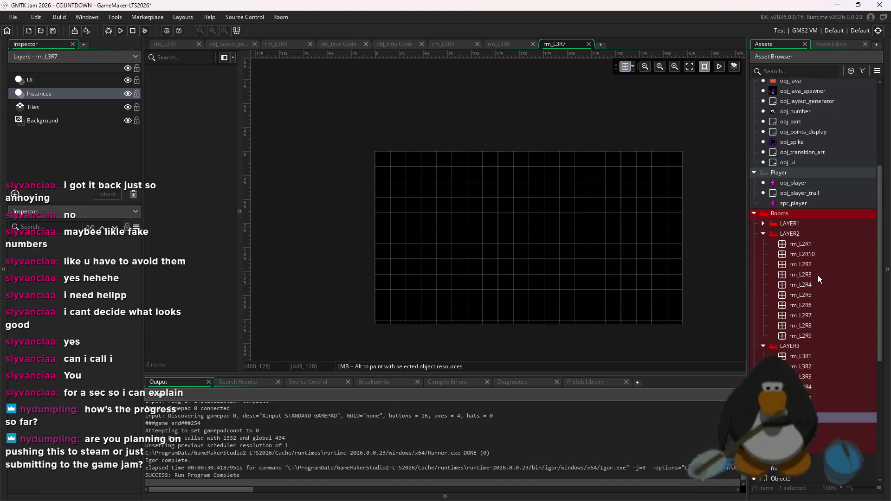
# Paint obj_spike rows with two eye spikes, move the group right, and add a spike at 176, 96.
pyautogui.scroll(2, 818, 275)
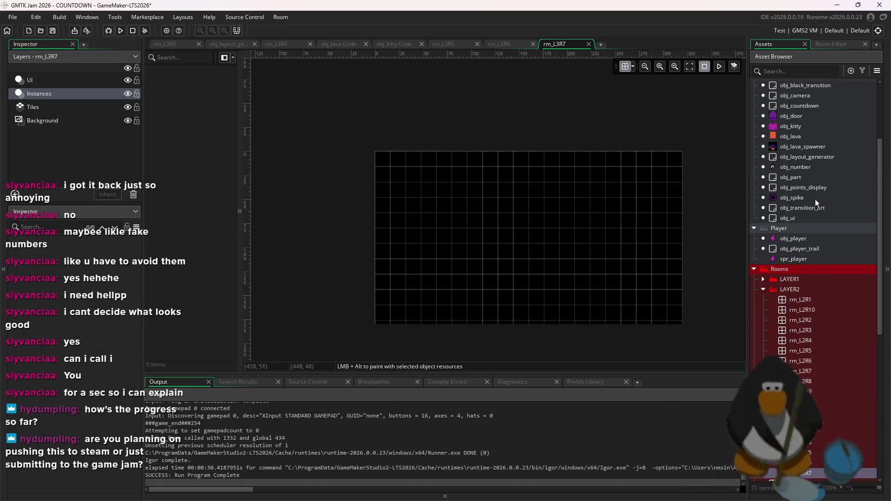
pyautogui.click(814, 199)
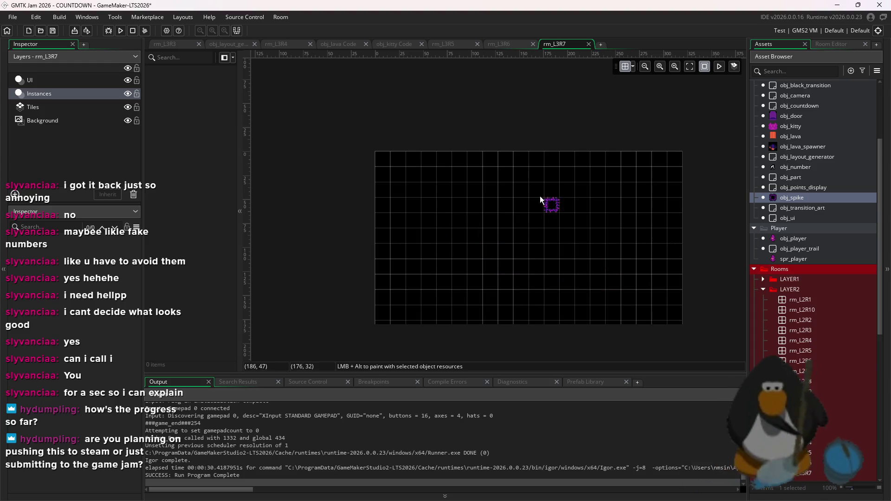
pyautogui.moveTo(522, 179)
pyautogui.mouseDown()
pyautogui.moveTo(476, 176)
pyautogui.moveTo(438, 219)
pyautogui.moveTo(450, 260)
pyautogui.moveTo(473, 280)
pyautogui.moveTo(535, 276)
pyautogui.moveTo(550, 253)
pyautogui.moveTo(539, 184)
pyautogui.mouseUp()
pyautogui.click(521, 220)
pyautogui.click(476, 221)
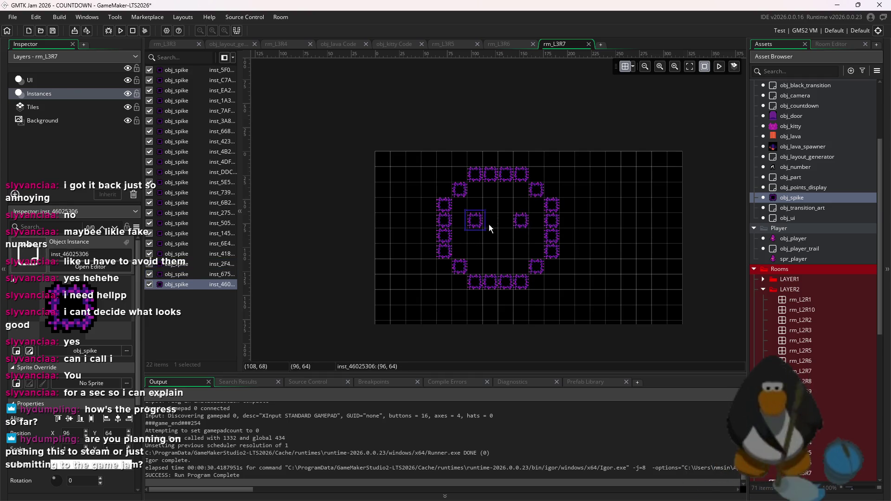
pyautogui.hscroll(-3, 596, 280)
pyautogui.hotkey('ctrl', 'a')
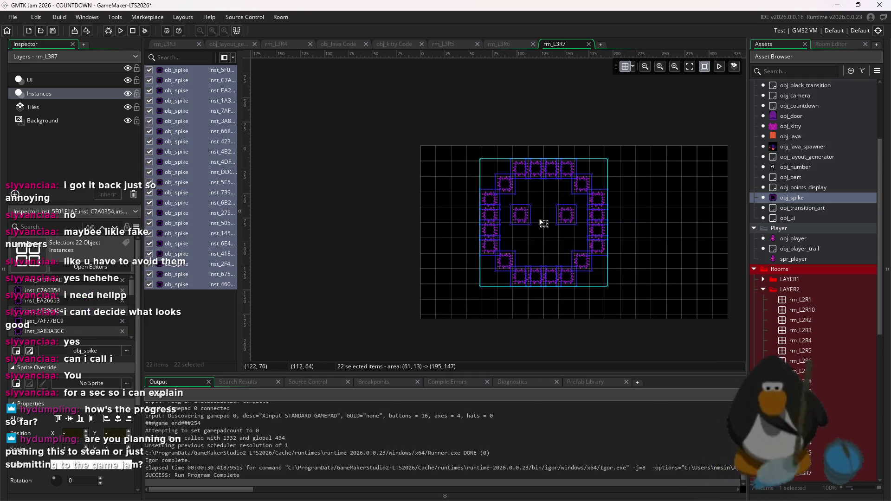
pyautogui.moveTo(541, 221); pyautogui.dragTo(572, 240)
pyautogui.click(650, 234)
pyautogui.scroll(3, 628, 293)
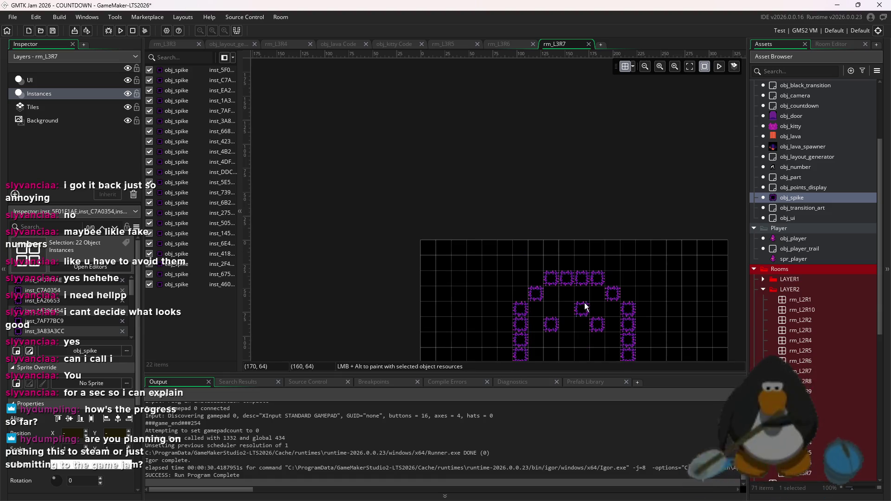
pyautogui.moveTo(590, 288)
pyautogui.mouseDown()
pyautogui.moveTo(591, 321)
pyautogui.moveTo(553, 320)
pyautogui.moveTo(569, 326)
pyautogui.moveTo(522, 295)
pyautogui.mouseUp()
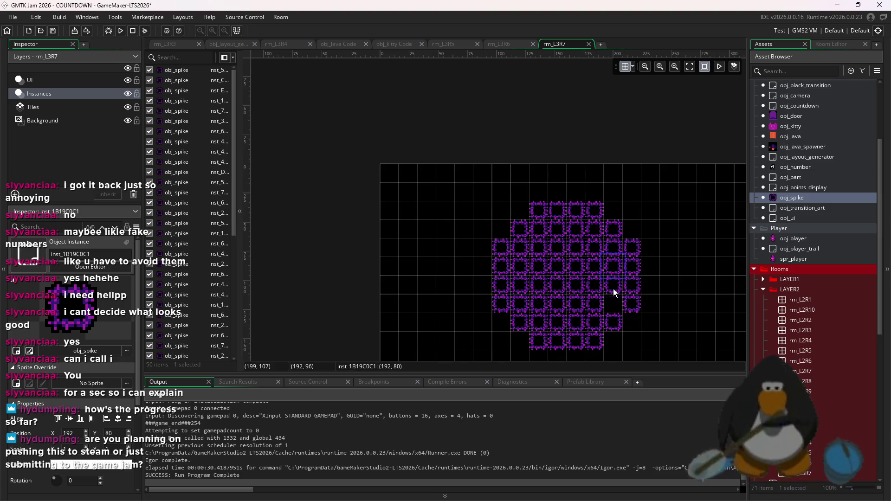
# Tidy the round cluster by deleting stray fourth-row and top-right spikes.
pyautogui.click(596, 265)
pyautogui.press('Delete')
pyautogui.click(538, 265)
pyautogui.press('Delete')
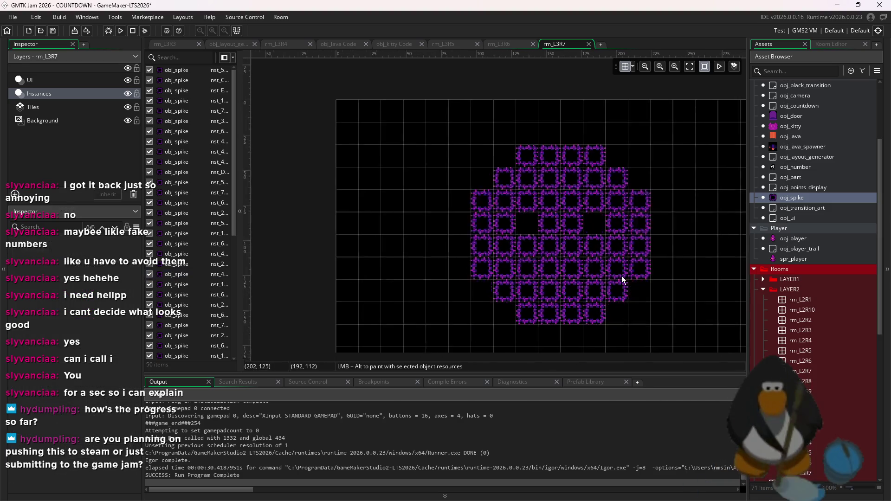
pyautogui.scroll(-1, 655, 272)
pyautogui.moveTo(673, 321); pyautogui.dragTo(499, 185)
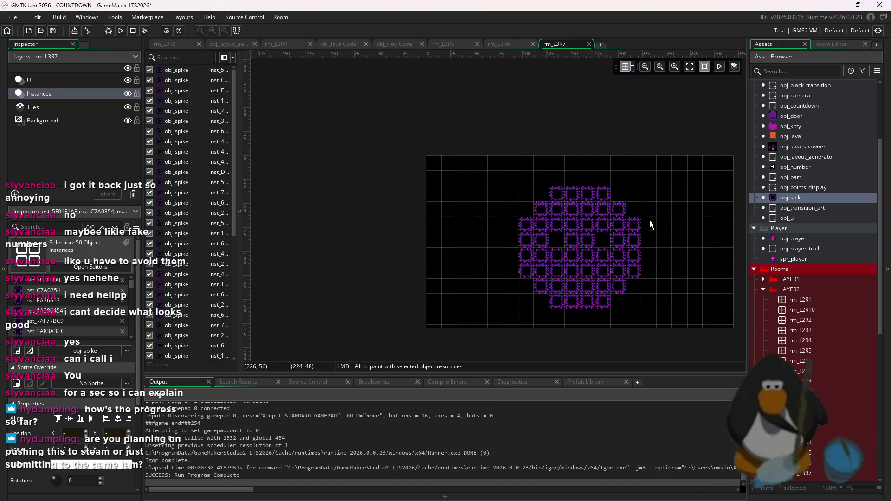
pyautogui.moveTo(632, 255)
pyautogui.mouseDown()
pyautogui.moveTo(633, 229)
pyautogui.moveTo(635, 257)
pyautogui.mouseUp()
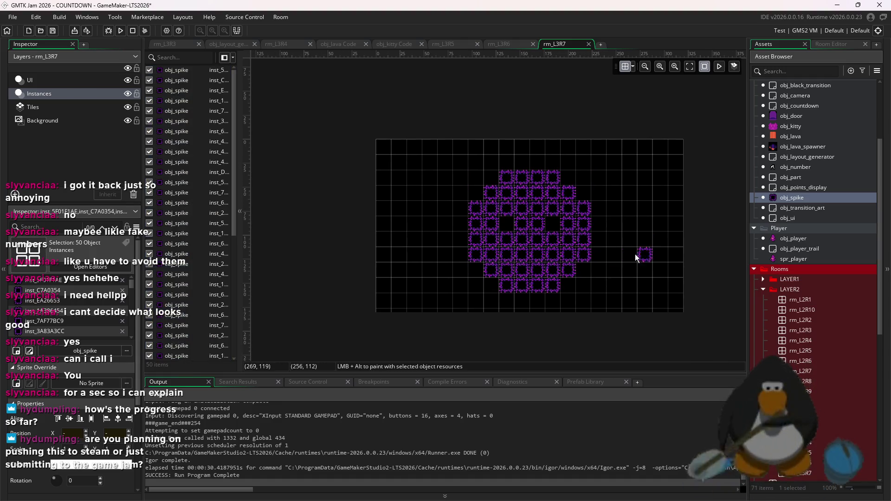
pyautogui.hotkey('ctrl', 'v')
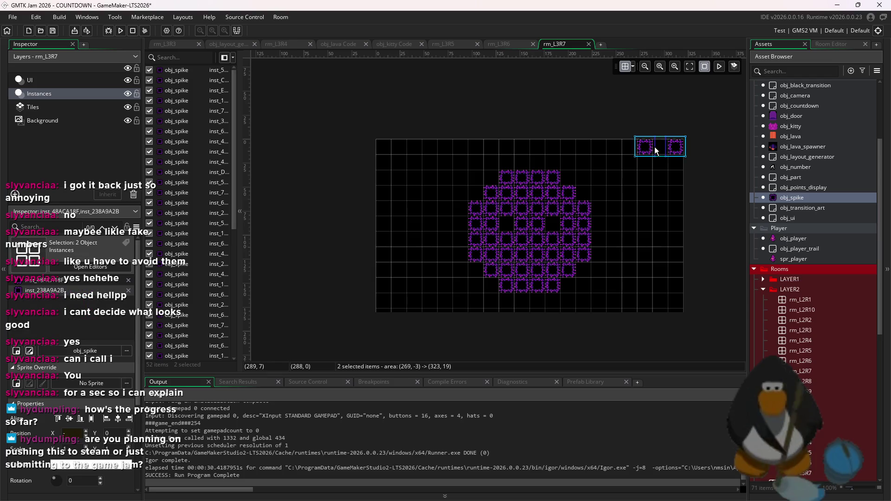
pyautogui.click(672, 149)
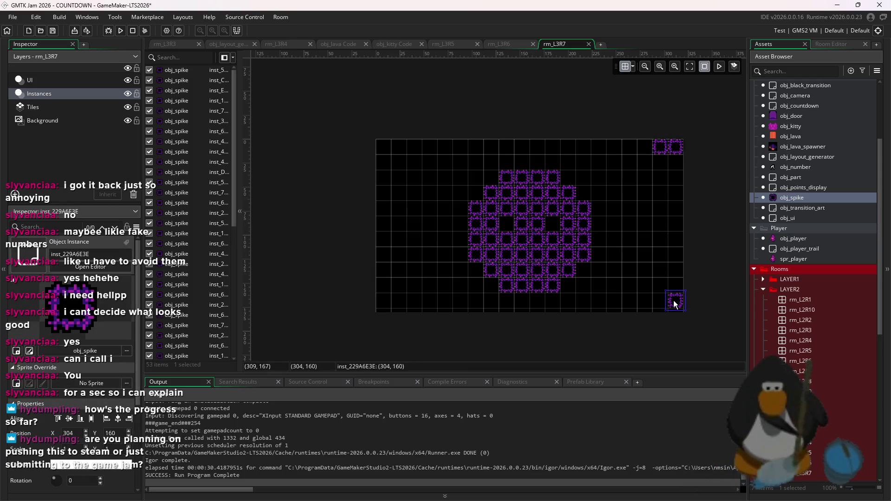
pyautogui.press('Delete')
pyautogui.press('Delete')
pyautogui.moveTo(660, 156); pyautogui.dragTo(675, 156)
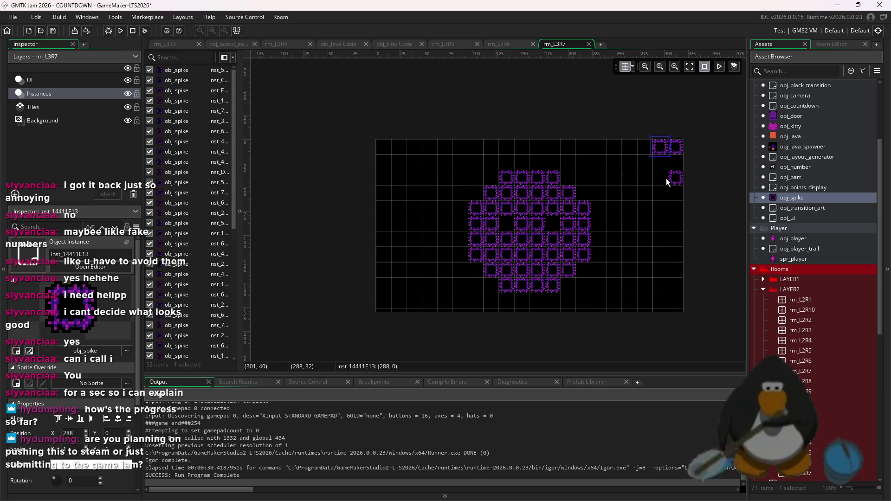
pyautogui.press('Delete')
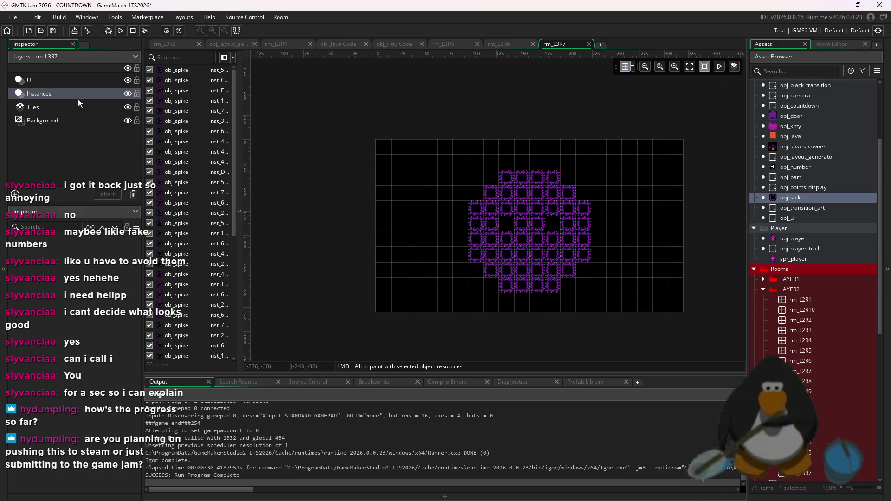
pyautogui.click(56, 110)
# Paint three full-height narrow purple stripe tile columns on the left and right of the cluster.
pyautogui.click(820, 47)
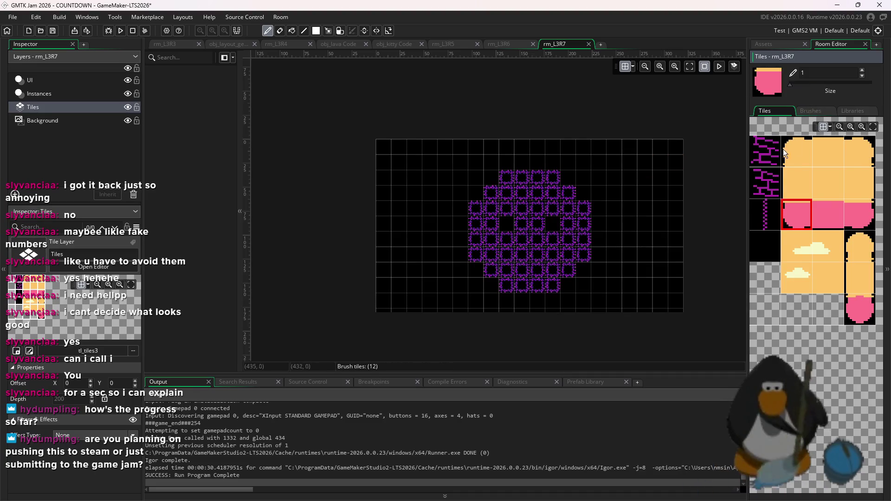
pyautogui.click(765, 204)
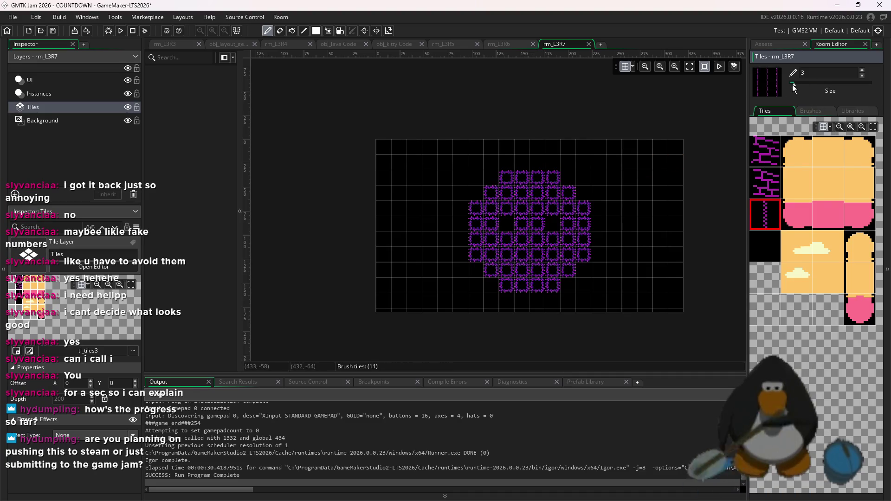
pyautogui.moveTo(634, 159); pyautogui.dragTo(626, 323)
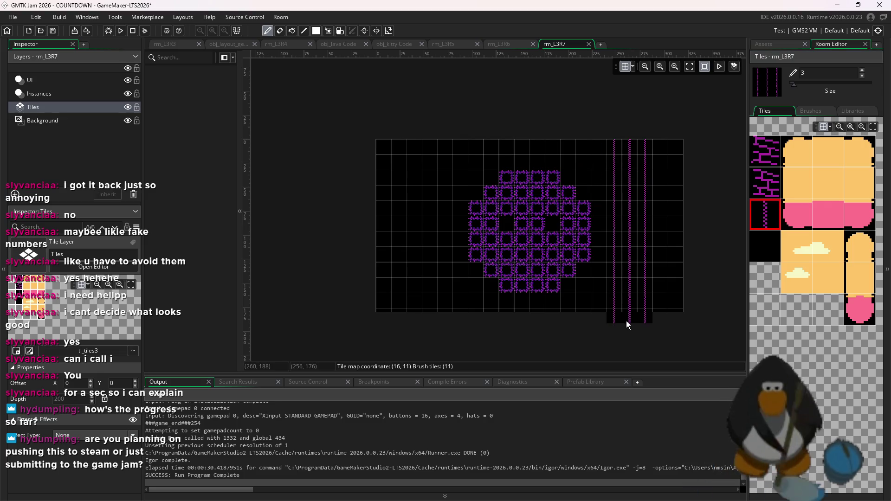
pyautogui.moveTo(434, 165); pyautogui.dragTo(435, 313)
pyautogui.scroll(3, 468, 299)
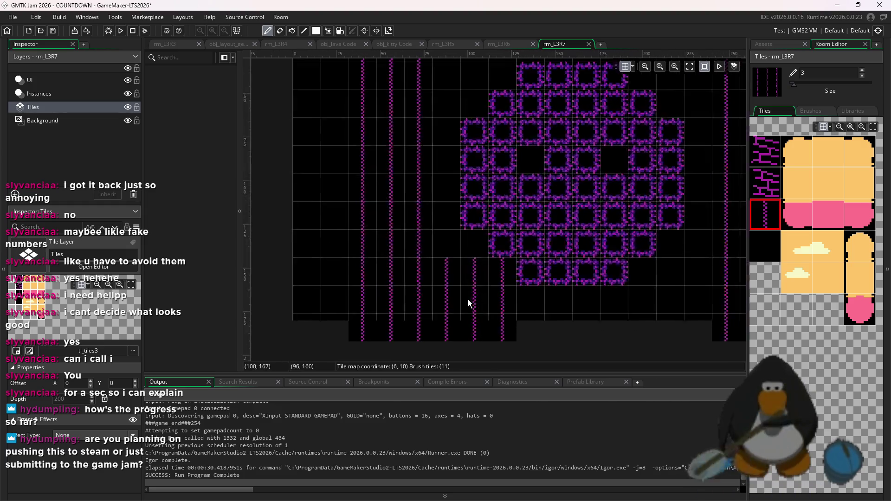
pyautogui.scroll(-2, 480, 304)
pyautogui.scroll(1, 696, 354)
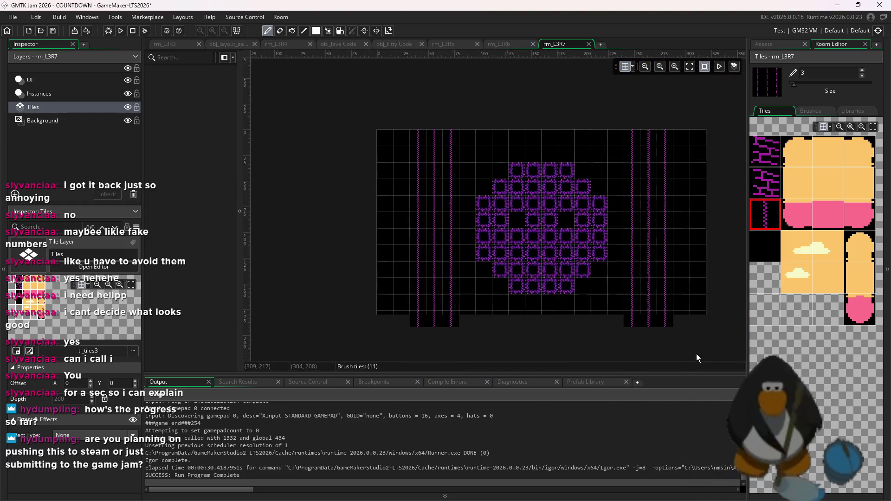
pyautogui.scroll(-2, 658, 357)
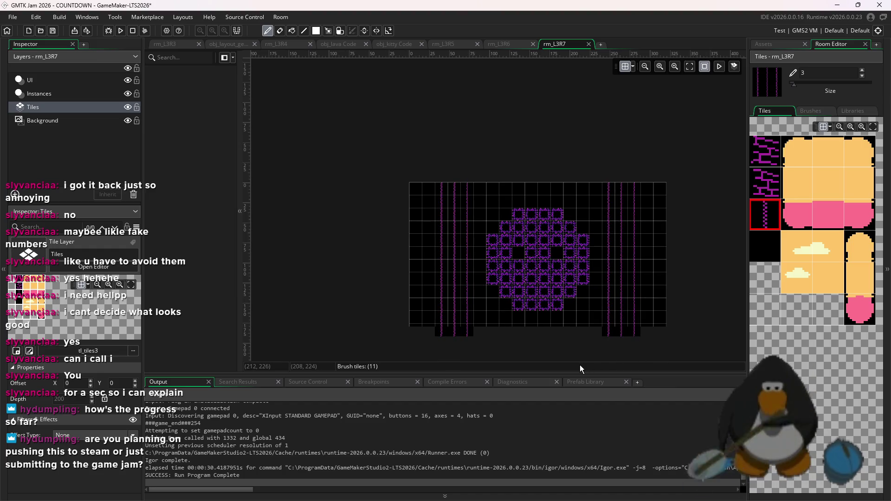
pyautogui.click(789, 45)
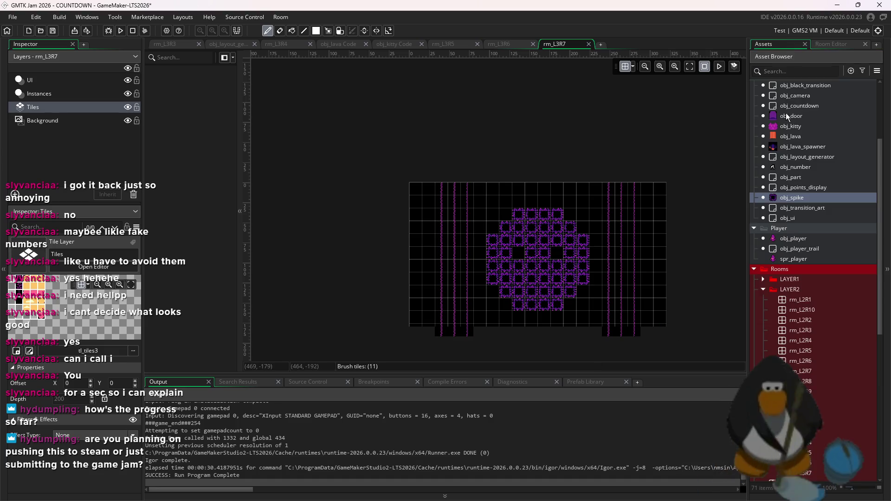
# Place a door and move it to the room's left edge at (8, 73).
pyautogui.click(806, 115)
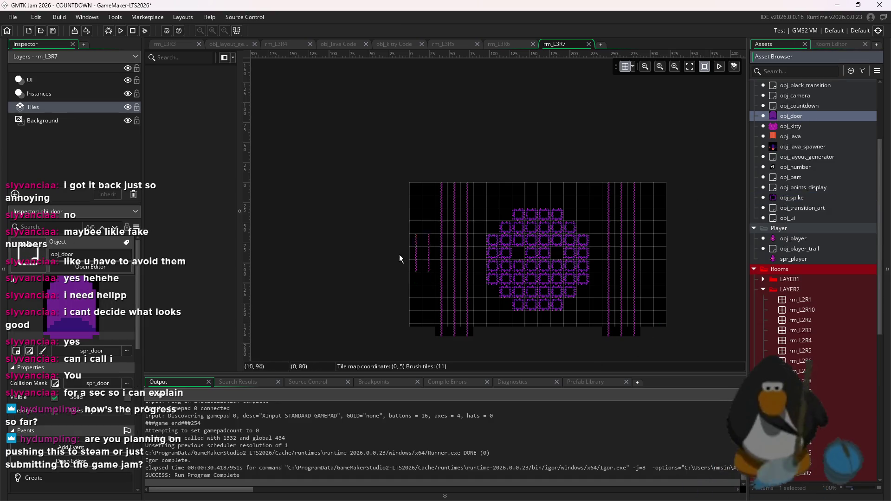
pyautogui.keyDown('alt'); pyautogui.click(430, 264); pyautogui.keyUp('alt')
pyautogui.click(422, 253)
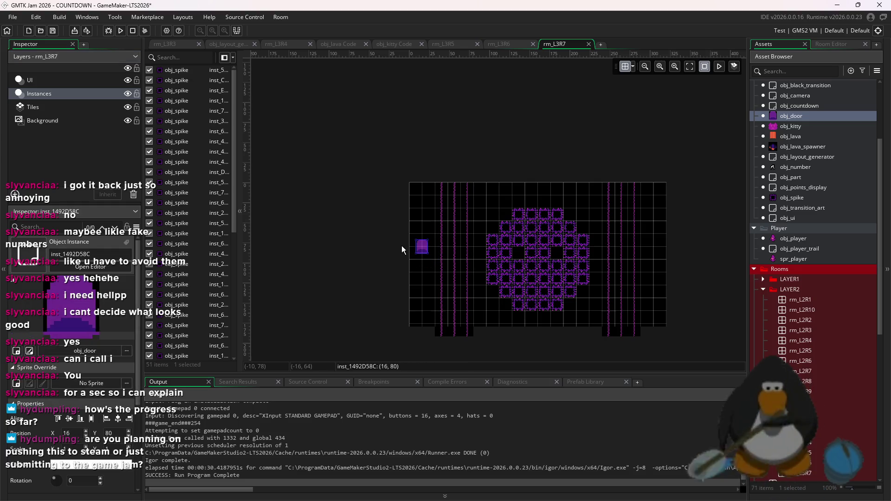
pyautogui.scroll(5, 422, 251)
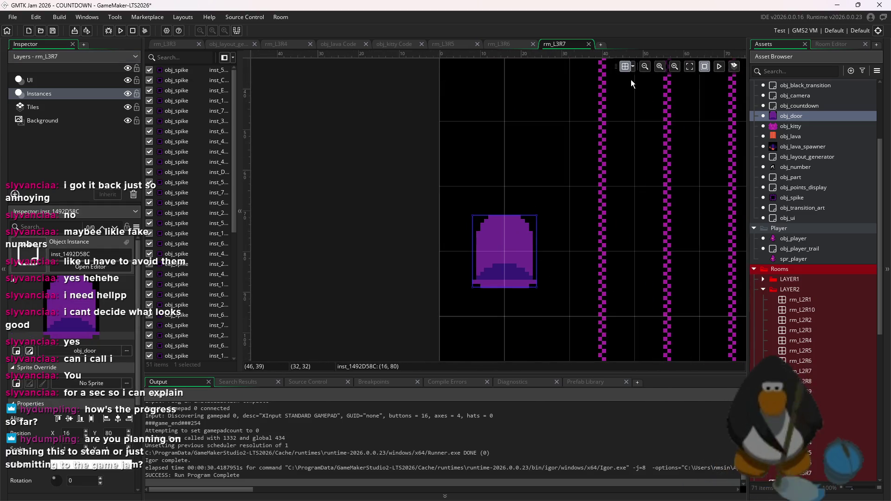
pyautogui.click(633, 67)
pyautogui.moveTo(530, 249)
pyautogui.mouseDown()
pyautogui.moveTo(511, 223)
pyautogui.moveTo(498, 221)
pyautogui.mouseUp()
pyautogui.scroll(-5, 553, 188)
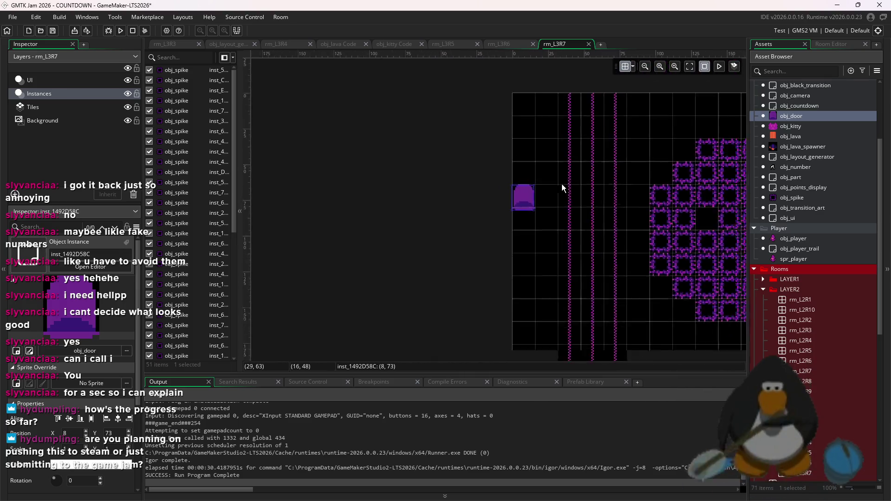
# Place a kitty on the room's right side at (304, 64).
pyautogui.click(800, 129)
pyautogui.click(633, 67)
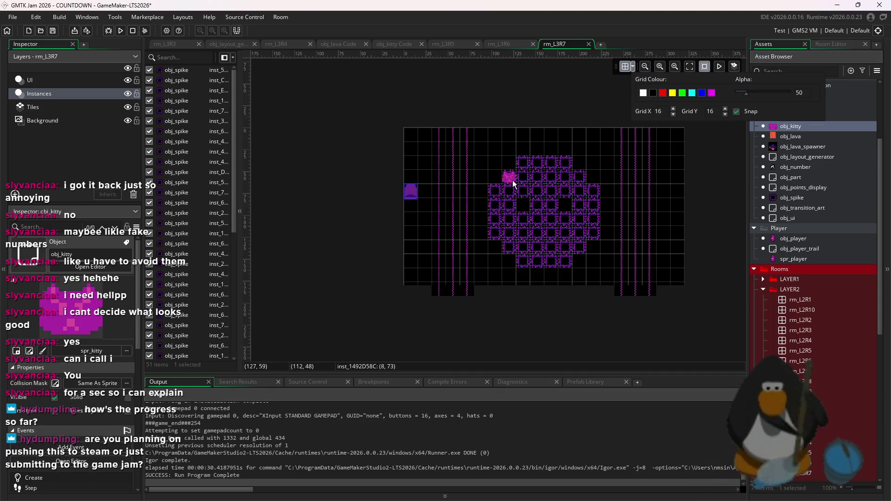
pyautogui.moveTo(679, 199); pyautogui.dragTo(679, 198)
pyautogui.scroll(5, 510, 223)
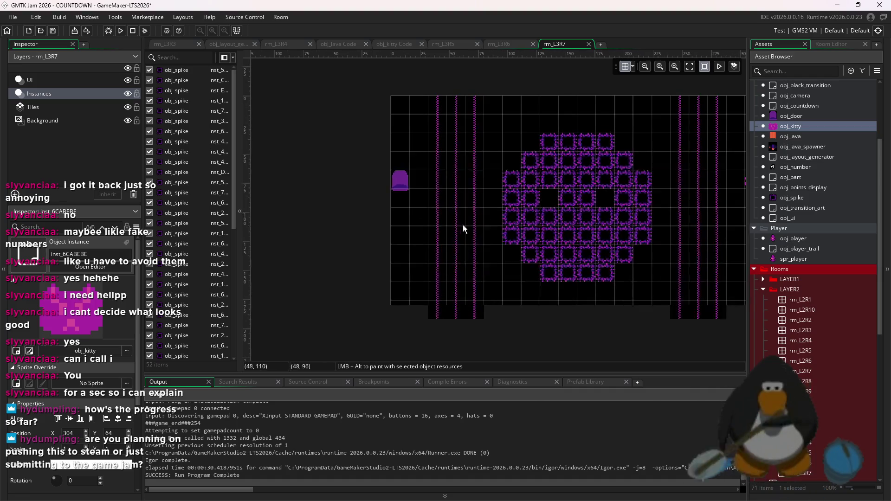
pyautogui.scroll(-3, 548, 224)
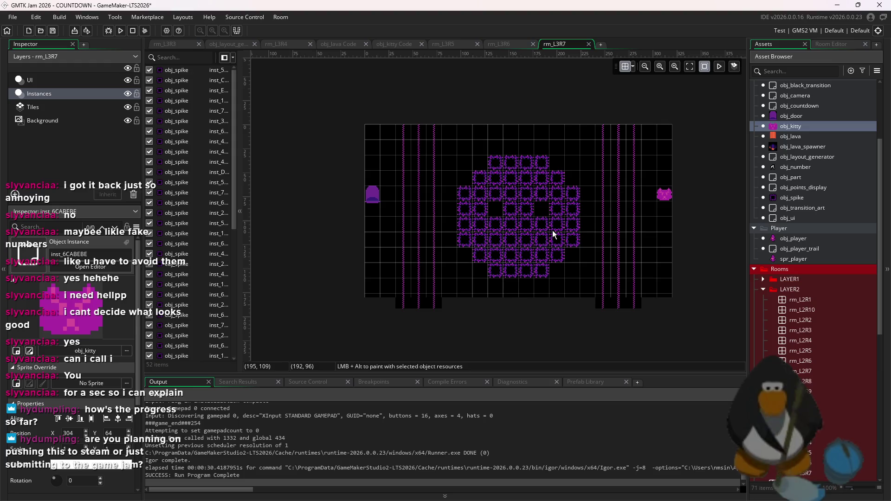
pyautogui.scroll(-1, 797, 249)
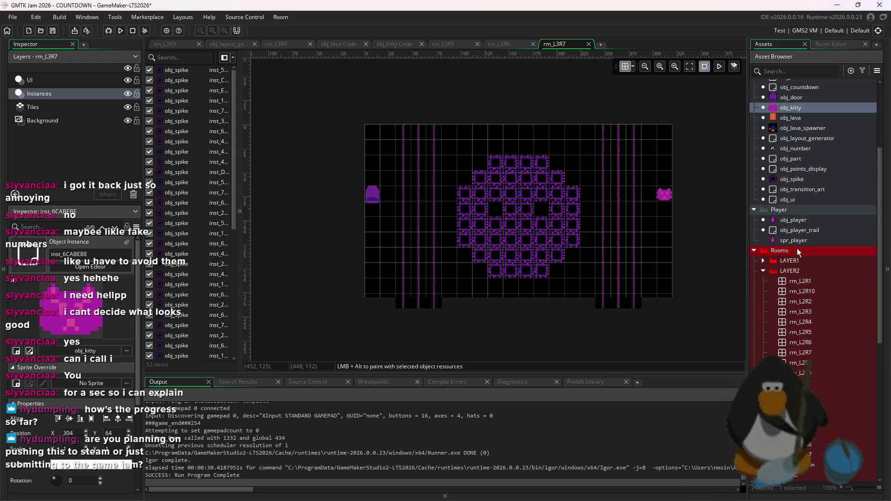
pyautogui.scroll(-1, 757, 210)
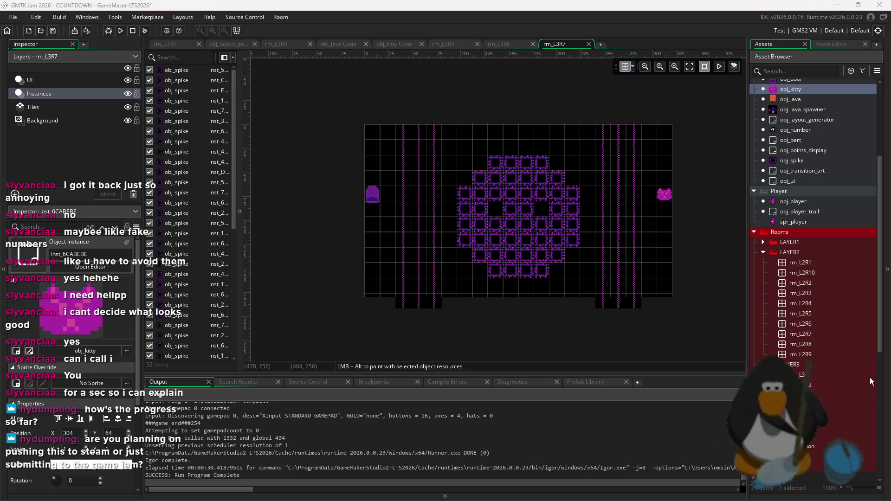
pyautogui.click(814, 437)
# Duplicate rm_L3R7, rename the copy rm_L3R8, and open it.
pyautogui.rightClick(814, 436)
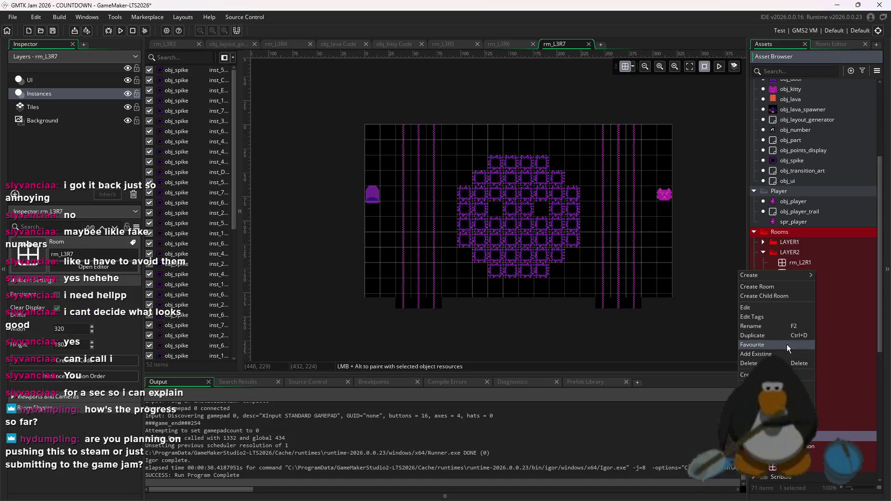
pyautogui.click(776, 333)
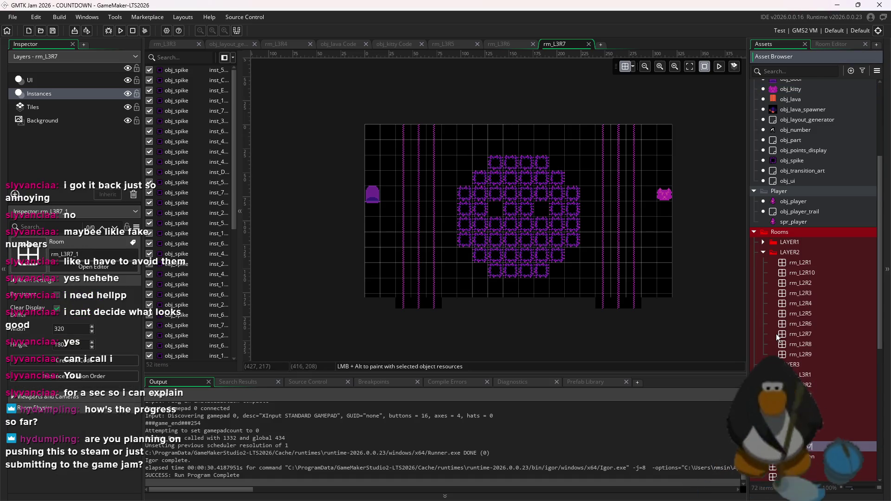
pyautogui.press('BackSpace')
pyautogui.press('BackSpace')
pyautogui.press('BackSpace')
pyautogui.write('8')
pyautogui.press('Return')
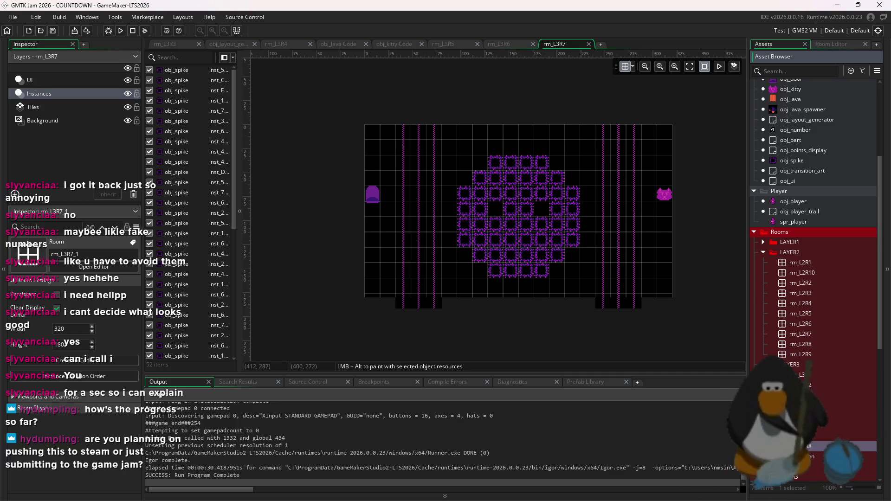
pyautogui.doubleClick(825, 446)
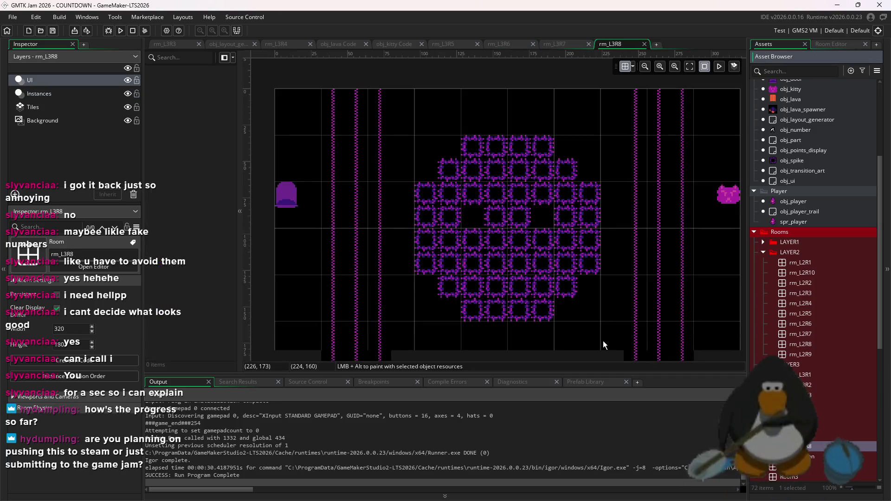
# Delete all spike, door and kitty instances from rm_L3R8.
pyautogui.click(37, 94)
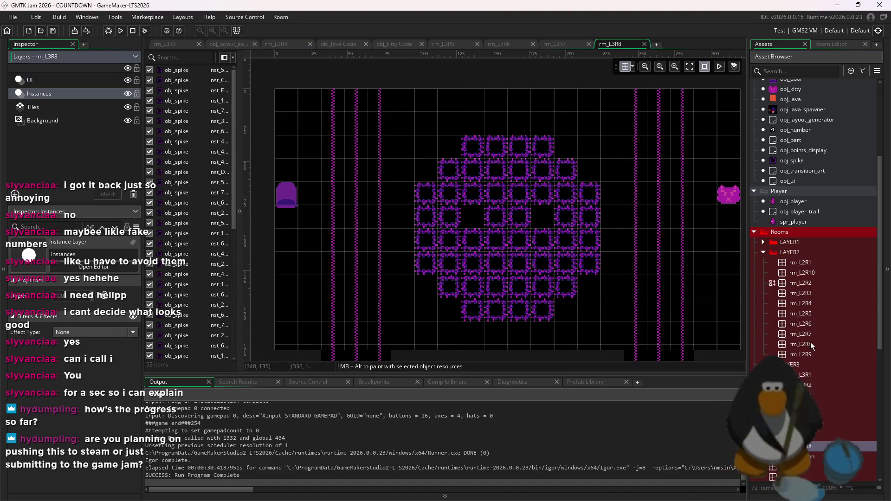
pyautogui.scroll(-2, 690, 324)
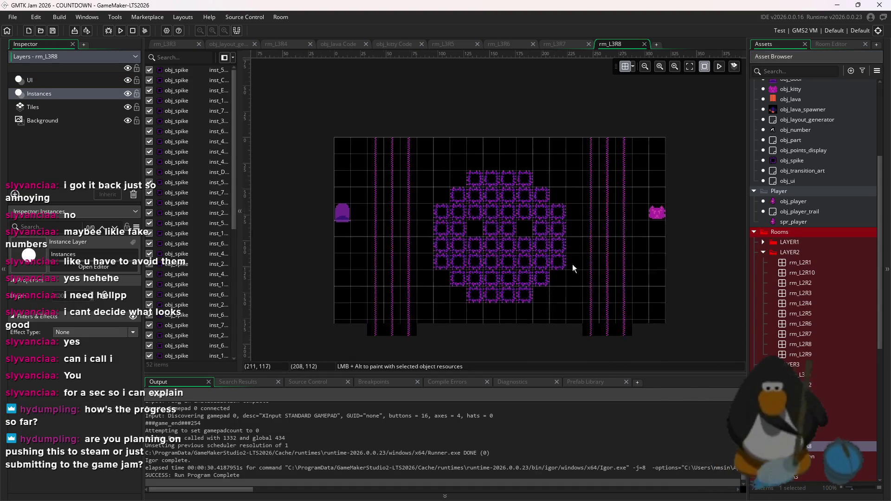
pyautogui.moveTo(692, 325); pyautogui.dragTo(306, 154)
pyautogui.press('Delete')
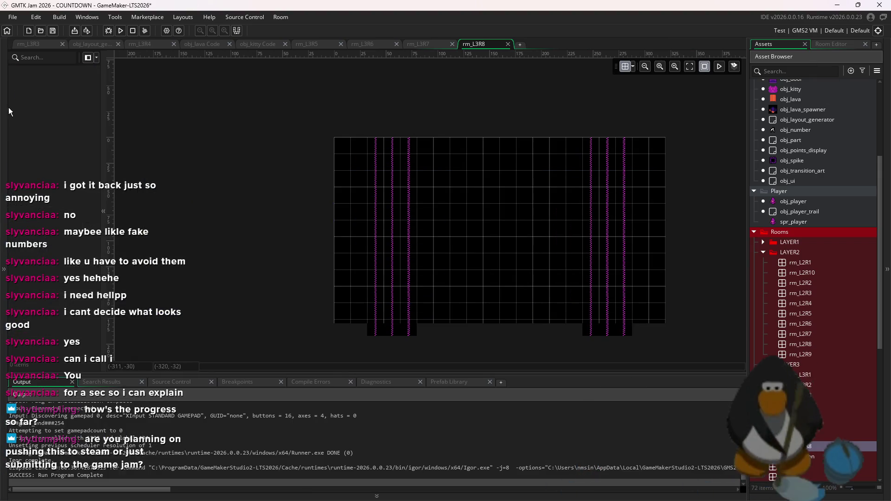
# Erase the purple stripe column tiles using a size 18 brush.
pyautogui.click(30, 107)
pyautogui.click(831, 44)
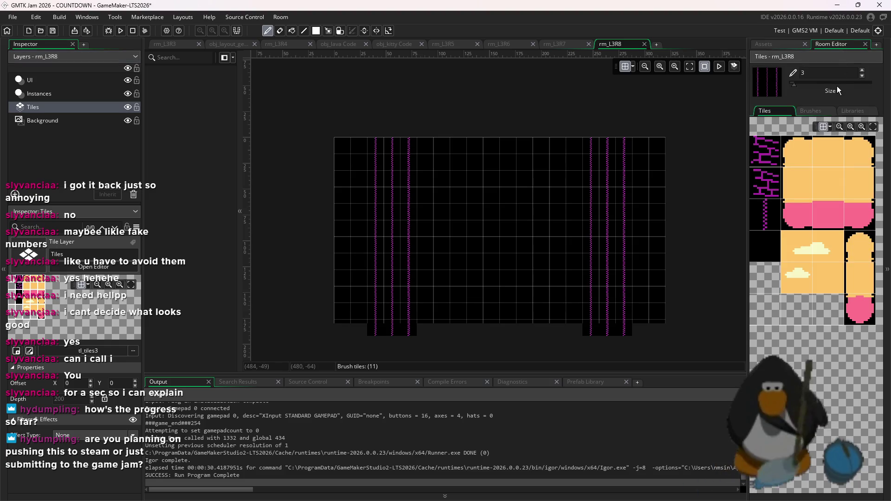
pyautogui.click(824, 84)
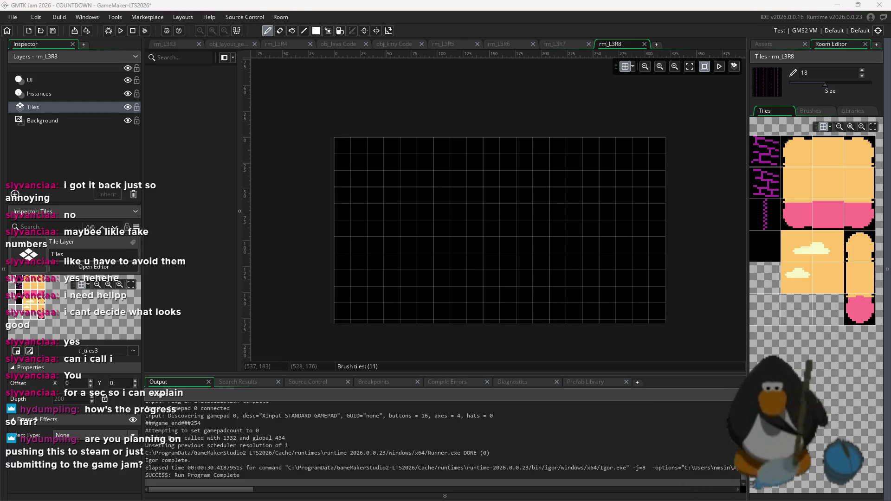
pyautogui.click(692, 199)
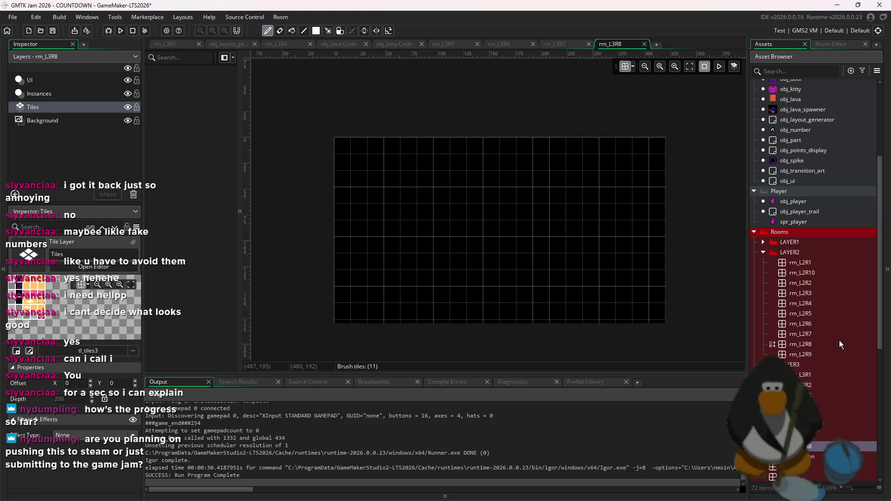
# Open rm_L2R8, rm_L3R3 and a few other earlier rooms for reference.
pyautogui.doubleClick(839, 344)
pyautogui.scroll(-2, 836, 366)
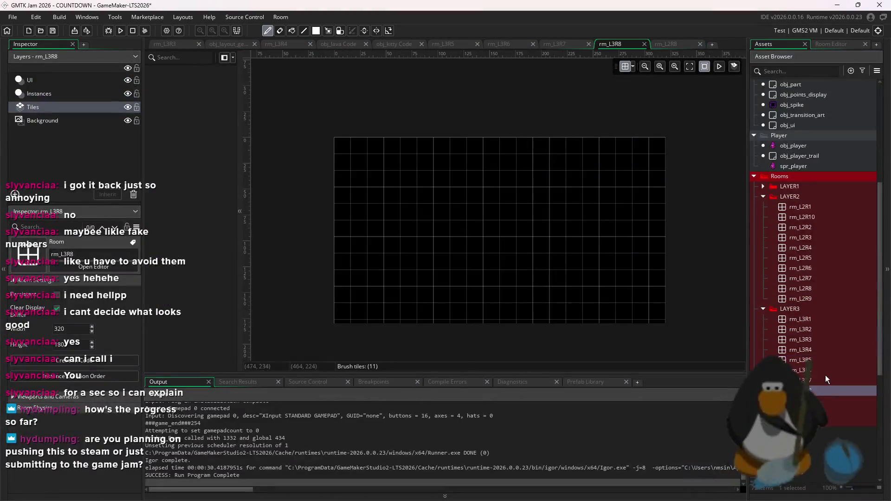
pyautogui.doubleClick(825, 380)
pyautogui.doubleClick(826, 392)
pyautogui.doubleClick(825, 340)
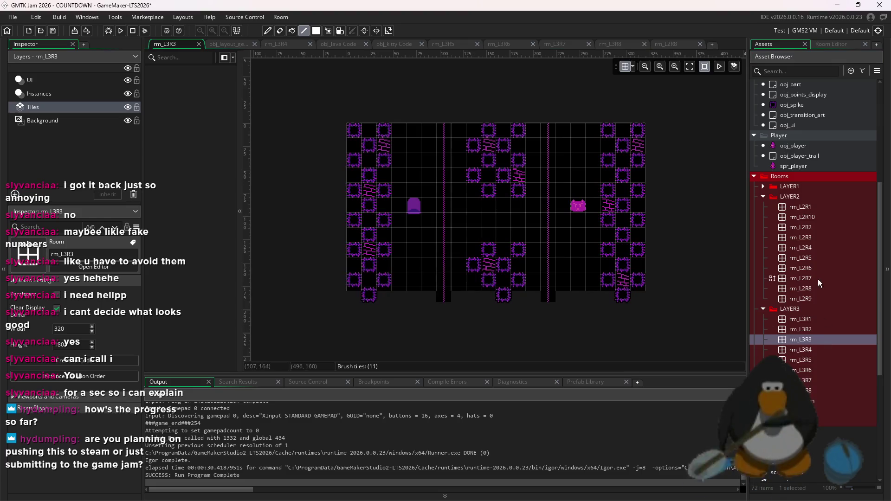
# Expand the LAYER1 folder and open rm_L1R4, rm_L2R2, rm_L2R5, rm_L2R7 and rm_L3R1.
pyautogui.click(763, 186)
pyautogui.doubleClick(800, 227)
pyautogui.doubleClick(801, 298)
pyautogui.doubleClick(801, 329)
pyautogui.doubleClick(800, 349)
pyautogui.doubleClick(803, 390)
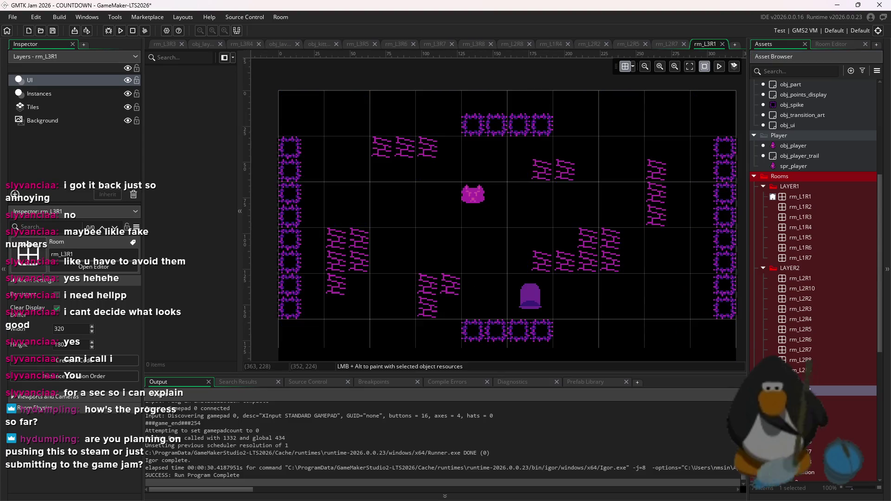
# Open a few more rooms, bring rm_L2R5 into view, and start a test run.
pyautogui.doubleClick(801, 441)
pyautogui.doubleClick(801, 329)
pyautogui.doubleClick(801, 247)
pyautogui.doubleClick(801, 298)
pyautogui.click(809, 330)
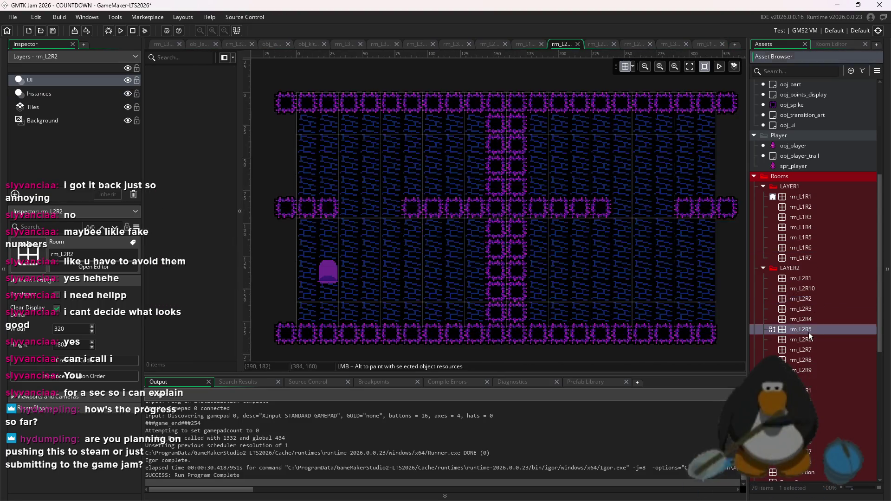
pyautogui.doubleClick(808, 332)
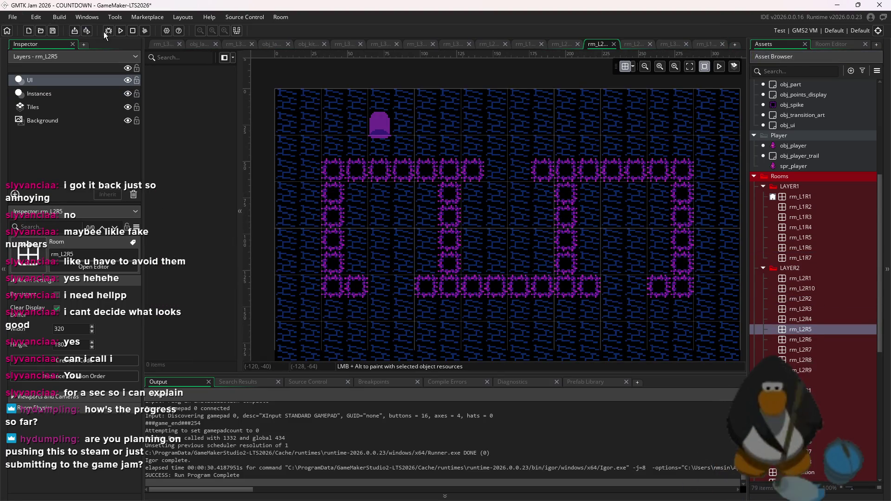
pyautogui.click(121, 31)
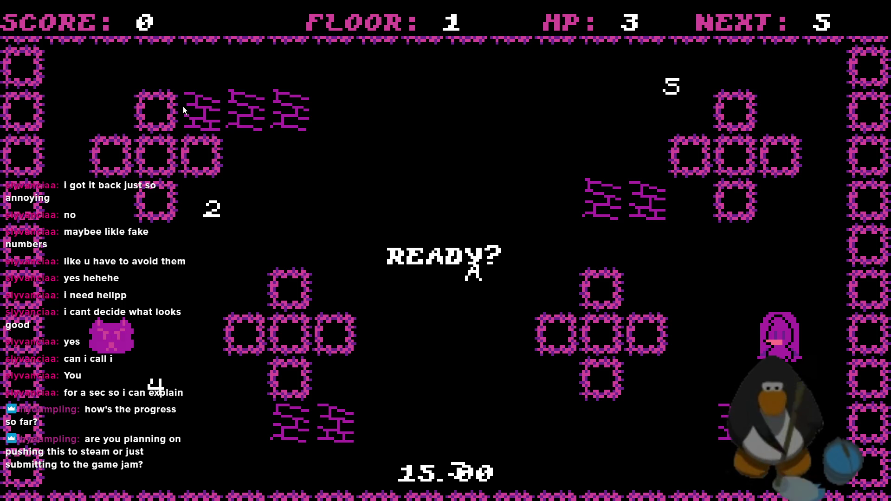
# Start the round and steer the player to collect the 5, the 4 and the 3.
pyautogui.press('space')
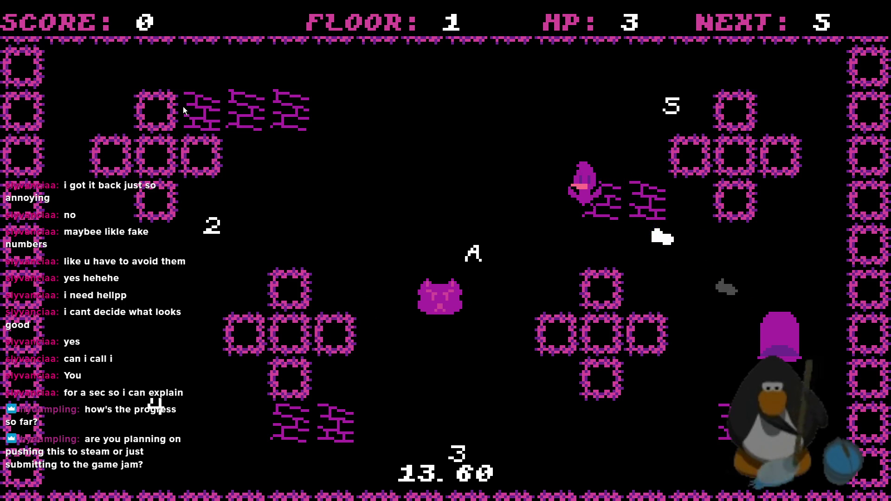
pyautogui.press('w')
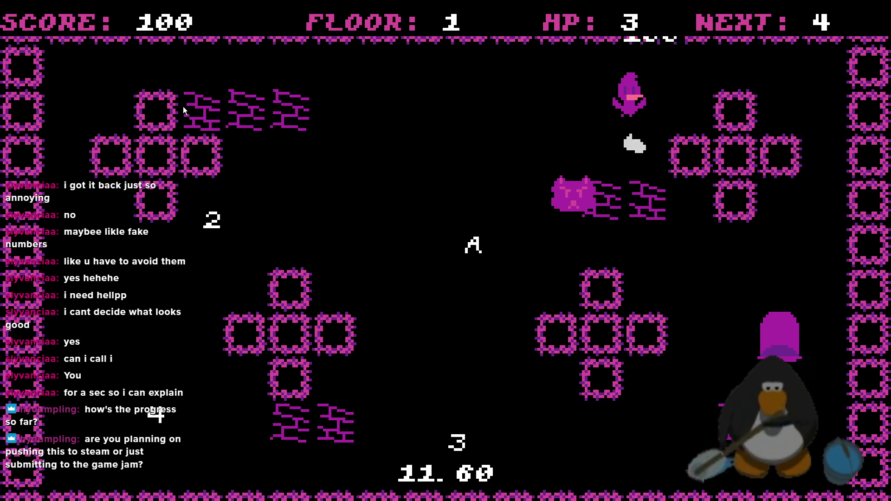
pyautogui.press('a')
pyautogui.press('s')
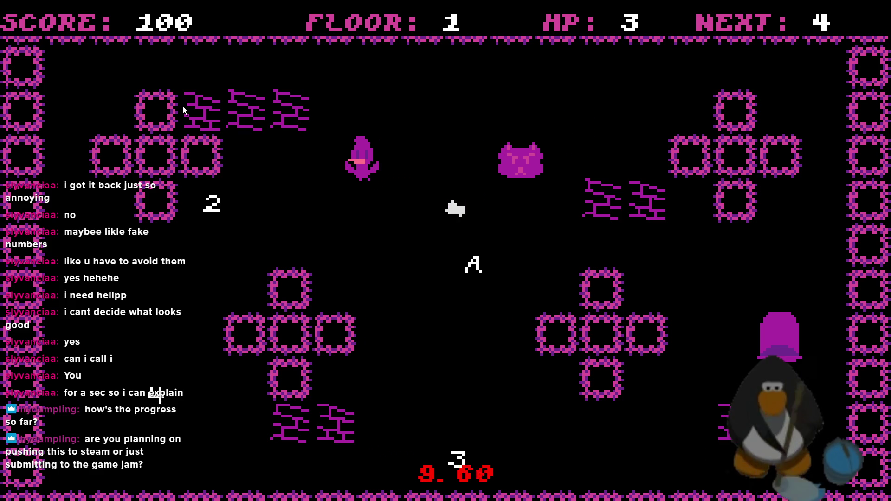
pyautogui.press('a')
pyautogui.press('w')
pyautogui.press('s')
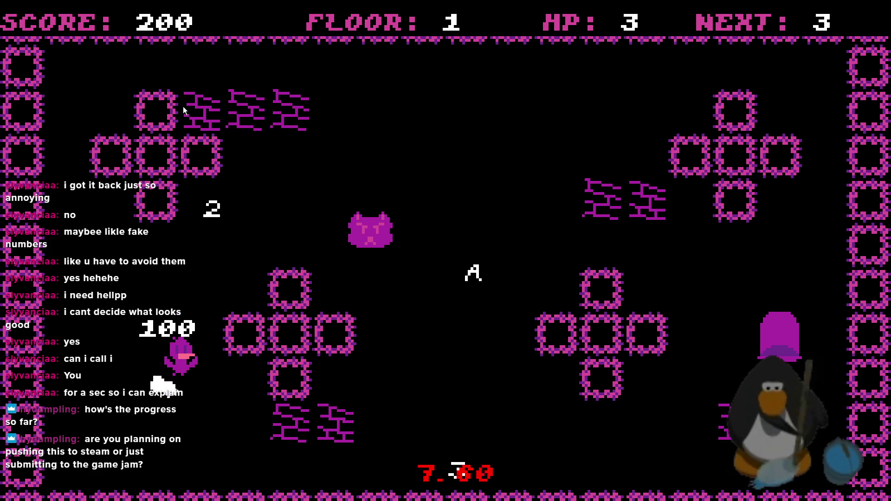
pyautogui.press('s')
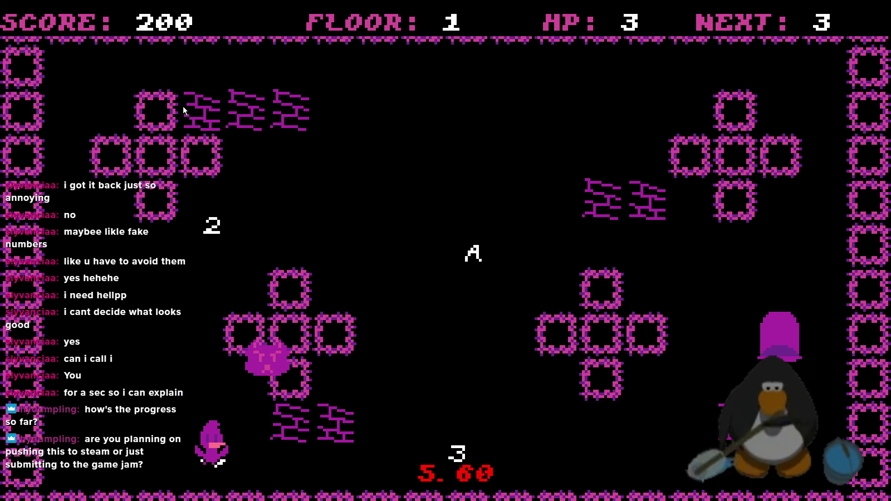
pyautogui.press('a')
pyautogui.press('w')
pyautogui.press('d')
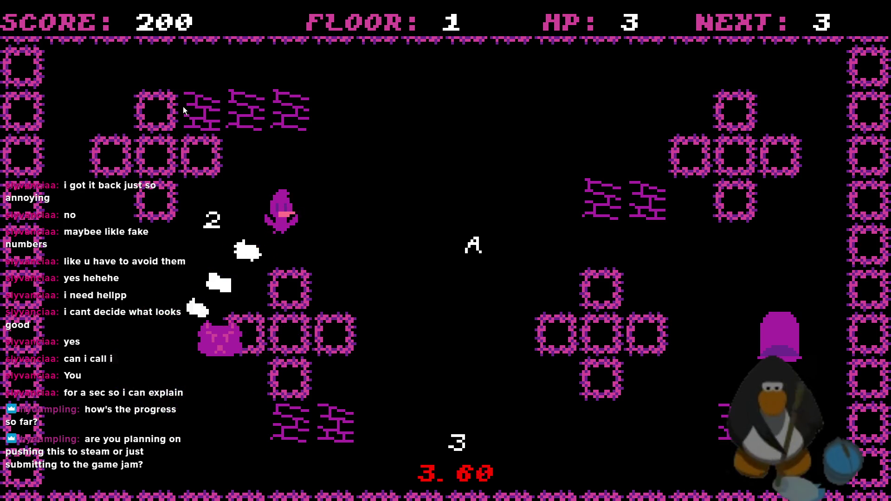
pyautogui.press('s')
pyautogui.press('d')
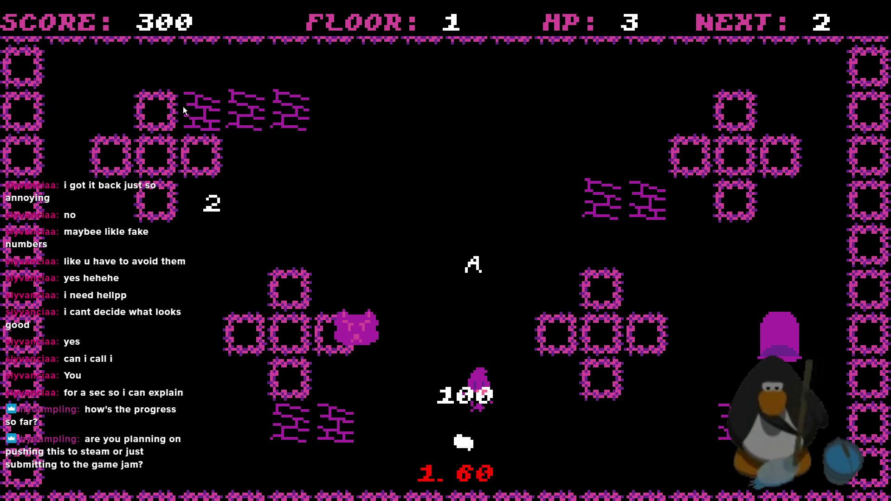
# Dodge the cat, then collect the 2 and the A to clear the room.
pyautogui.press('w')
pyautogui.press('d')
pyautogui.press('a')
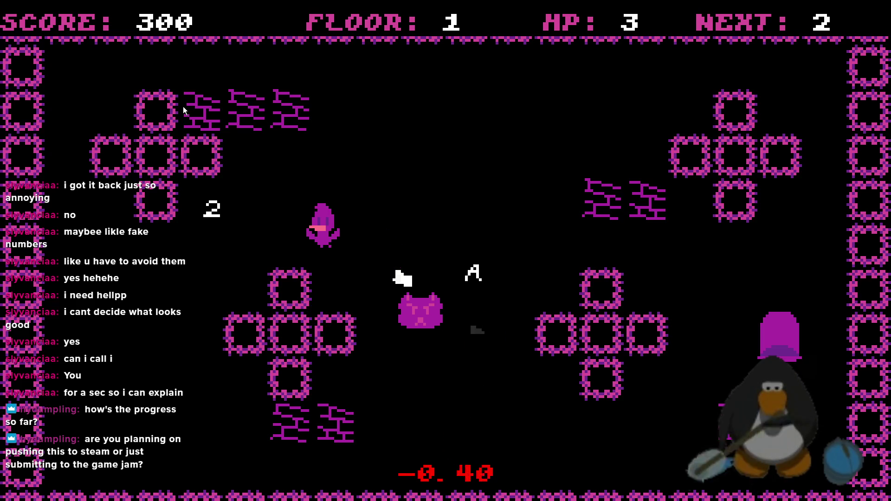
pyautogui.press('a')
pyautogui.press('s')
pyautogui.press('w')
pyautogui.press('d')
pyautogui.press('s')
pyautogui.press('d')
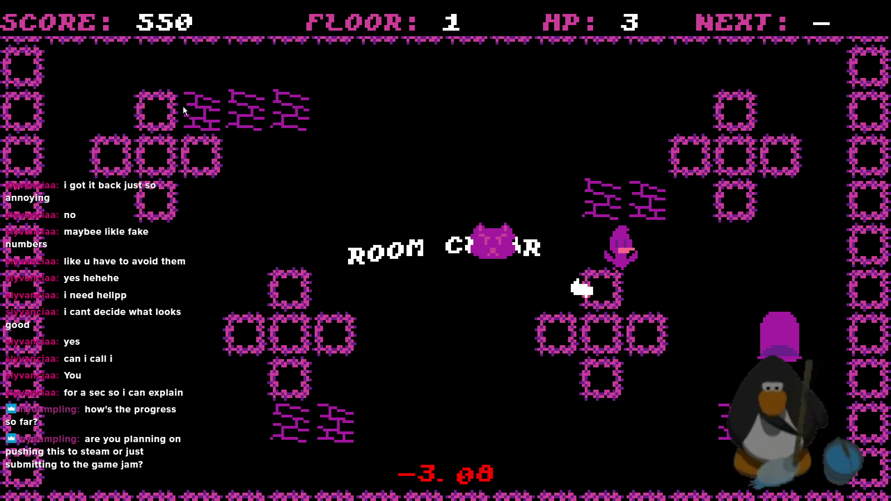
pyautogui.press('w')
pyautogui.press('a')
pyautogui.press('s')
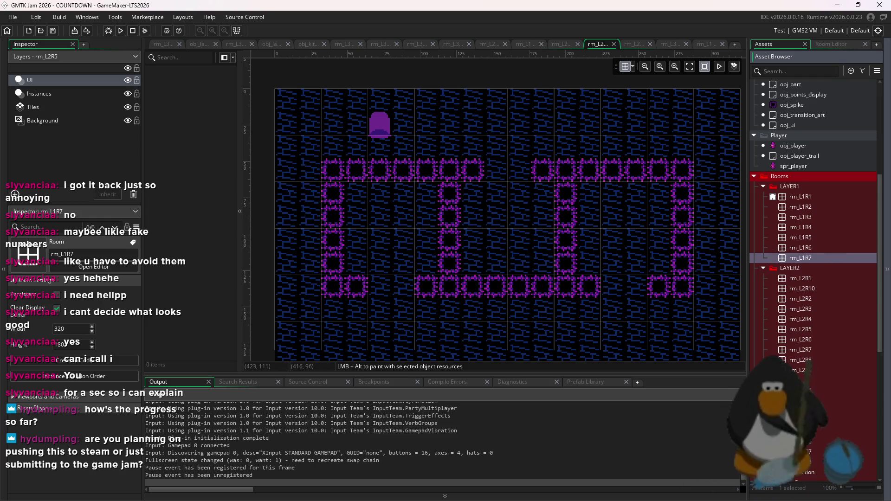
# Open obj_layout_generator's Create event code and launch the game with F5.
pyautogui.click(807, 228)
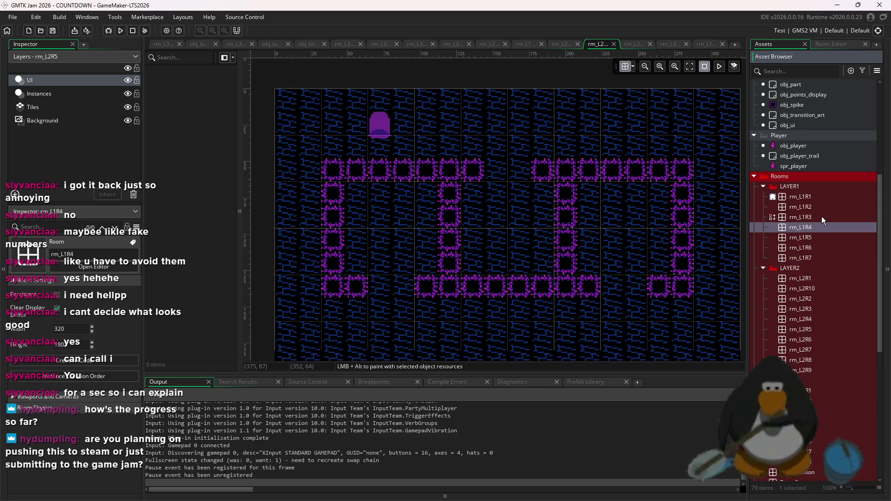
pyautogui.press('Down')
pyautogui.press('Down')
pyautogui.press('Down')
pyautogui.press('Down')
pyautogui.press('Down')
pyautogui.press('Up')
pyautogui.press('Up')
pyautogui.press('Up')
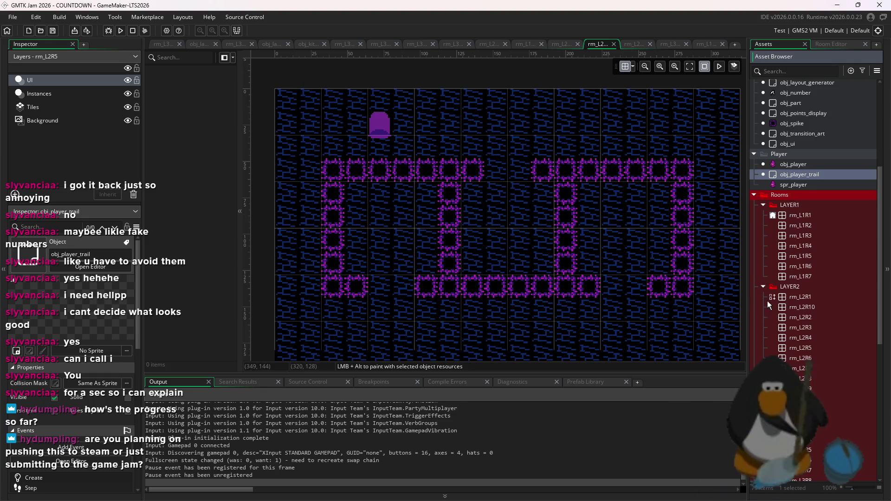
pyautogui.scroll(5, 799, 202)
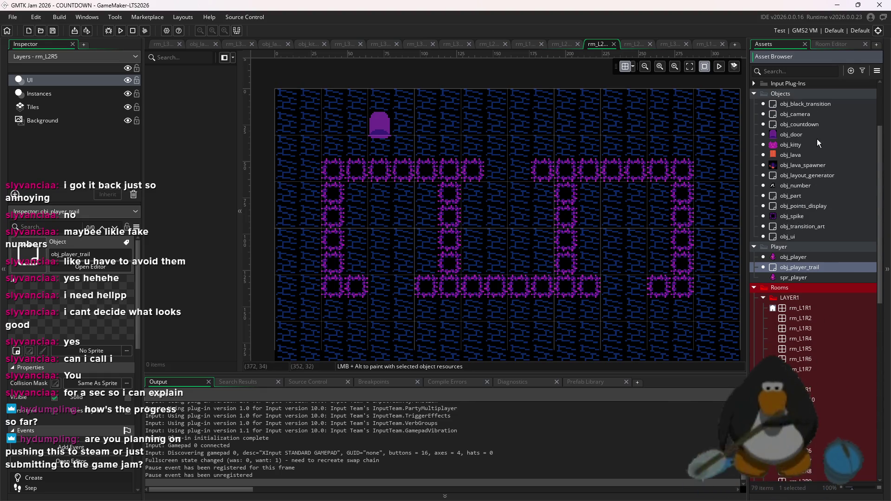
pyautogui.doubleClick(822, 176)
pyautogui.press('F5')
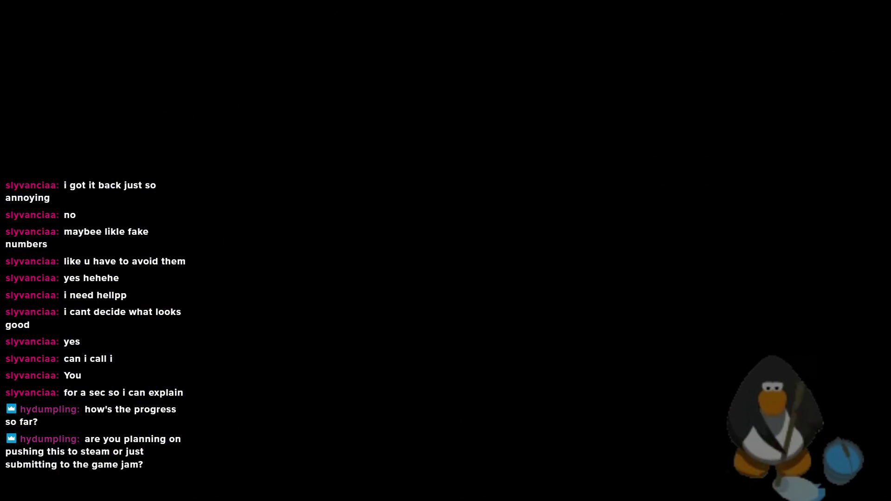
# Change number_max on line 163 from 5 to 13, then relaunch the game, stopping the old run.
pyautogui.hotkey('alt', 'Tab')
pyautogui.scroll(-20, 338, 254)
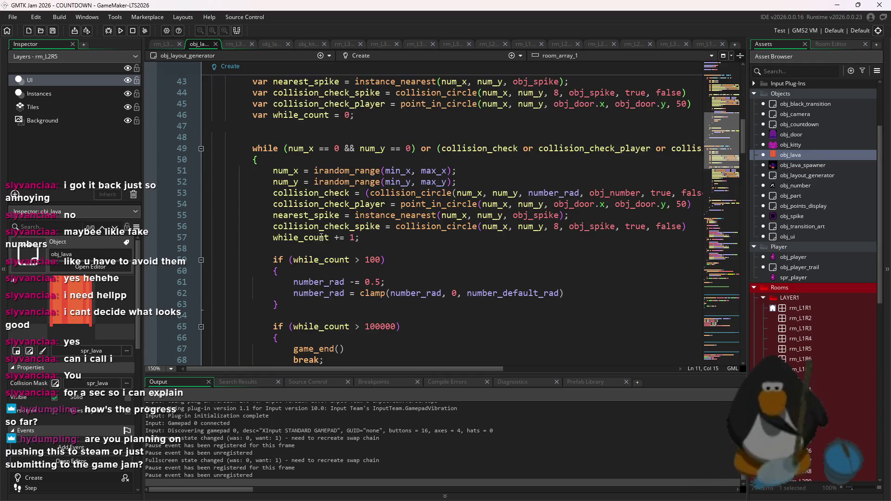
pyautogui.scroll(-12, 338, 254)
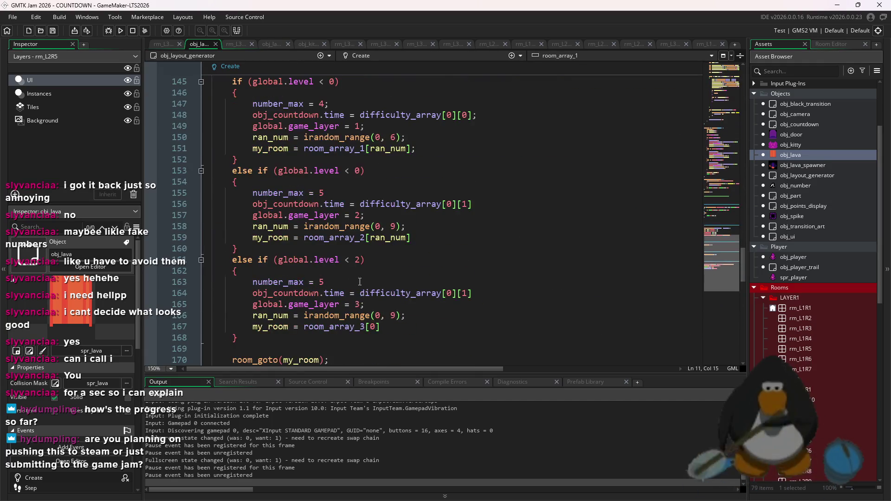
pyautogui.click(319, 283)
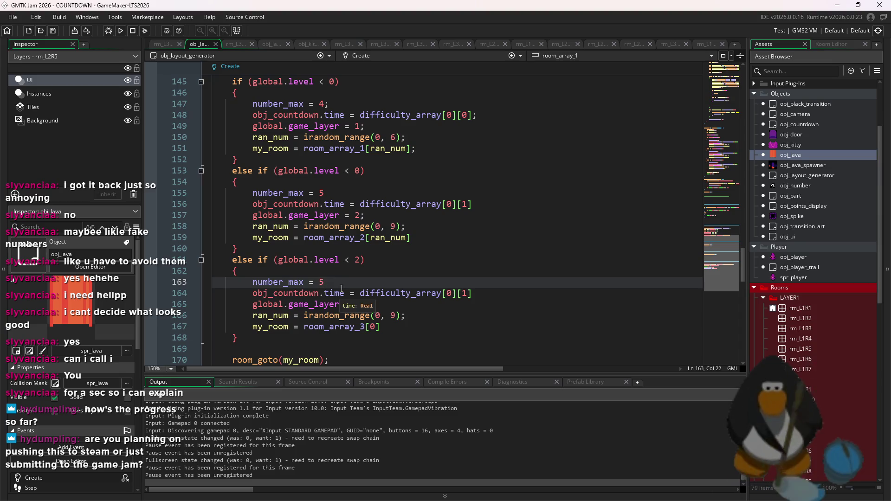
pyautogui.scroll(-2, 342, 288)
pyautogui.write('1')
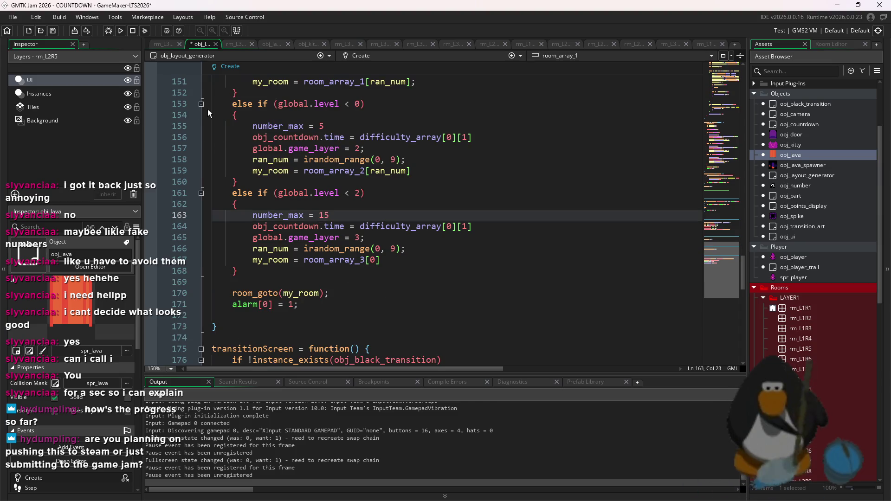
pyautogui.press('BackSpace')
pyautogui.write('3')
pyautogui.click(121, 30)
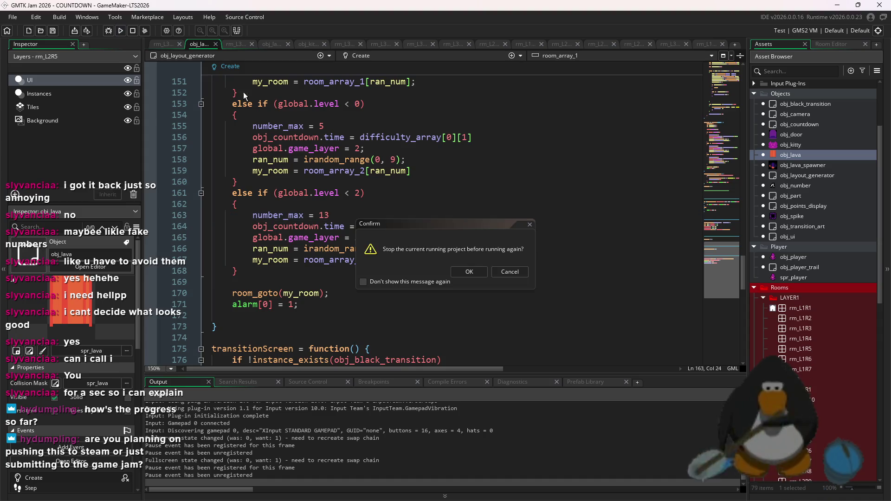
pyautogui.click(470, 272)
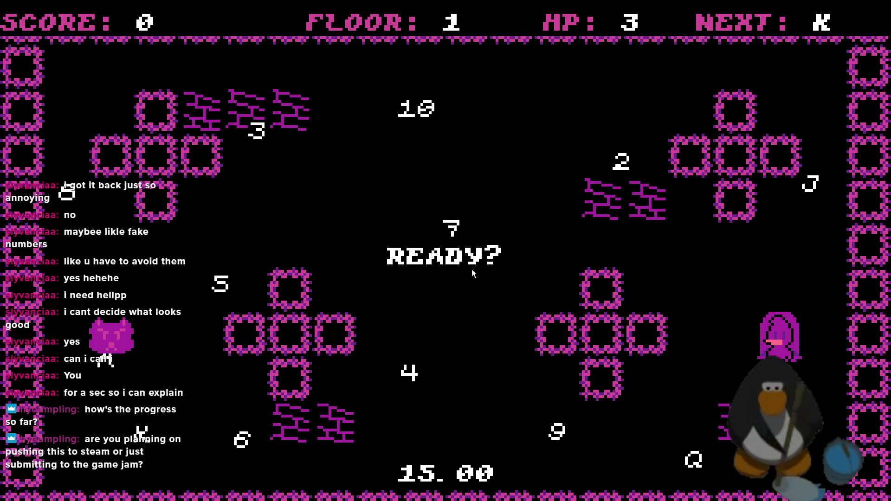
# Start the round and steer the player to collect the K and the Q.
pyautogui.press('Right')
pyautogui.press('Up')
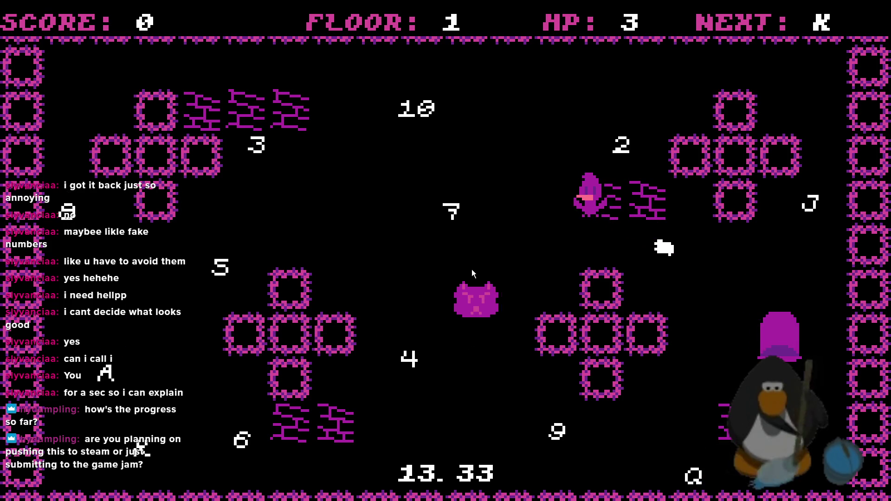
pyautogui.press('Left')
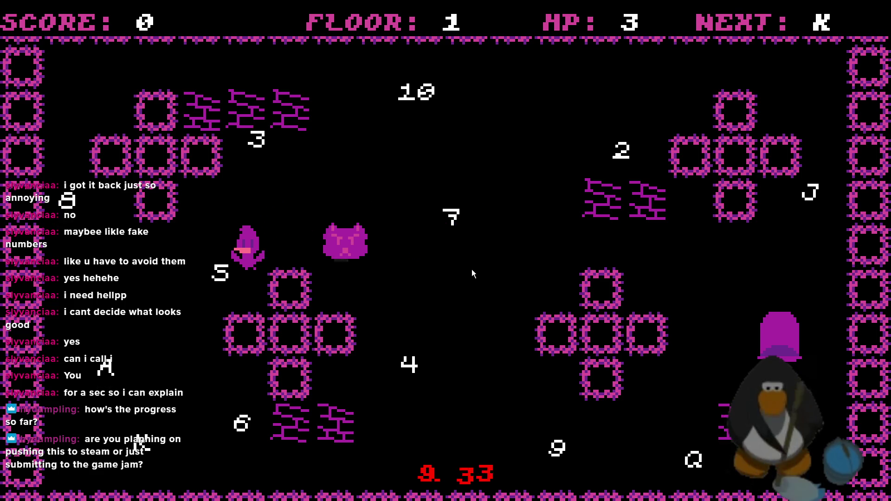
pyautogui.press('Down')
pyautogui.press('Up')
pyautogui.press('Right')
pyautogui.press('Down')
pyautogui.press('Up')
pyautogui.press('Right')
pyautogui.press('Down')
pyautogui.press('Up')
pyautogui.press('Right')
pyautogui.press('Down')
pyautogui.press('Up')
pyautogui.press('Down')
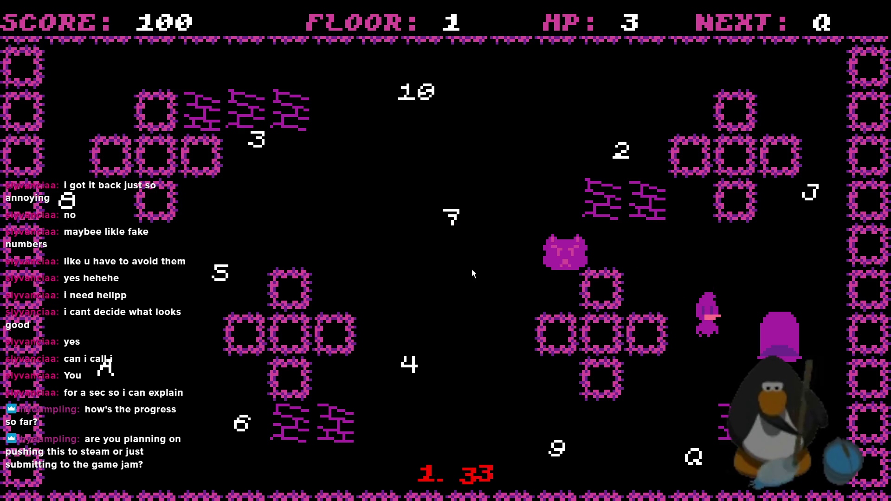
pyautogui.press('Down')
pyautogui.press('Up')
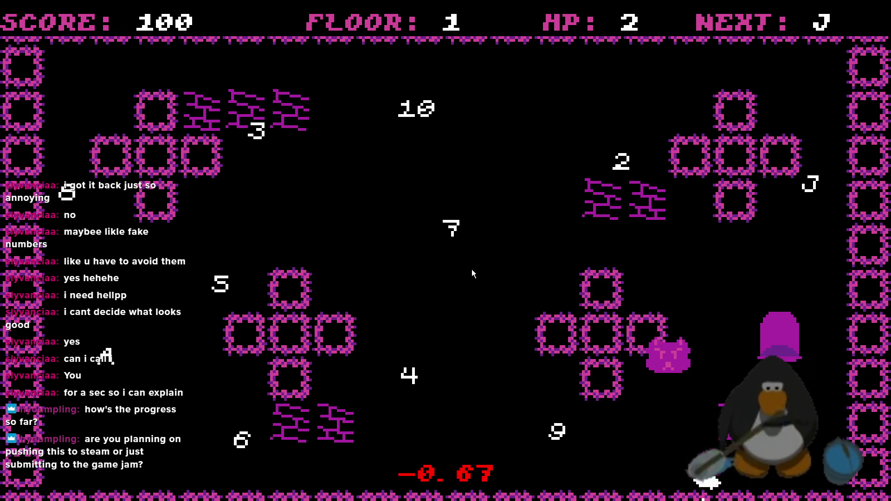
# Collect the J and the 10 while dodging the cat on the left side.
pyautogui.press('Right')
pyautogui.press('Up')
pyautogui.press('Left')
pyautogui.press('Left')
pyautogui.press('Down')
pyautogui.press('Left')
pyautogui.press('Up')
pyautogui.press('Left')
pyautogui.press('Down')
pyautogui.press('Up')
pyautogui.press('Right')
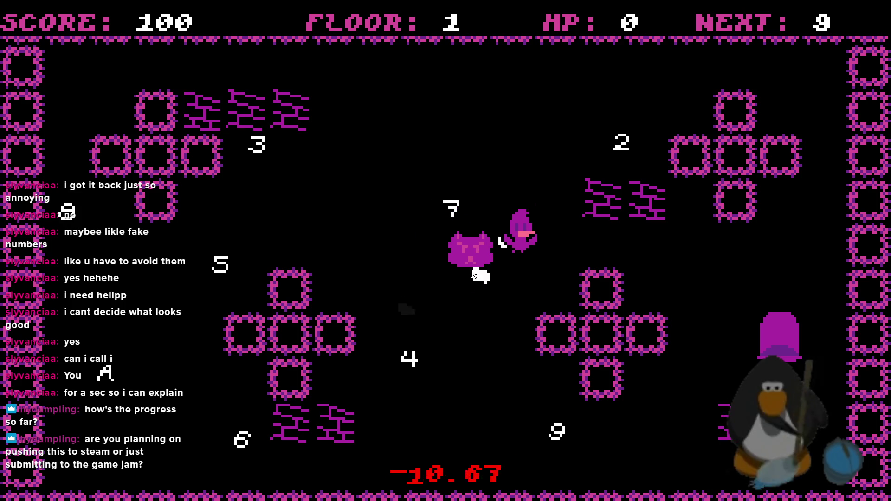
pyautogui.press('Up')
pyautogui.press('Left')
pyautogui.press('Down')
pyautogui.press('Up')
pyautogui.press('Left')
pyautogui.press('Down')
pyautogui.press('Right')
pyautogui.press('Up')
pyautogui.press('Left')
# Collect the 9 and the 8, then head right toward the 3 and the 7.
pyautogui.press('Up')
pyautogui.press('Right')
pyautogui.press('Down')
pyautogui.press('Down')
pyautogui.press('Right')
pyautogui.press('Down')
pyautogui.press('Right')
pyautogui.press('Up')
pyautogui.press('Left')
pyautogui.press('Up')
pyautogui.press('Left')
pyautogui.press('Down')
pyautogui.press('Up')
pyautogui.press('Left')
pyautogui.press('Down')
pyautogui.press('Left')
pyautogui.press('Left')
pyautogui.press('Down')
pyautogui.press('Up')
pyautogui.press('Left')
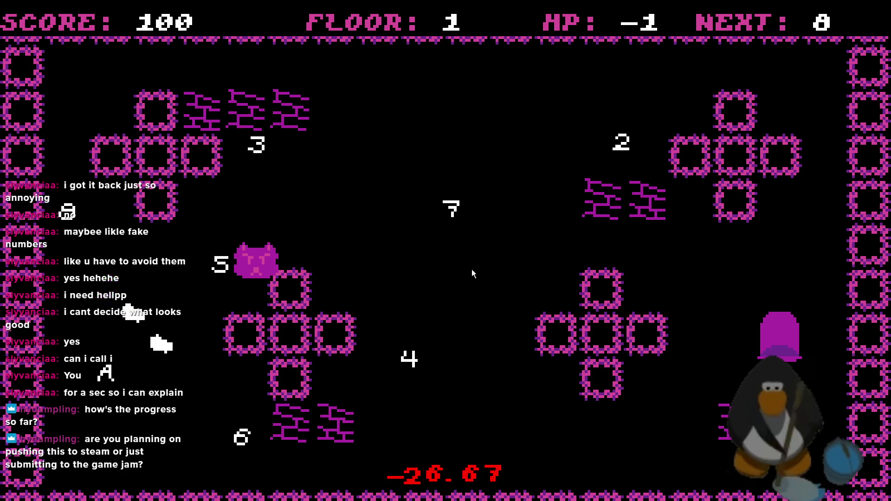
pyautogui.press('Down')
pyautogui.press('Down')
pyautogui.press('Down')
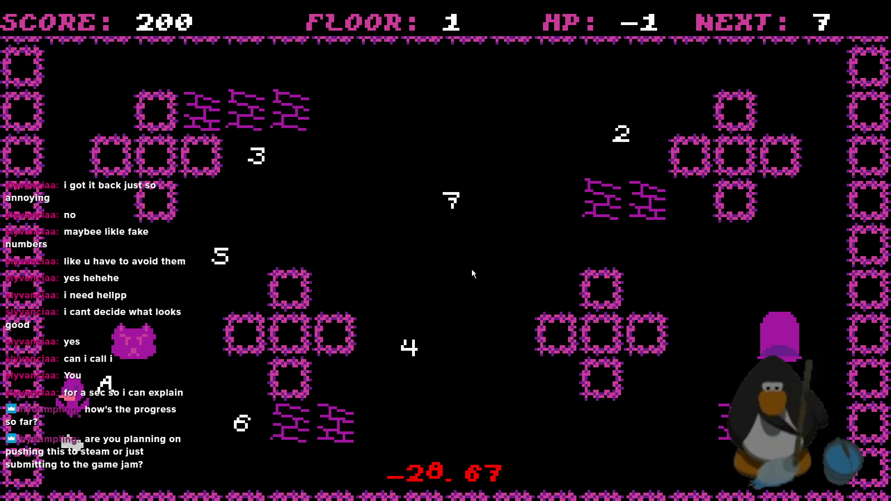
pyautogui.press('Up')
pyautogui.press('Up')
pyautogui.press('Right')
pyautogui.press('Up')
pyautogui.press('Right')
pyautogui.press('Right')
pyautogui.press('Up')
pyautogui.press('Right')
pyautogui.press('Down')
pyautogui.press('Down')
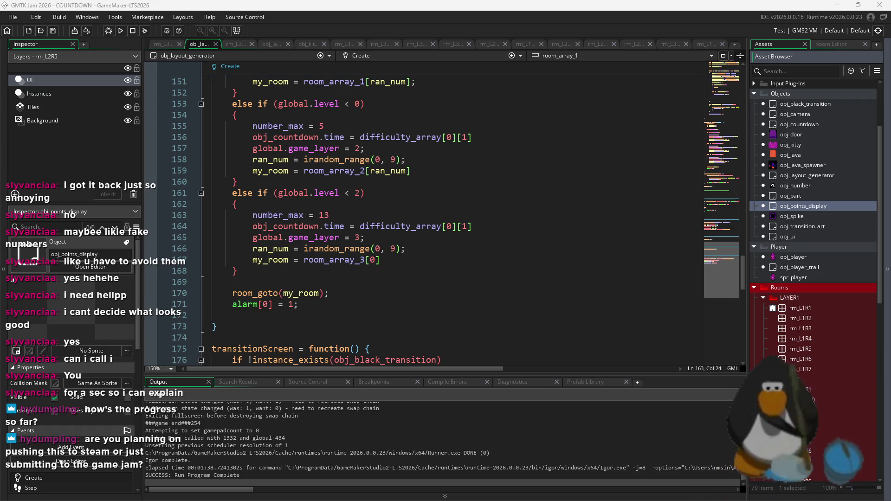
# Scroll through the generator's Step and Alarm event code.
pyautogui.click(515, 314)
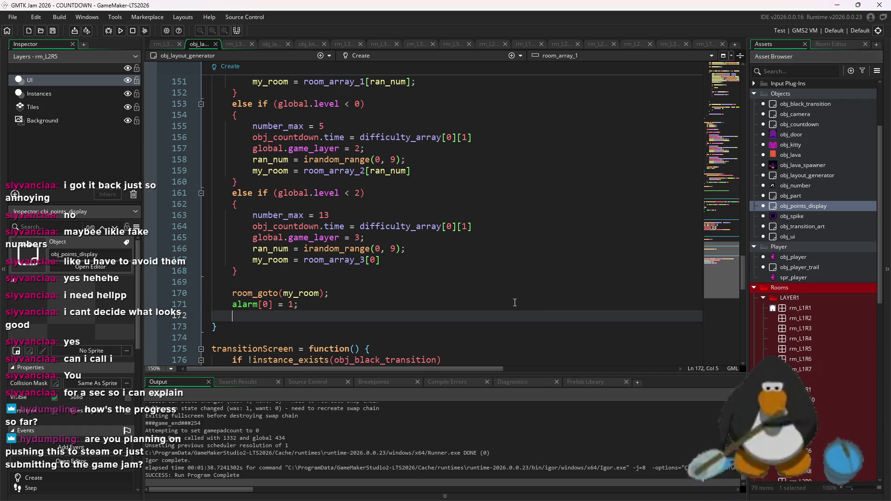
pyautogui.moveTo(591, 491)
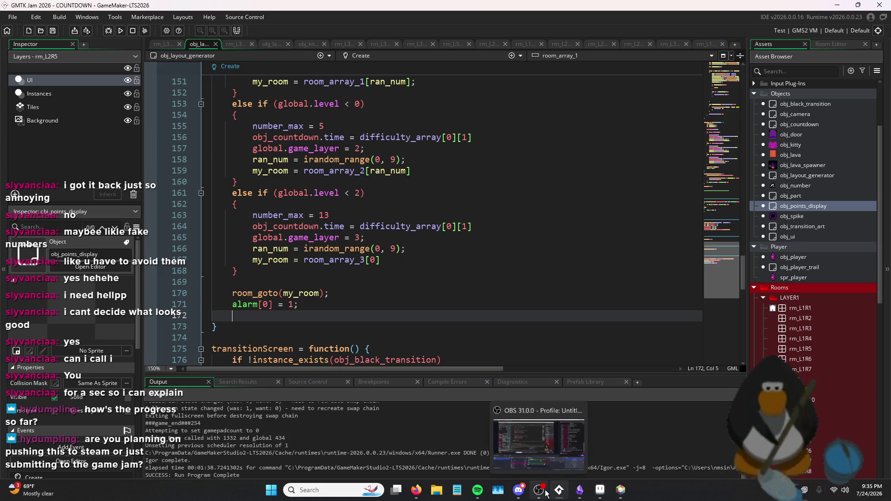
pyautogui.scroll(-10, 508, 277)
pyautogui.click(507, 275)
pyautogui.scroll(-8, 508, 277)
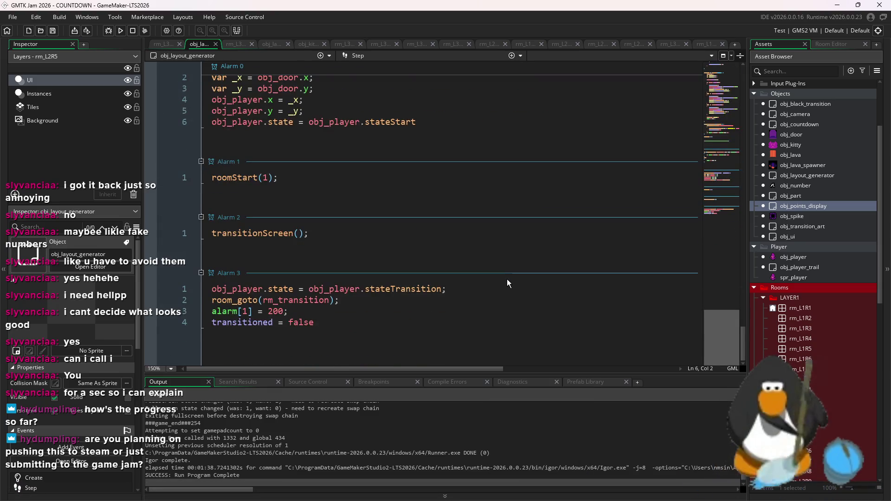
pyautogui.scroll(-2, 820, 422)
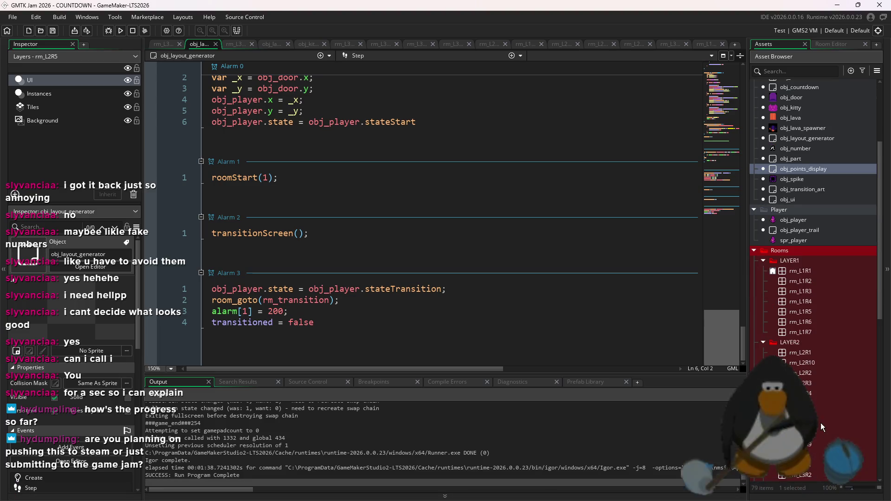
# Open rm_L2R8, rm_L2R7, rm_L3R6 and rm_L3R5, finishing on rm_L3R2.
pyautogui.doubleClick(819, 434)
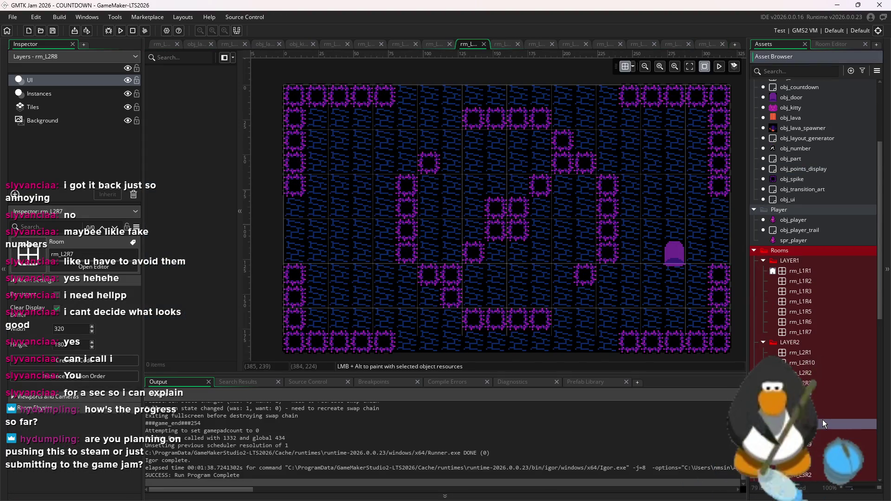
pyautogui.doubleClick(823, 419)
pyautogui.scroll(-2, 826, 412)
pyautogui.scroll(-1, 826, 412)
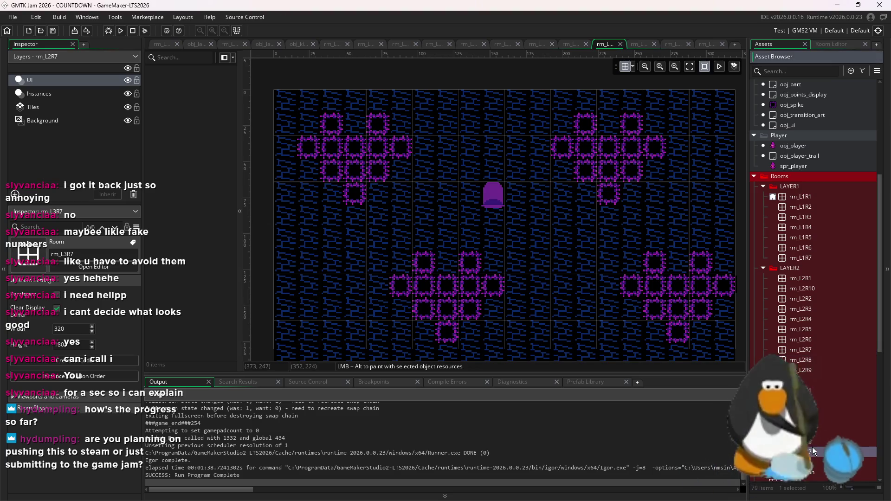
pyautogui.doubleClick(812, 443)
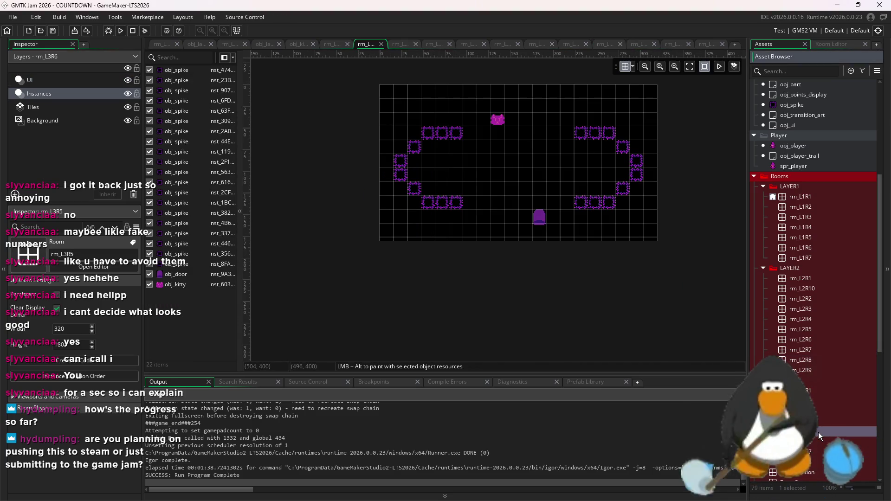
pyautogui.doubleClick(818, 433)
pyautogui.scroll(2, 561, 245)
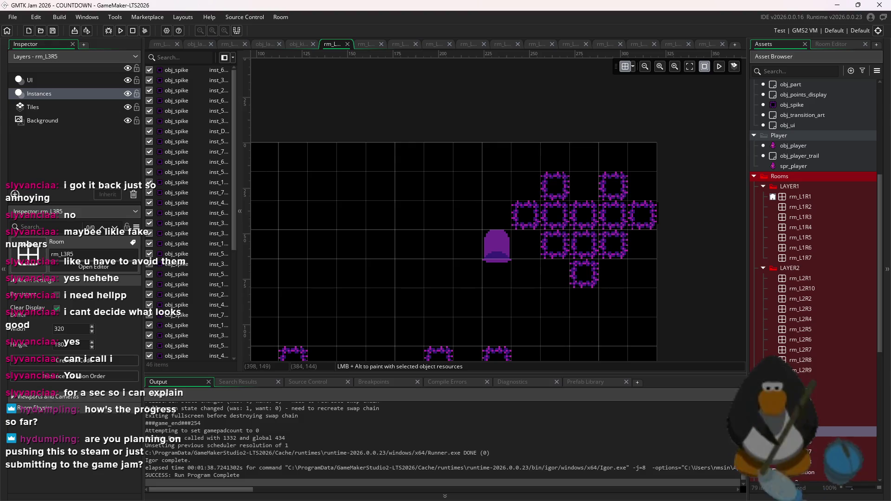
pyautogui.scroll(-3, 683, 249)
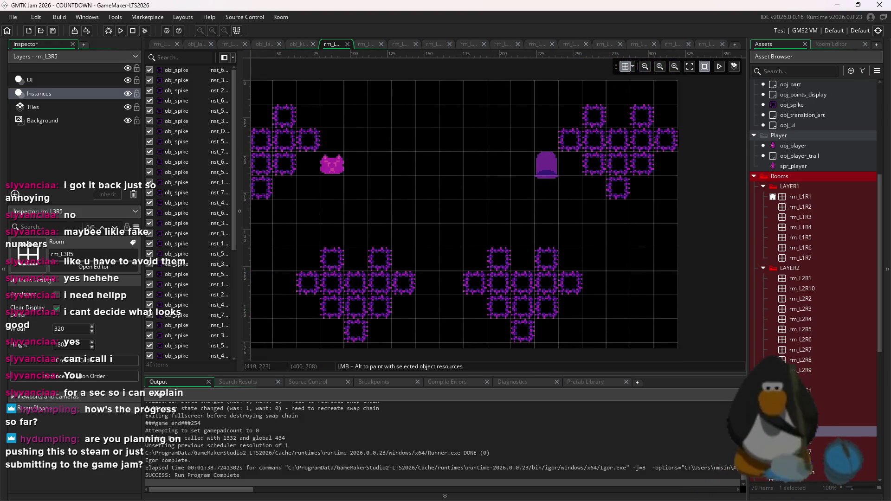
pyautogui.doubleClick(816, 411)
pyautogui.doubleClick(816, 405)
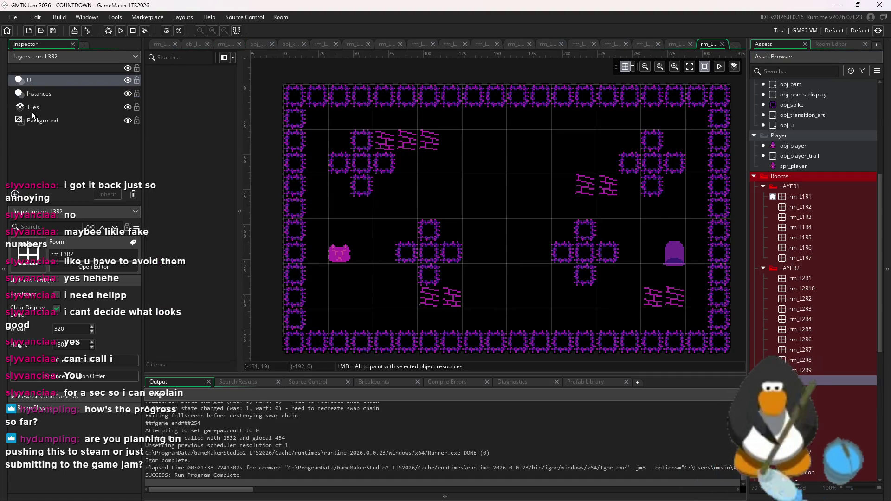
# On the Instances layer, choose obj_spike and place a spike in the upper right area.
pyautogui.click(39, 93)
pyautogui.scroll(2, 697, 152)
pyautogui.click(791, 104)
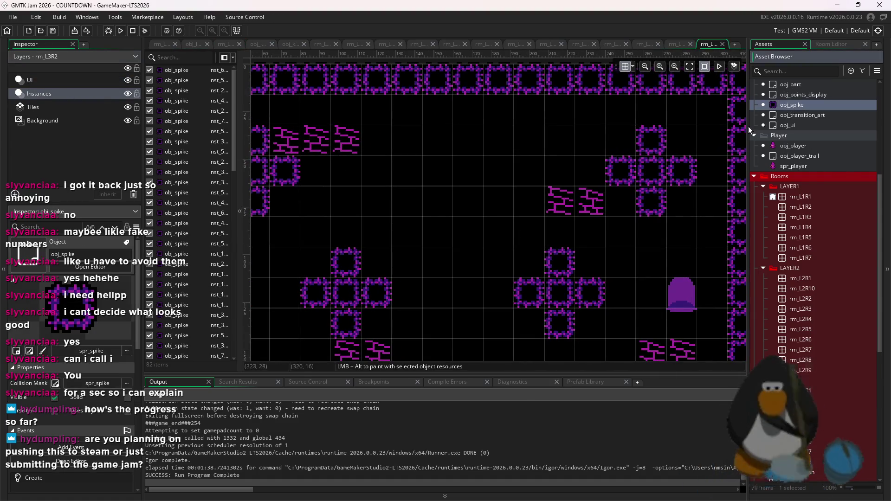
pyautogui.keyDown('alt'); pyautogui.click(394, 120); pyautogui.keyUp('alt')
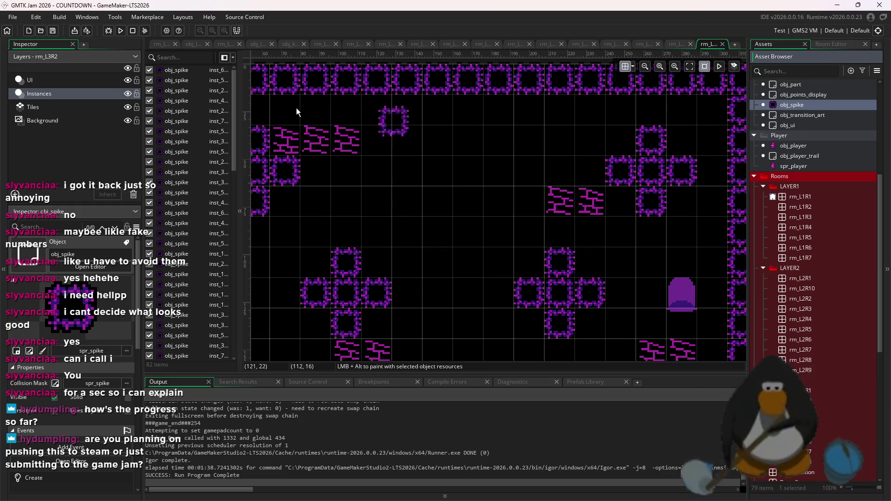
# Paint obj_spike across the top corners into solid blocks, undoing unwanted spike instances.
pyautogui.click(632, 67)
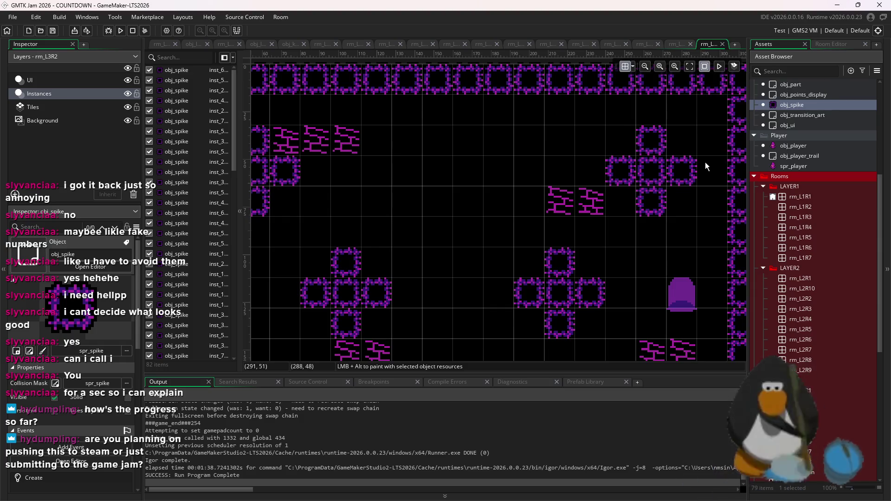
pyautogui.scroll(1, 706, 163)
pyautogui.moveTo(702, 197)
pyautogui.mouseDown()
pyautogui.moveTo(705, 149)
pyautogui.moveTo(668, 165)
pyautogui.mouseUp()
pyautogui.moveTo(594, 135)
pyautogui.mouseDown()
pyautogui.moveTo(617, 138)
pyautogui.moveTo(650, 207)
pyautogui.mouseUp()
pyautogui.scroll(-2, 654, 200)
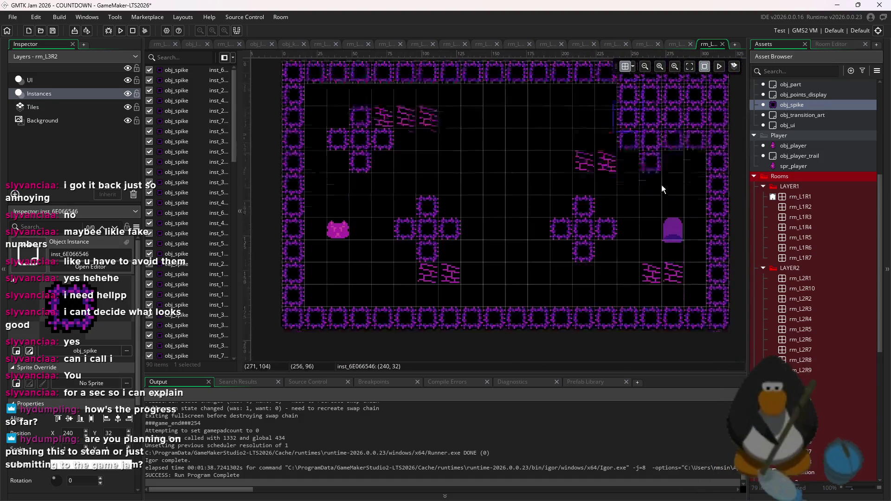
pyautogui.scroll(-1, 661, 209)
pyautogui.scroll(2, 569, 179)
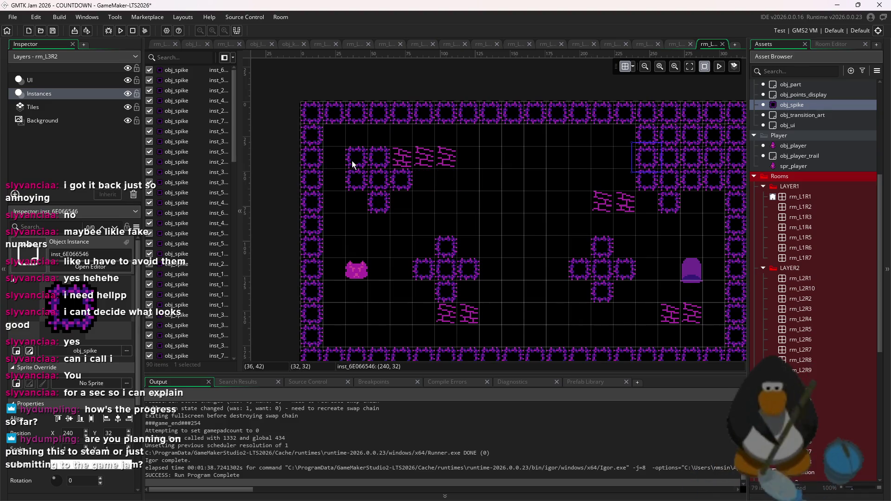
pyautogui.hotkey('ctrl', 'z')
pyautogui.hotkey('ctrl', 'z')
pyautogui.hotkey('ctrl', 'z')
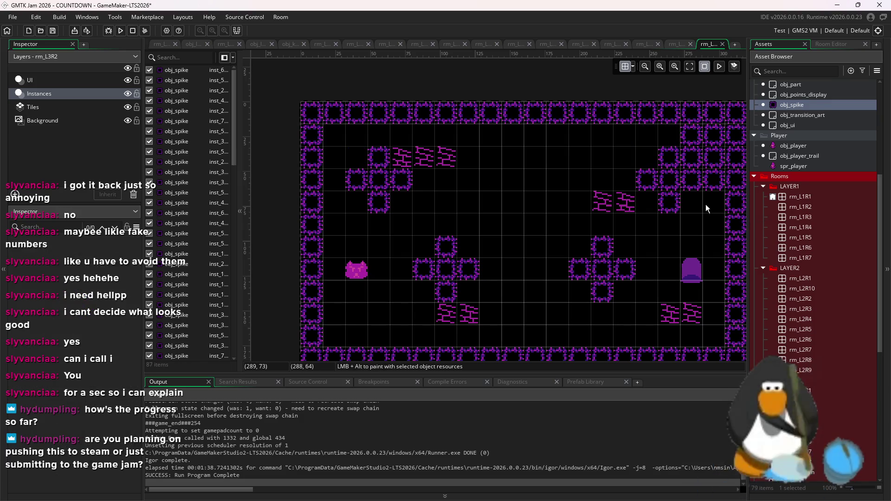
pyautogui.moveTo(327, 171); pyautogui.dragTo(346, 160)
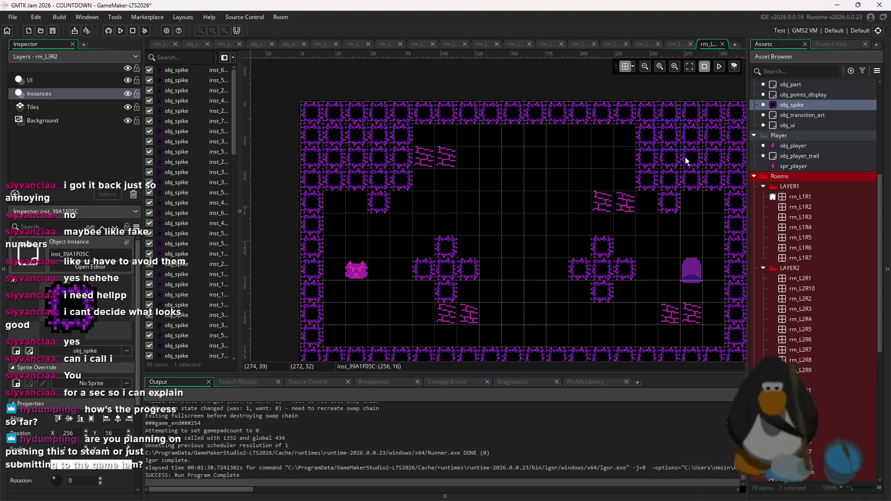
# Delete the stray spikes under the top-left block and run the game to test the room.
pyautogui.scroll(-2, 566, 167)
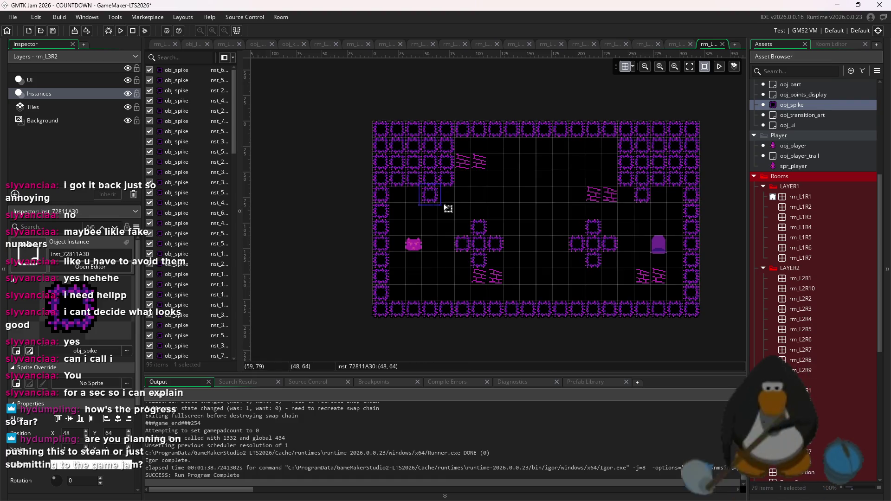
pyautogui.press('Delete')
pyautogui.click(646, 191)
pyautogui.press('Delete')
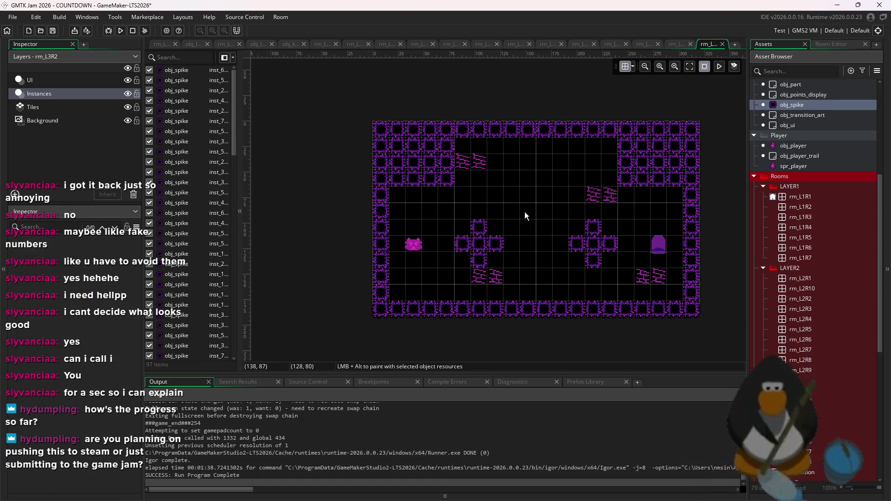
pyautogui.click(120, 30)
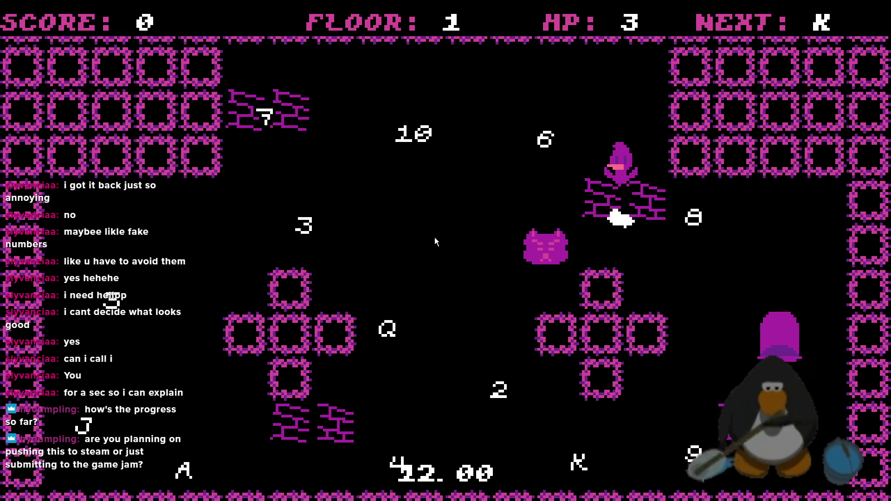
# Steer the player to collect K, Q and J while dodging the cat.
pyautogui.press('Left')
pyautogui.press('Down')
pyautogui.press('Up')
pyautogui.press('Up')
pyautogui.press('Right')
pyautogui.press('Down')
pyautogui.press('Right')
pyautogui.press('Down')
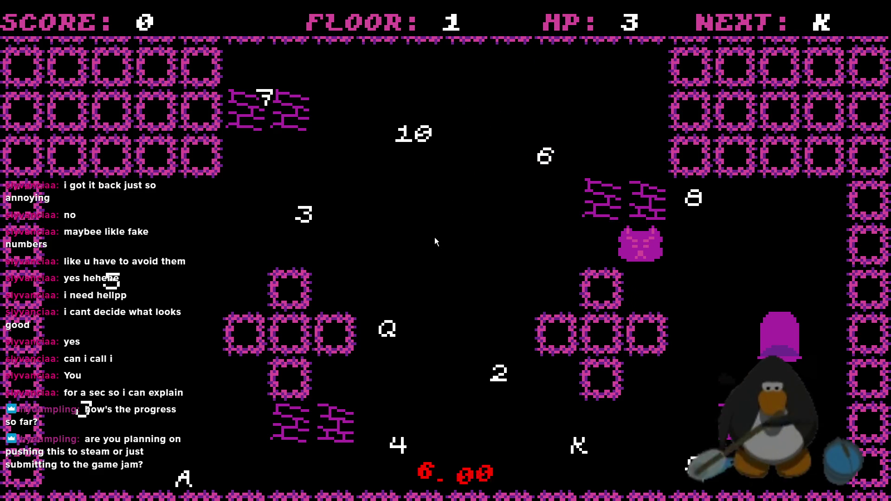
pyautogui.press('Down')
pyautogui.press('Left')
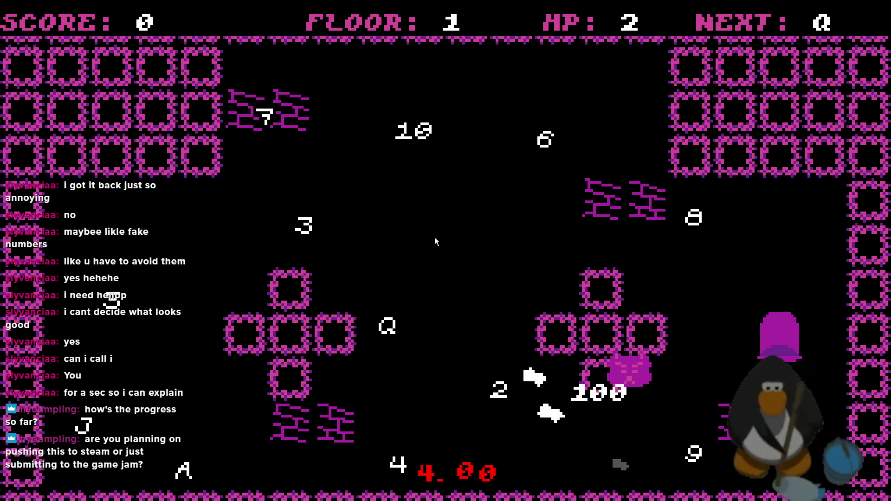
pyautogui.press('Left')
pyautogui.press('Up')
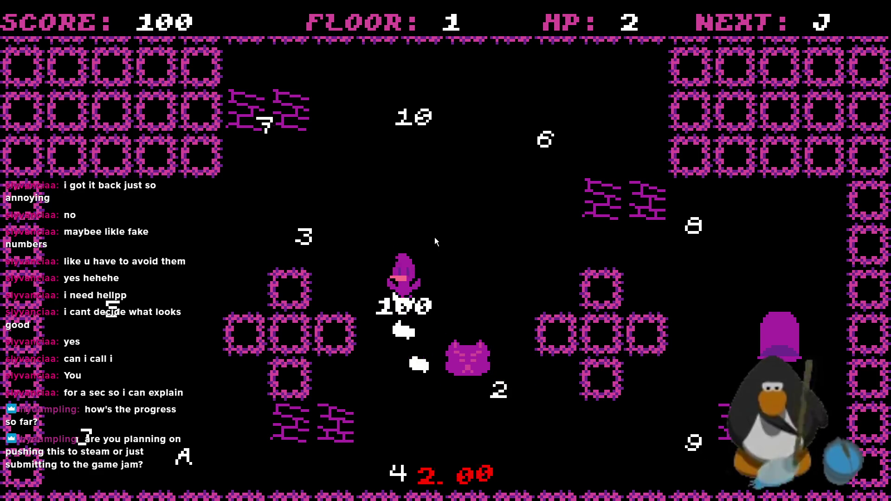
pyautogui.press('Up')
pyautogui.press('Left')
pyautogui.press('Down')
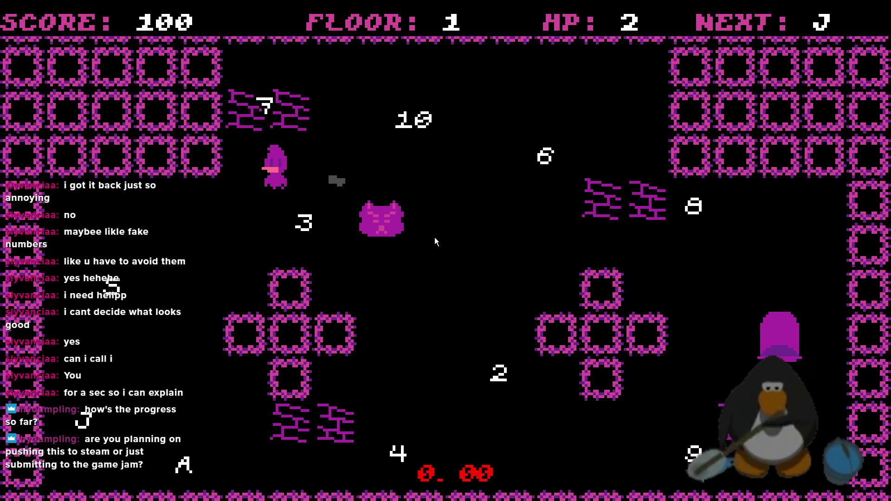
pyautogui.press('Left')
pyautogui.press('Down')
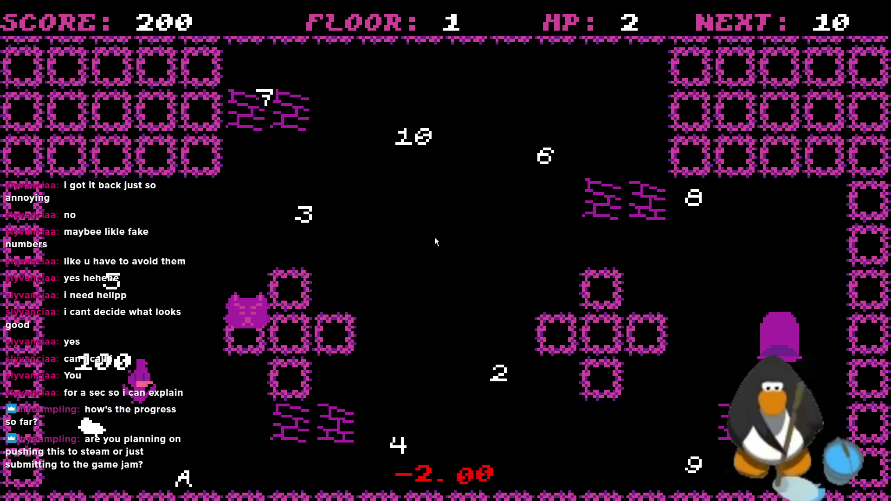
# Collect the 10, 9 and 8 around the upper part of the room.
pyautogui.press('Left')
pyautogui.press('Up')
pyautogui.press('Right')
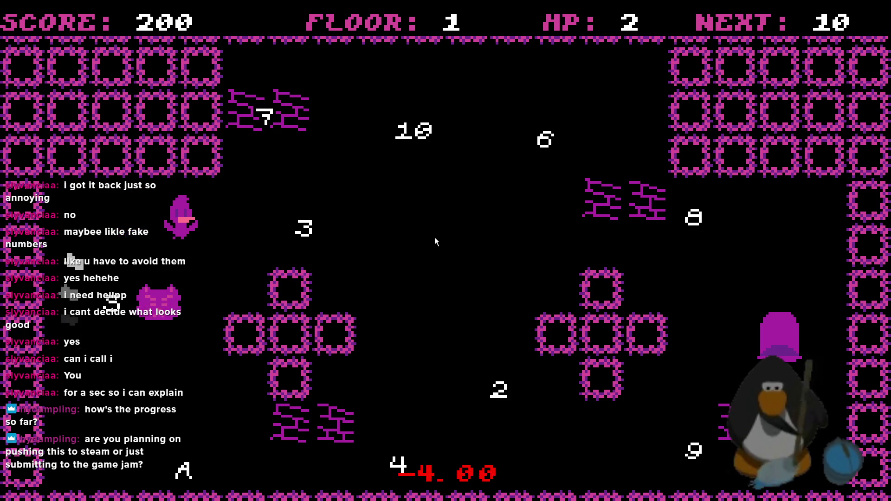
pyautogui.press('Up')
pyautogui.press('Right')
pyautogui.press('Down')
pyautogui.press('Right')
pyautogui.press('Up')
pyautogui.press('Right')
pyautogui.press('Down')
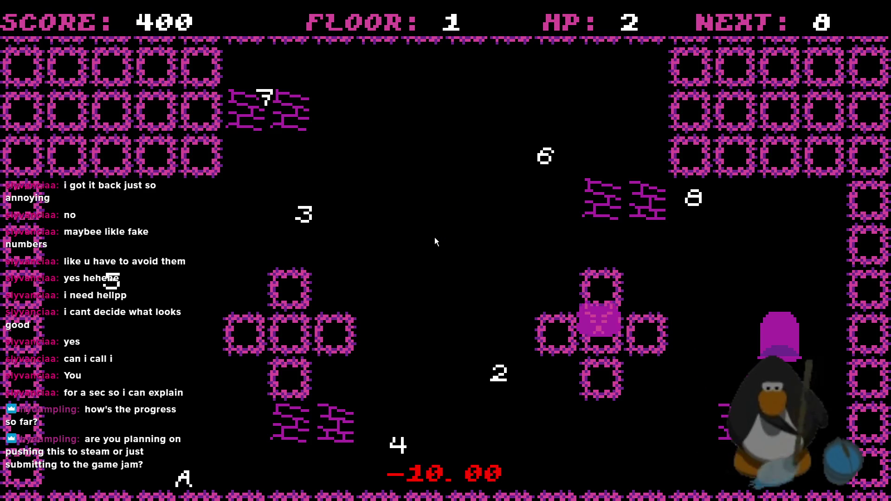
pyautogui.press('Up')
pyautogui.press('Left')
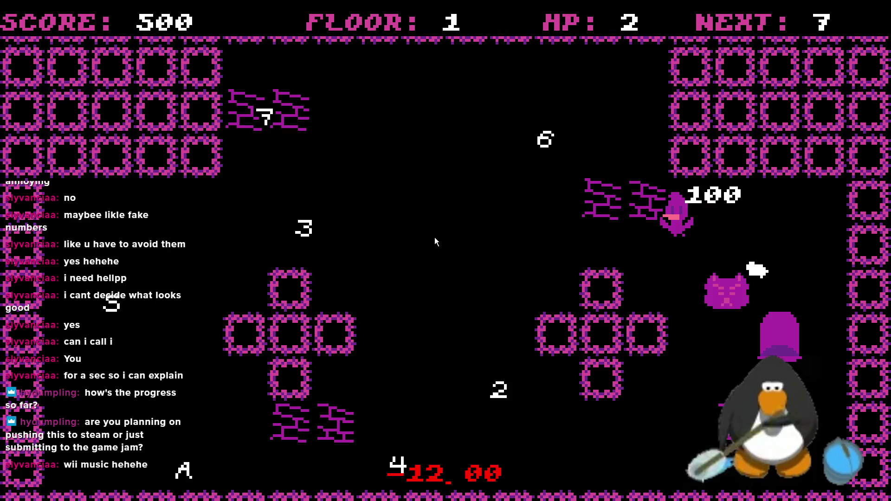
# Run from the cat while collecting the 7, 6 and 5 on the left.
pyautogui.press('Left')
pyautogui.press('Down')
pyautogui.press('Up')
pyautogui.press('Left')
pyautogui.press('Left')
pyautogui.press('Right')
pyautogui.press('Up')
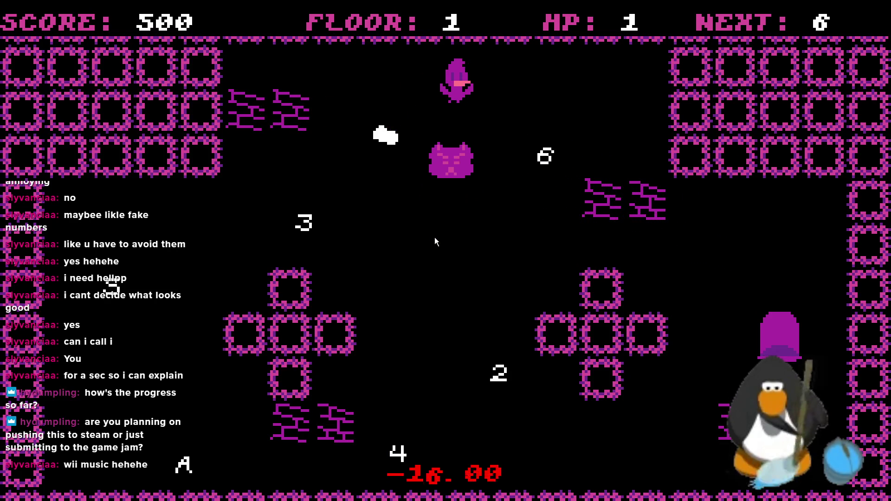
pyautogui.press('Down')
pyautogui.press('Down')
pyautogui.press('Left')
pyautogui.press('Up')
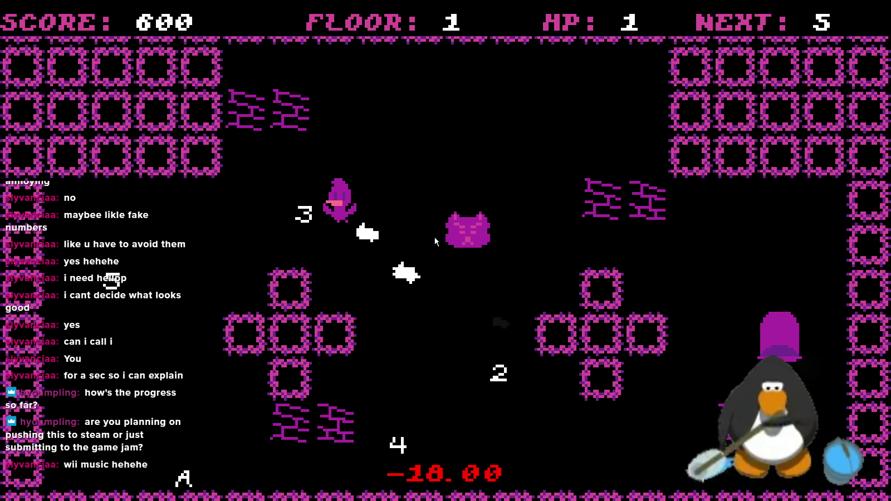
pyautogui.press('Down')
pyautogui.press('Left')
pyautogui.press('Right')
# Collect the 4, 3, 2 and finally the A to clear the room.
pyautogui.press('Up')
pyautogui.press('Right')
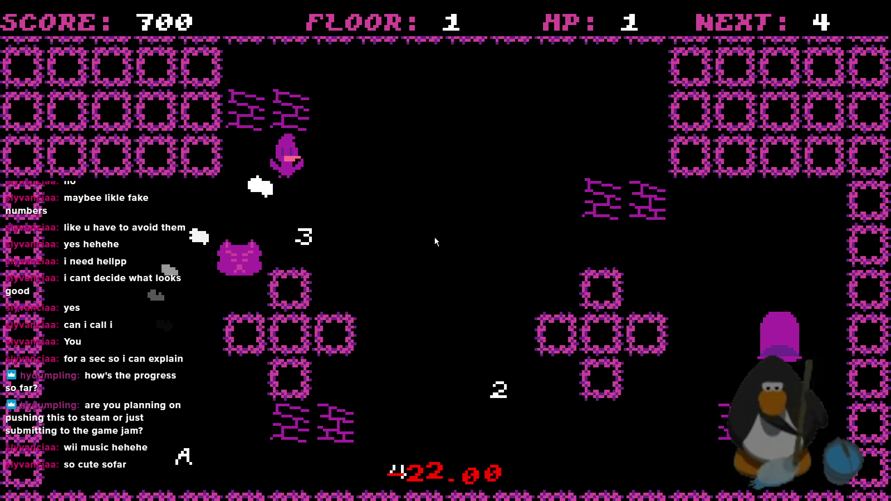
pyautogui.press('Down')
pyautogui.press('Right')
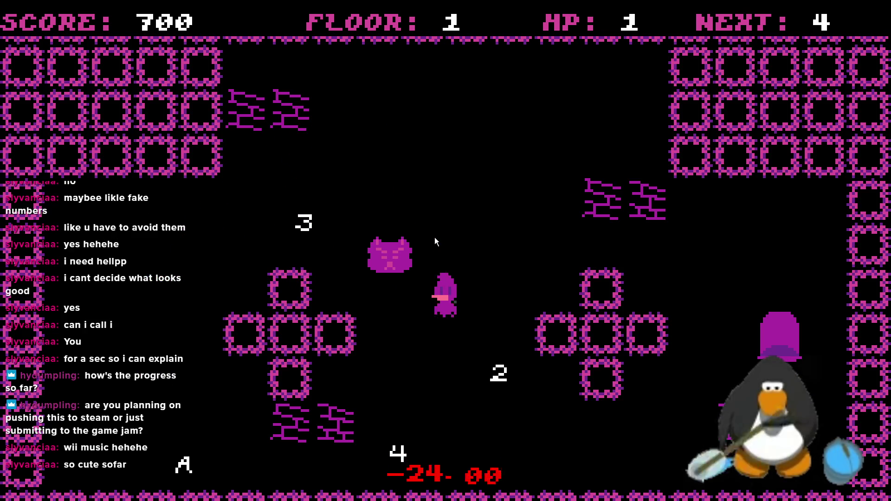
pyautogui.press('Left')
pyautogui.press('Up')
pyautogui.press('Left')
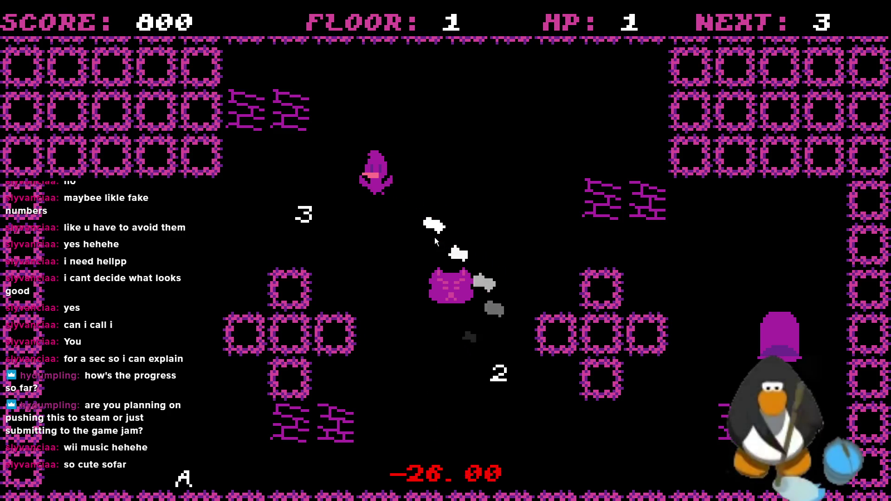
pyautogui.press('Down')
pyautogui.press('Up')
pyautogui.press('Right')
pyautogui.press('Down')
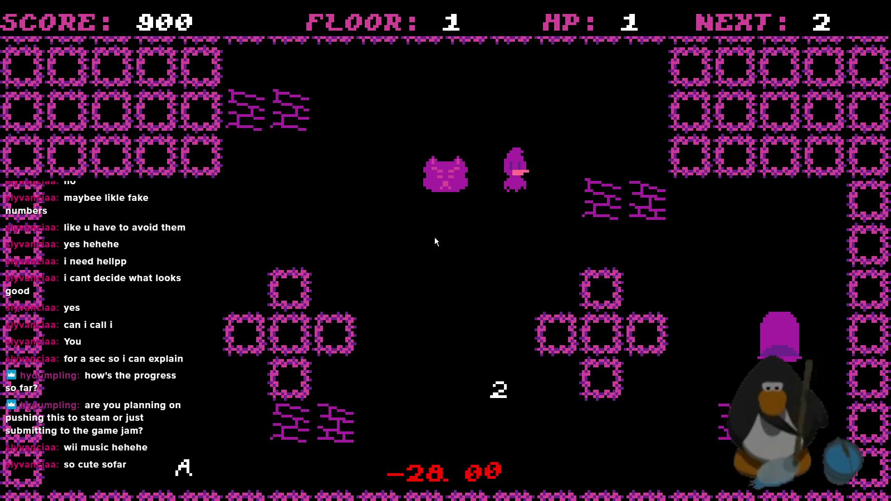
pyautogui.press('Up')
pyautogui.press('Left')
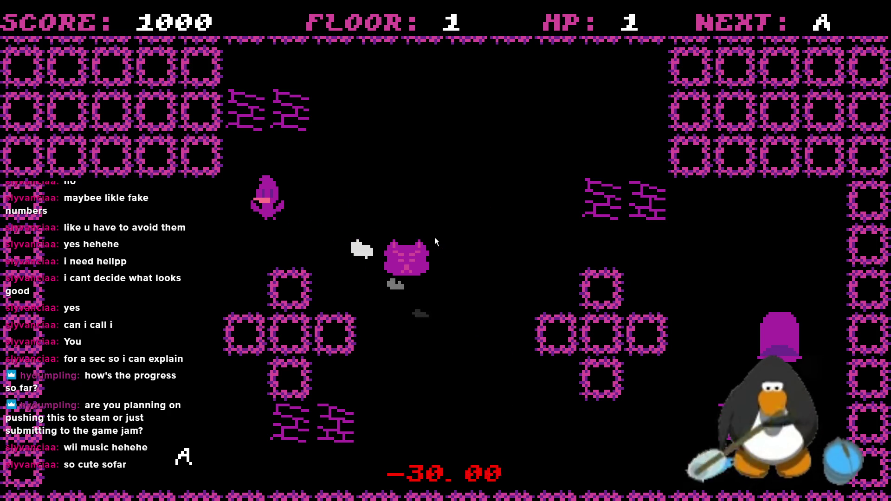
pyautogui.press('Down')
pyautogui.press('Up')
pyautogui.press('Right')
pyautogui.press('Right')
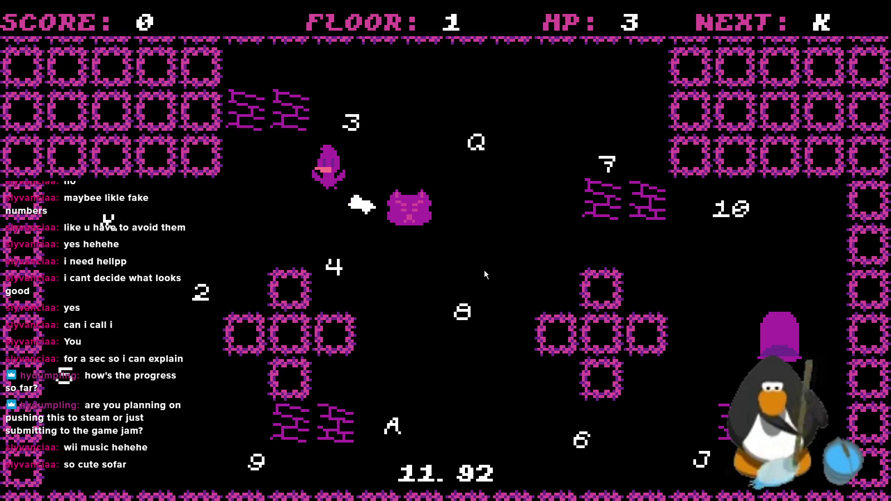
# Steer the player around the test room to collect the K, then the Q.
pyautogui.press('Down')
pyautogui.press('Left')
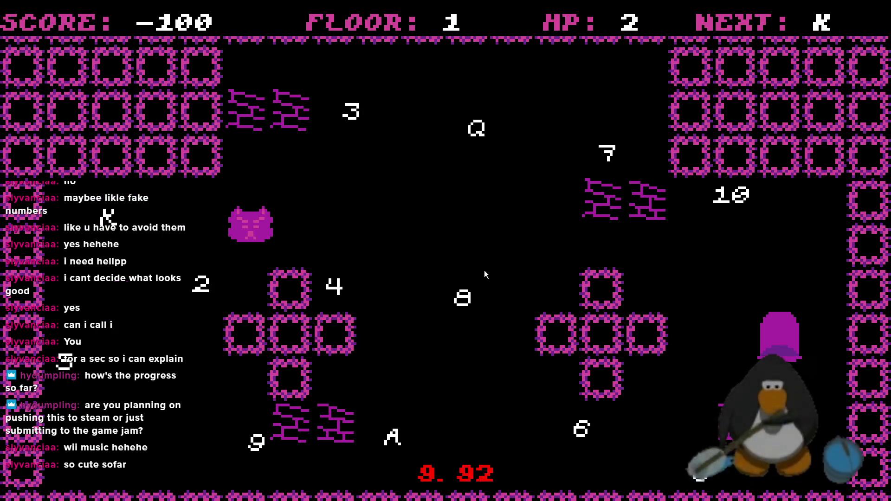
pyautogui.press('Down')
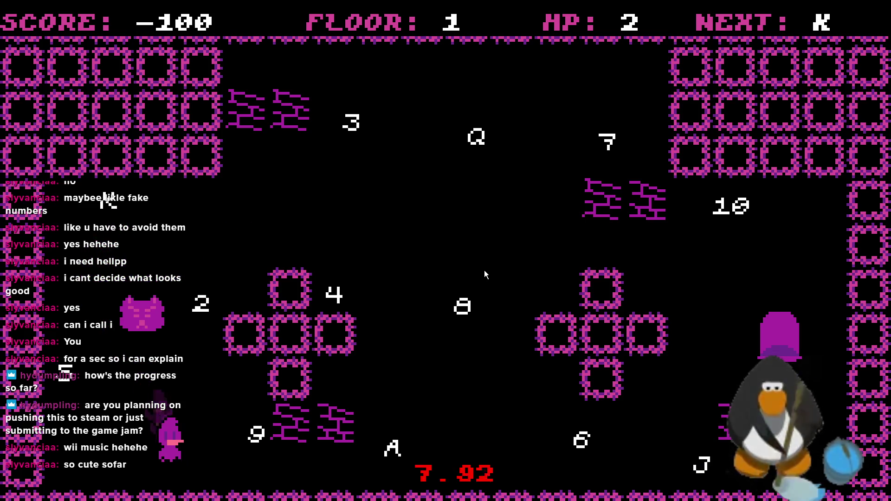
pyautogui.press('Up')
pyautogui.press('Right')
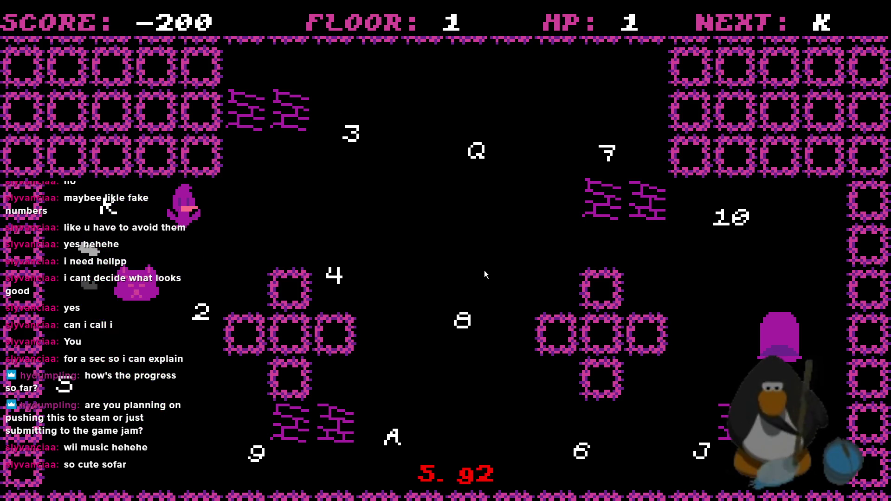
pyautogui.press('Right')
pyautogui.press('Down')
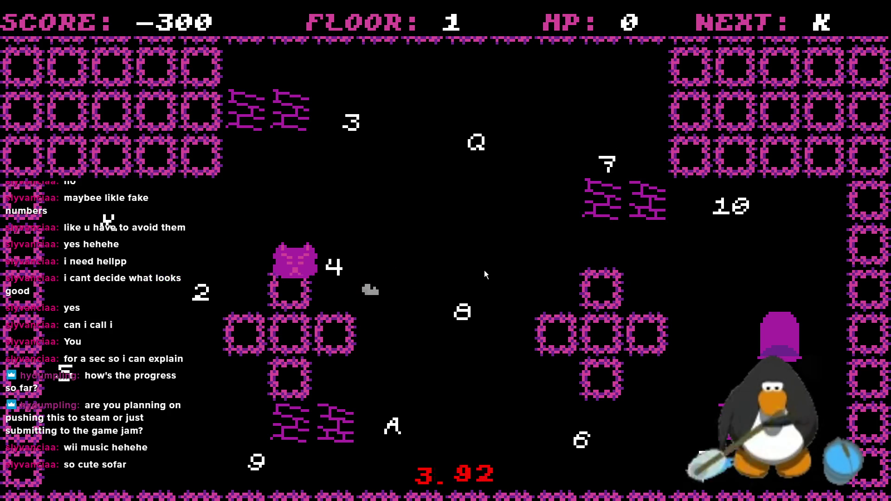
pyautogui.press('Left')
pyautogui.press('Down')
pyautogui.press('Up')
pyautogui.press('Left')
pyautogui.press('Down')
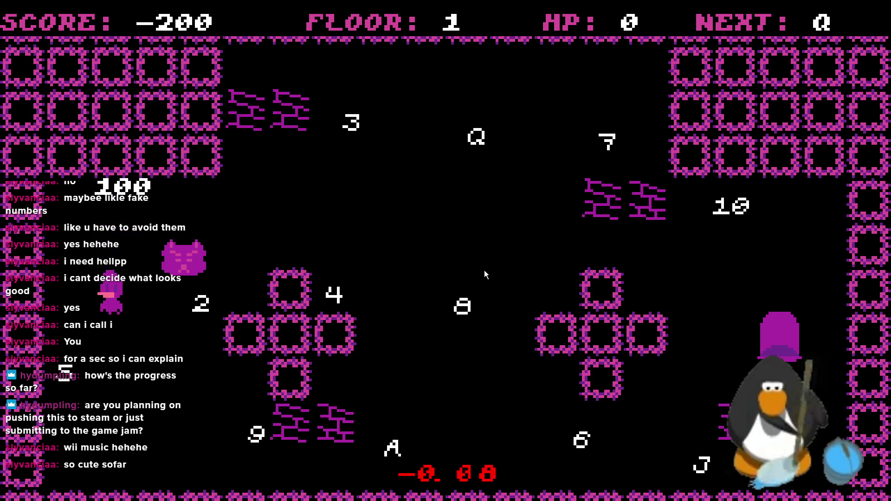
pyautogui.press('Up')
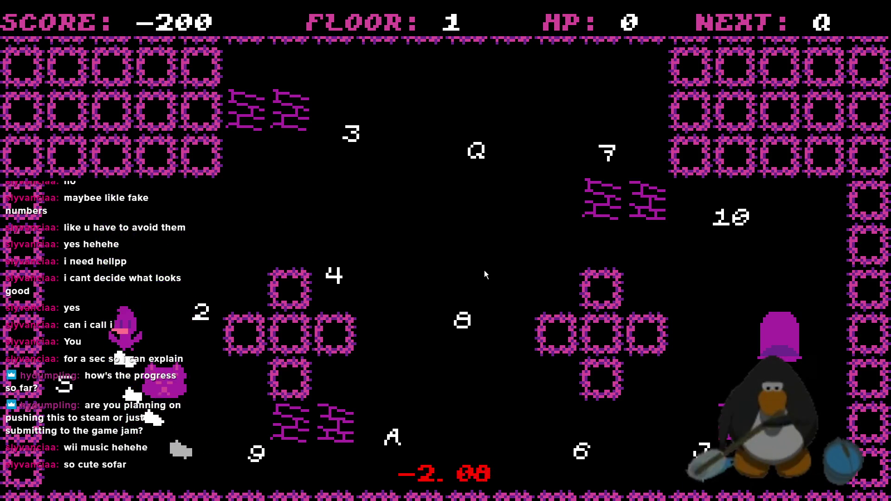
pyautogui.press('Right')
pyautogui.press('Up')
pyautogui.press('Right')
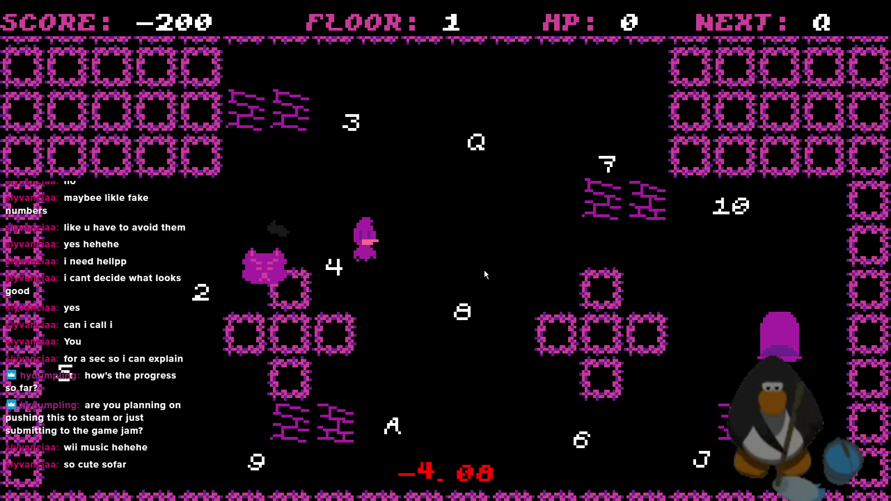
pyautogui.press('Up')
pyautogui.press('Down')
pyautogui.press('Right')
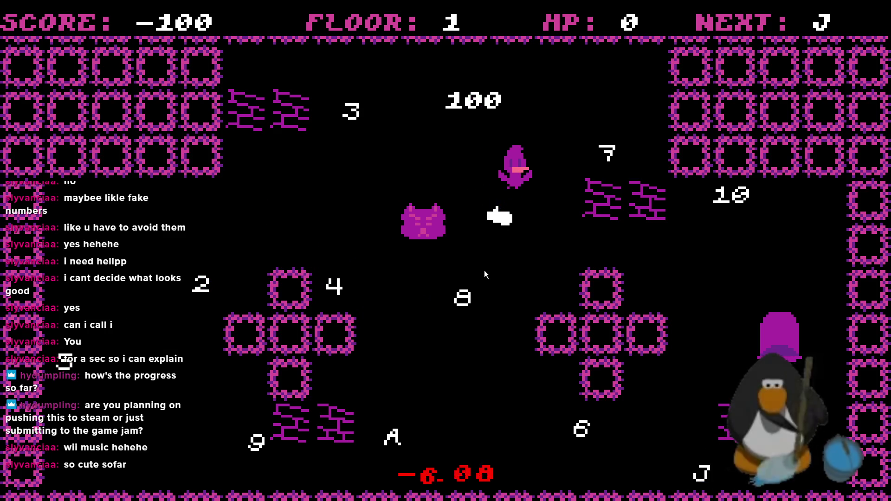
# Move the player across the room to collect the J and then the 10.
pyautogui.press('Up')
pyautogui.press('Left')
pyautogui.press('Down')
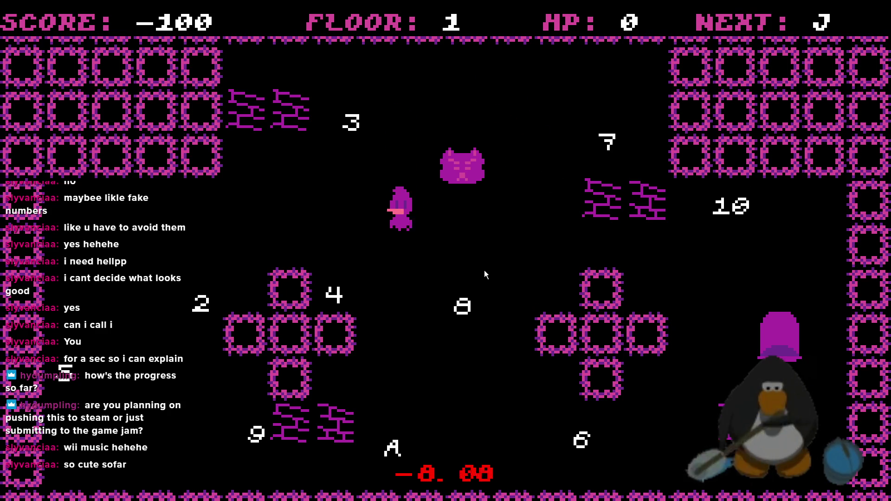
pyautogui.press('Right')
pyautogui.press('Up')
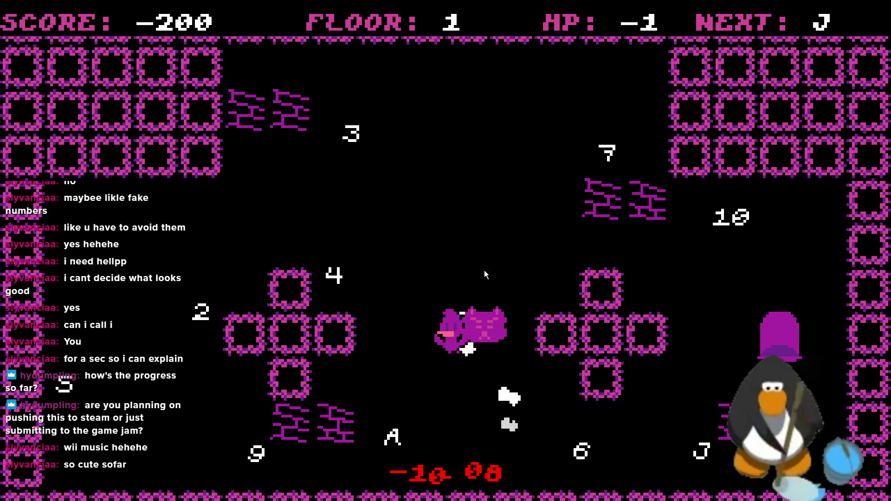
pyautogui.press('Left')
pyautogui.press('Right')
pyautogui.press('Up')
pyautogui.press('Down')
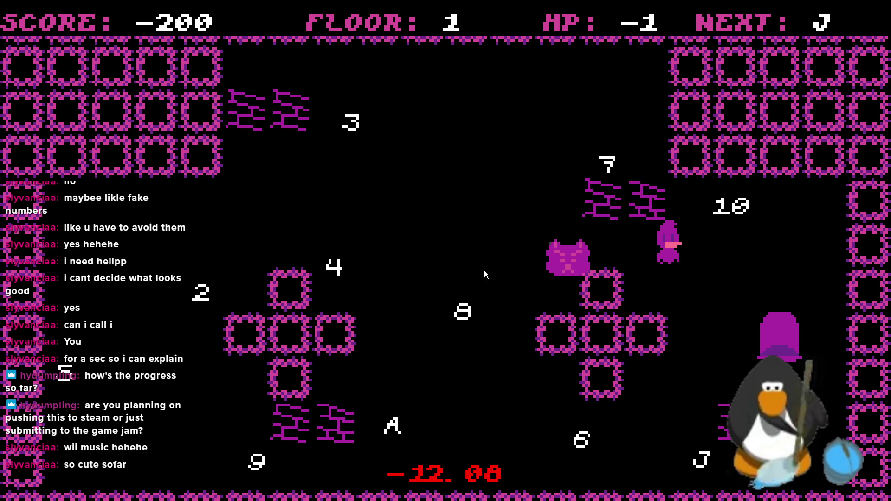
pyautogui.press('Down')
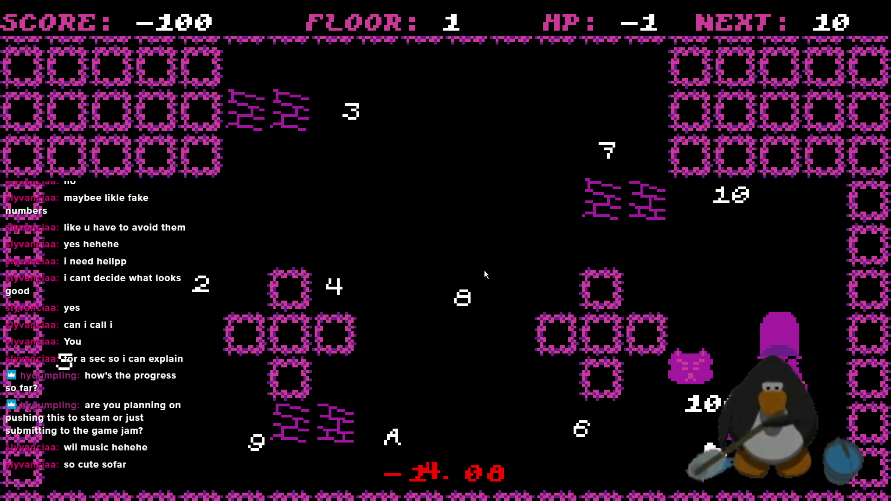
pyautogui.press('Up')
pyautogui.press('Up')
pyautogui.press('Left')
pyautogui.press('Down')
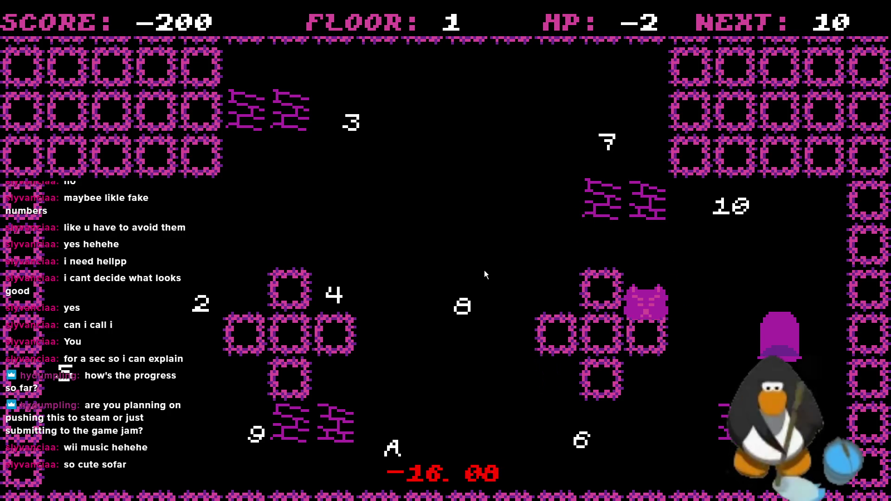
pyautogui.press('Up')
pyautogui.press('Right')
pyautogui.press('Up')
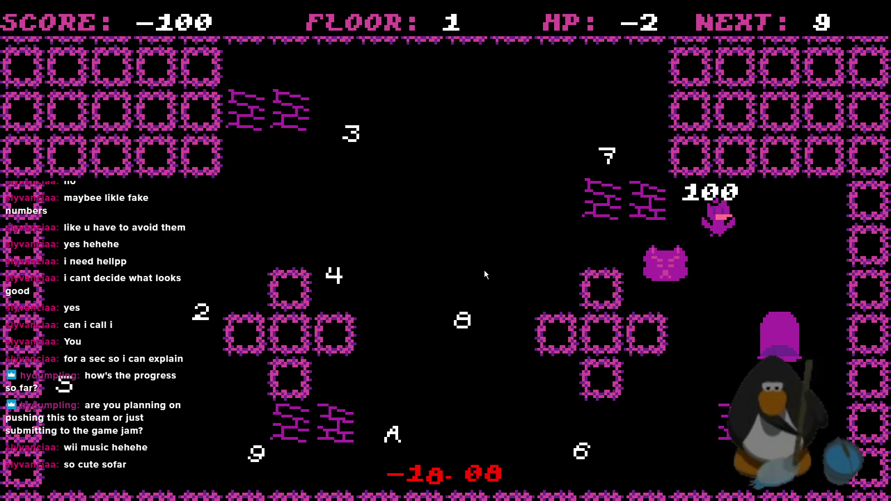
pyautogui.press('Right')
pyautogui.press('Down')
# Collect the 9, 8 and 7 in order while avoiding the cat.
pyautogui.press('Right')
pyautogui.press('Up')
pyautogui.press('Left')
pyautogui.press('Left')
pyautogui.press('Left')
pyautogui.press('Up')
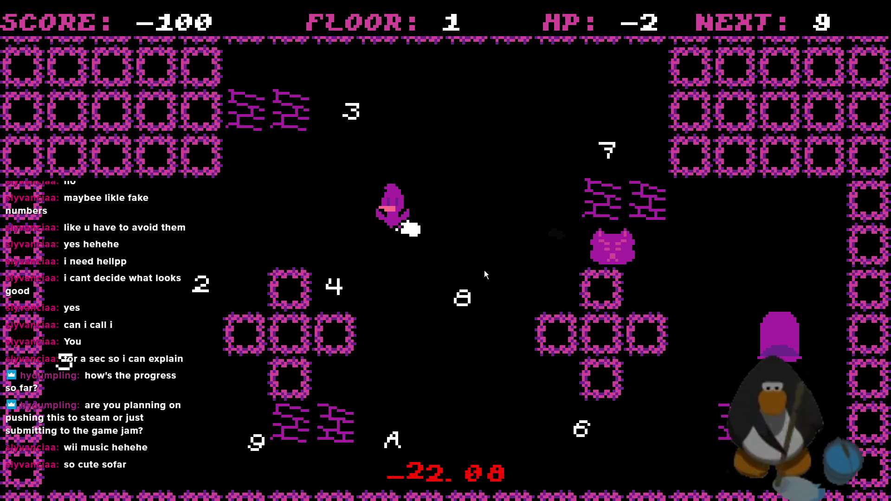
pyautogui.press('Up')
pyautogui.press('Down')
pyautogui.press('Up')
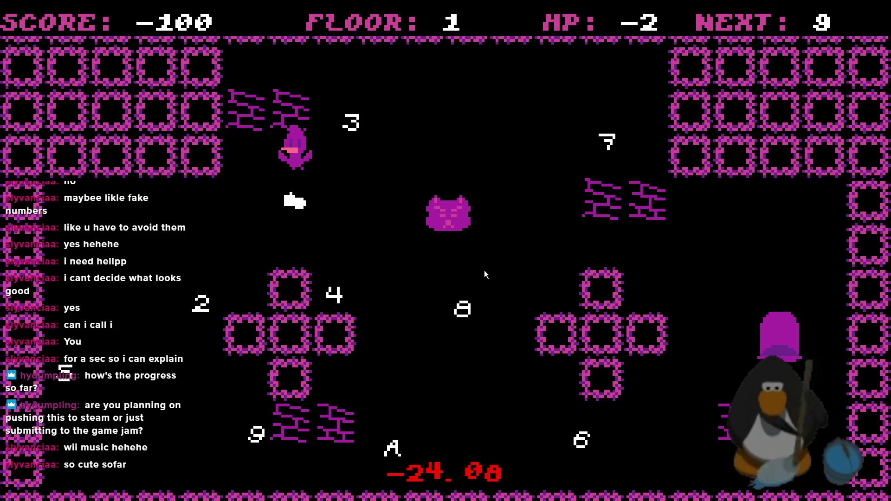
pyautogui.press('Left')
pyautogui.press('Down')
pyautogui.press('Left')
pyautogui.press('Down')
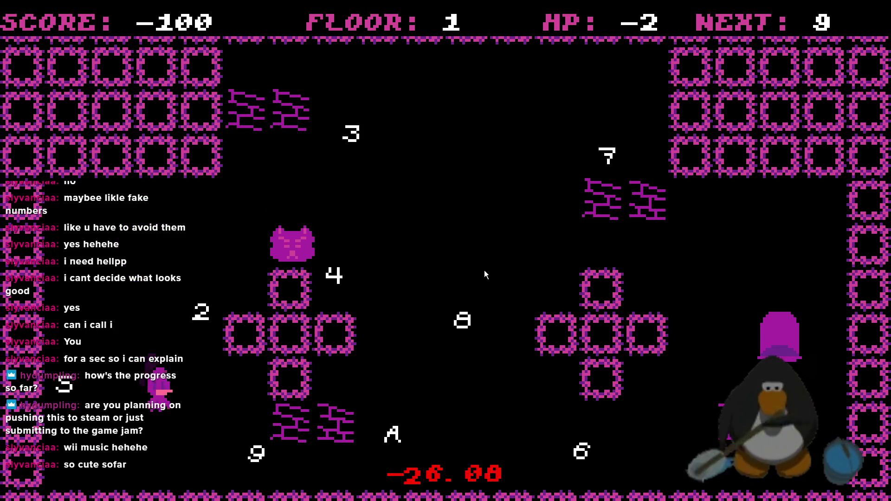
pyautogui.press('Right')
pyautogui.press('Right')
pyautogui.press('Down')
pyautogui.press('Right')
pyautogui.press('Up')
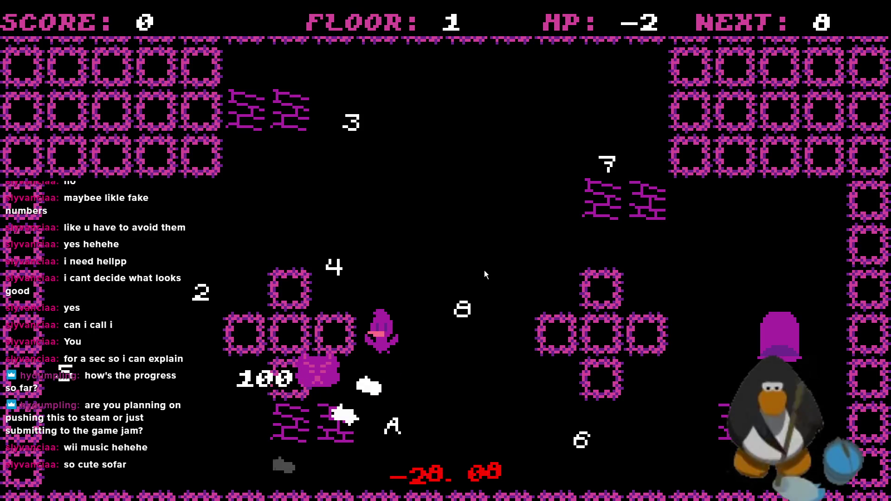
pyautogui.press('Right')
pyautogui.press('Down')
pyautogui.press('Right')
pyautogui.press('Up')
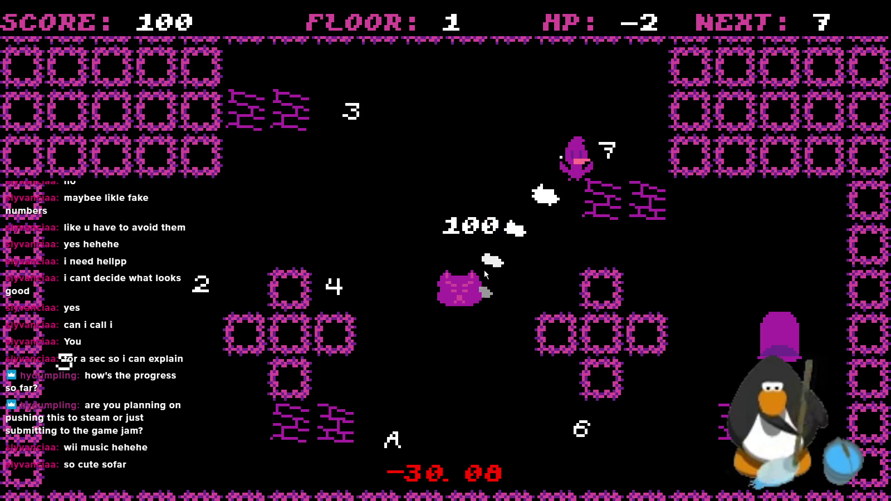
pyautogui.press('Right')
pyautogui.press('Up')
pyautogui.press('Left')
pyautogui.press('Down')
# Use WASD to collect 6 down to 2 and the A, reaching ROOM CLEAR at 850.
pyautogui.press('s')
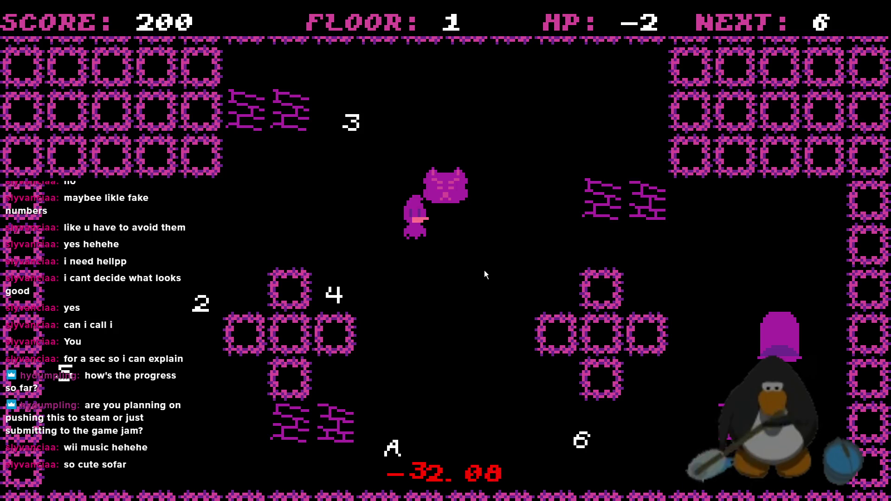
pyautogui.press('w')
pyautogui.press('a')
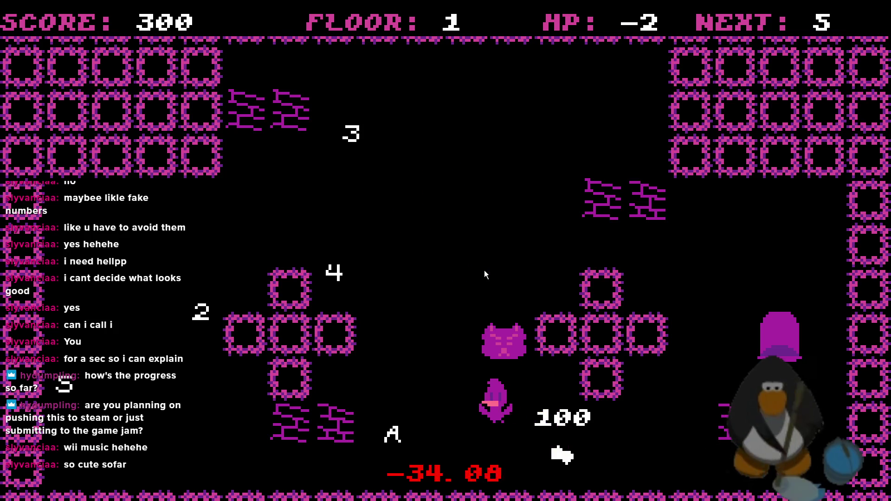
pyautogui.press('a')
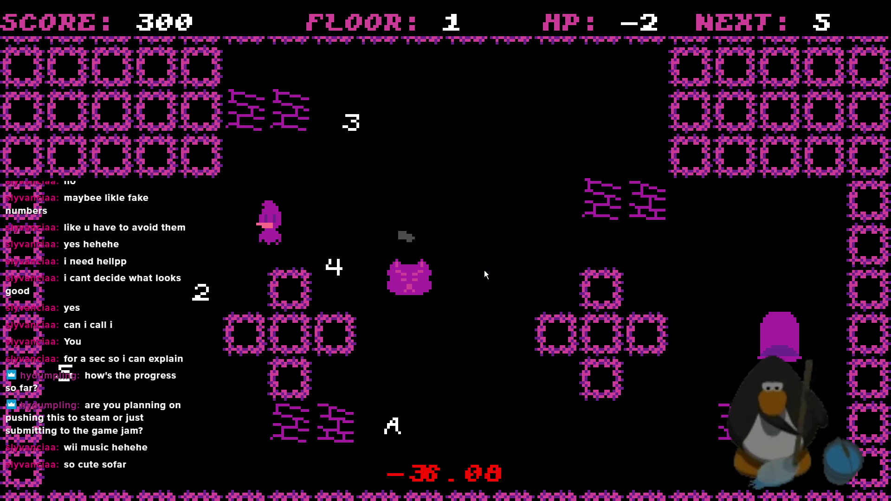
pyautogui.press('s')
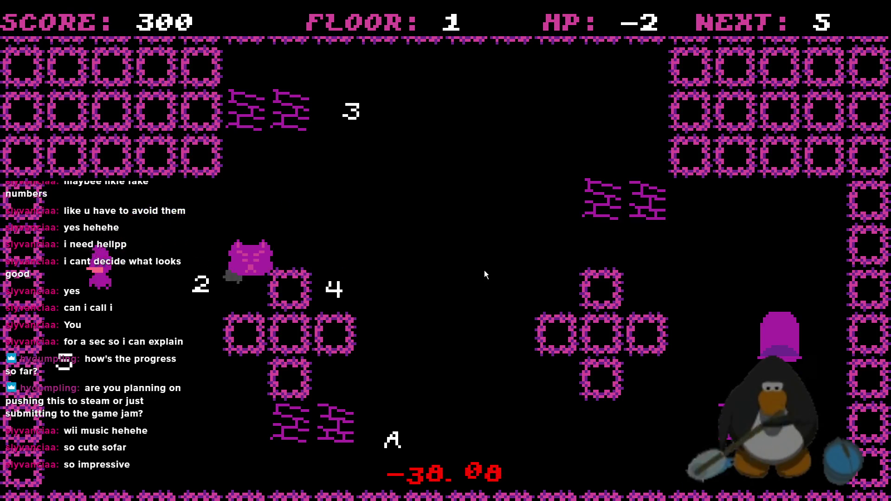
pyautogui.press('w')
pyautogui.press('w')
pyautogui.press('d')
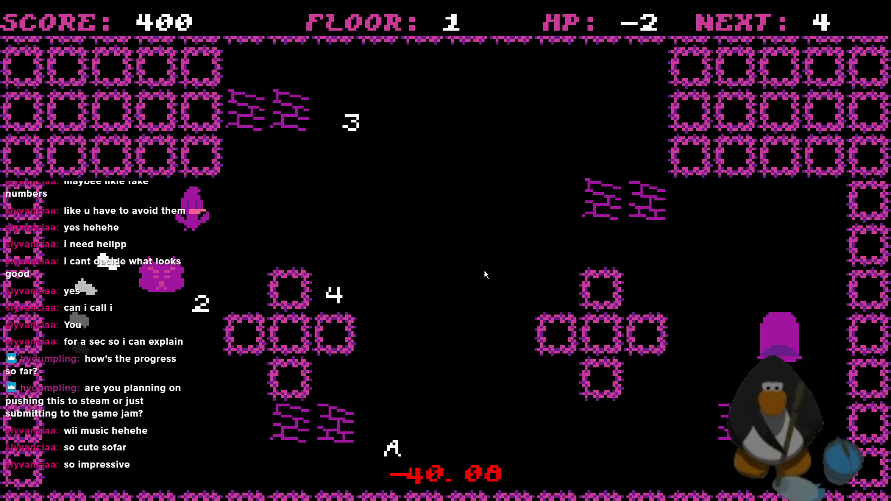
pyautogui.press('s')
pyautogui.press('w')
pyautogui.press('d')
pyautogui.press('a')
pyautogui.press('a')
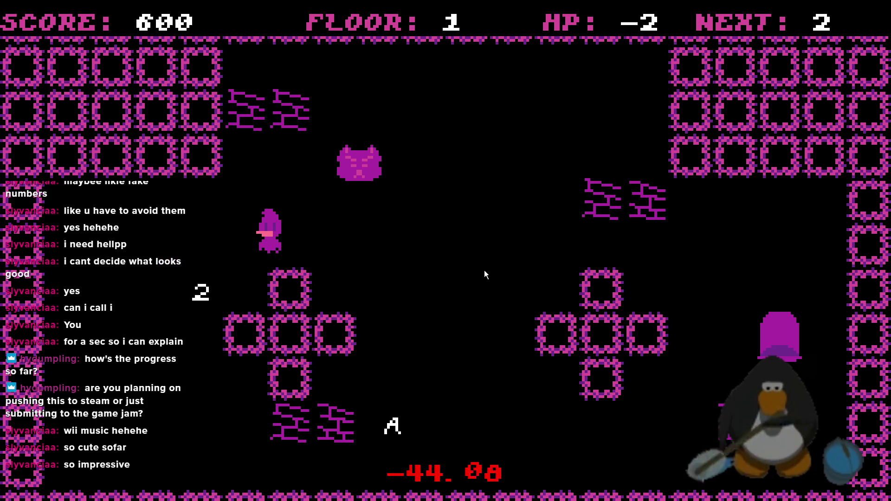
pyautogui.press('s')
pyautogui.press('w')
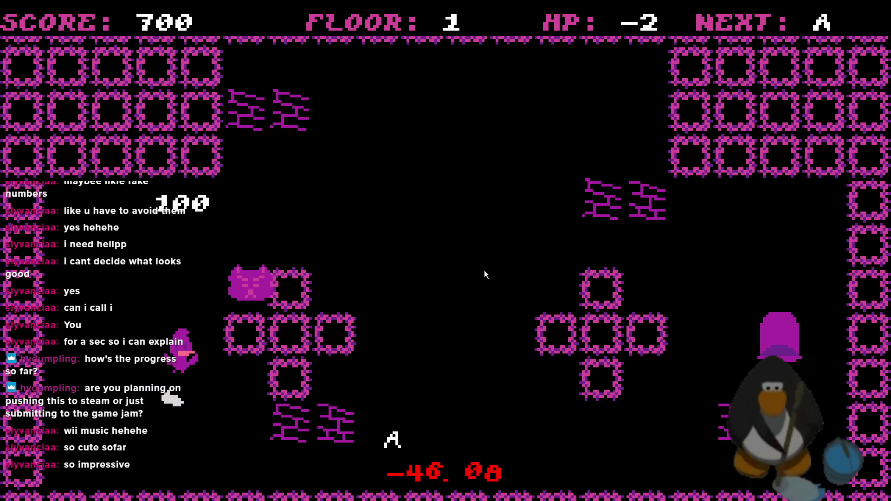
pyautogui.press('d')
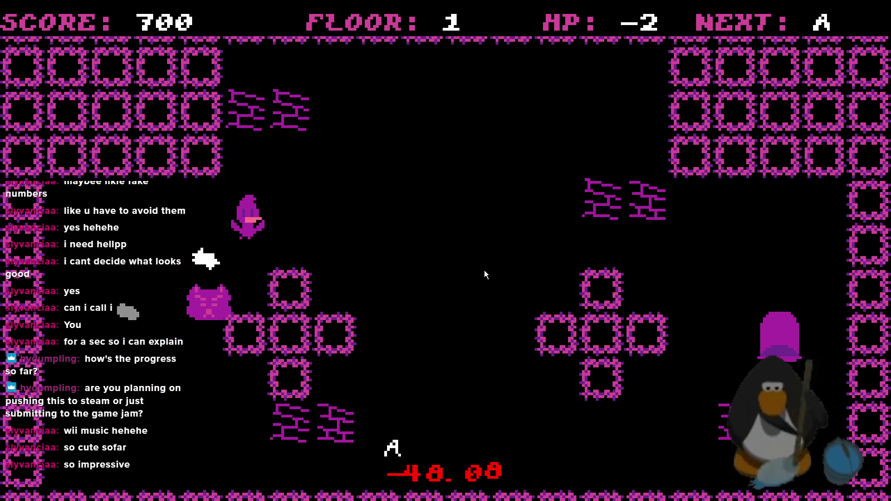
pyautogui.press('s')
pyautogui.press('d')
pyautogui.press('s')
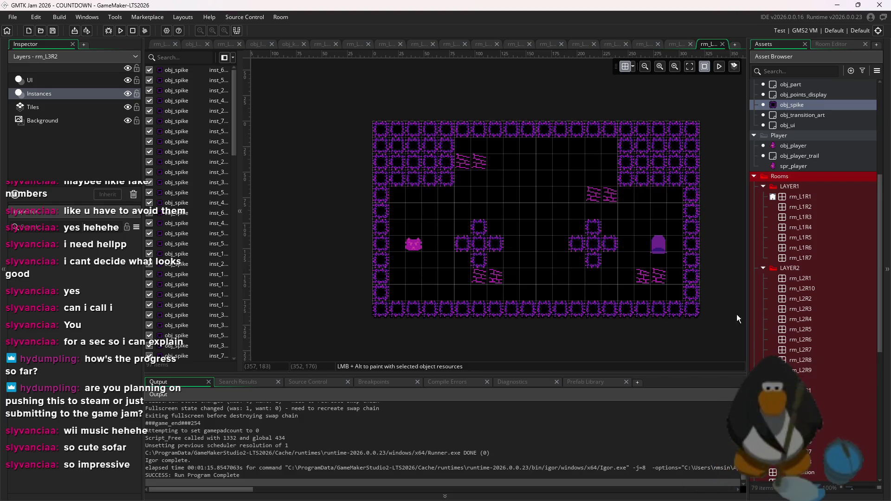
# Open room rm_L3R8 from Rooms > LAYER3 and select its Tiles layer.
pyautogui.scroll(-2, 812, 371)
pyautogui.doubleClick(816, 434)
pyautogui.doubleClick(816, 433)
pyautogui.doubleClick(819, 423)
pyautogui.doubleClick(817, 435)
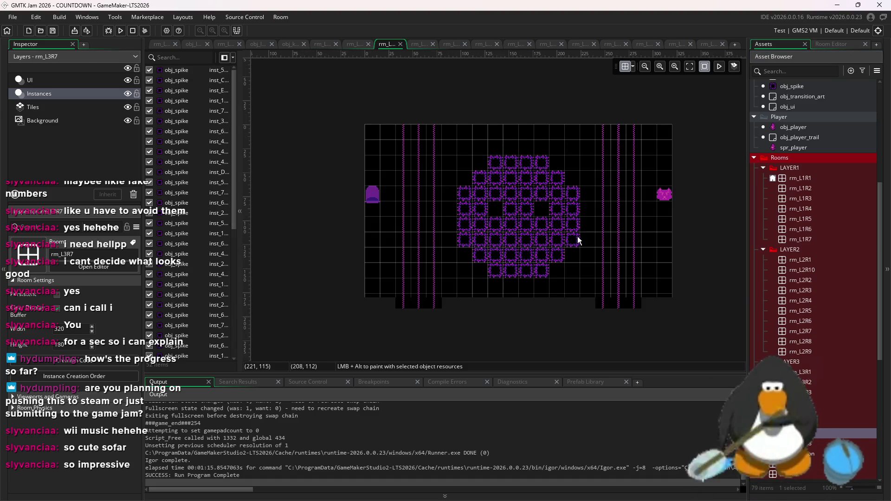
pyautogui.scroll(1, 587, 247)
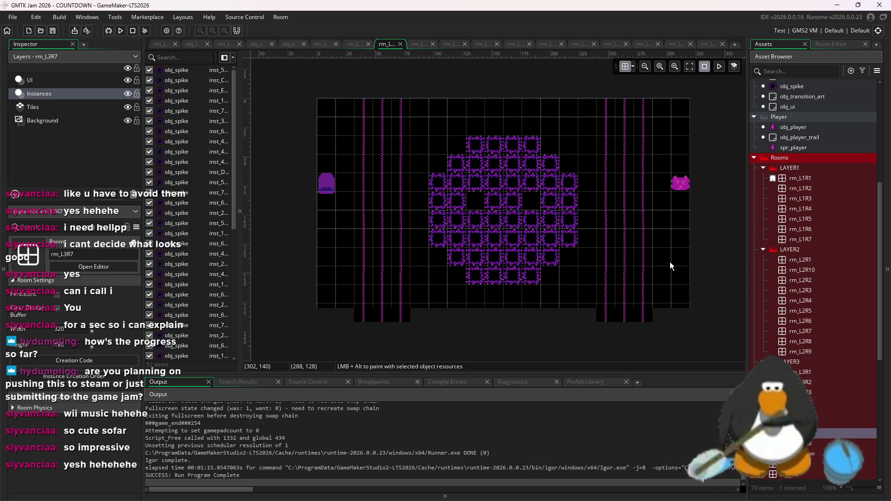
pyautogui.doubleClick(810, 444)
pyautogui.click(54, 107)
# On the Instances layer, place a cluster and row of obj_spike instances near the centre.
pyautogui.click(51, 94)
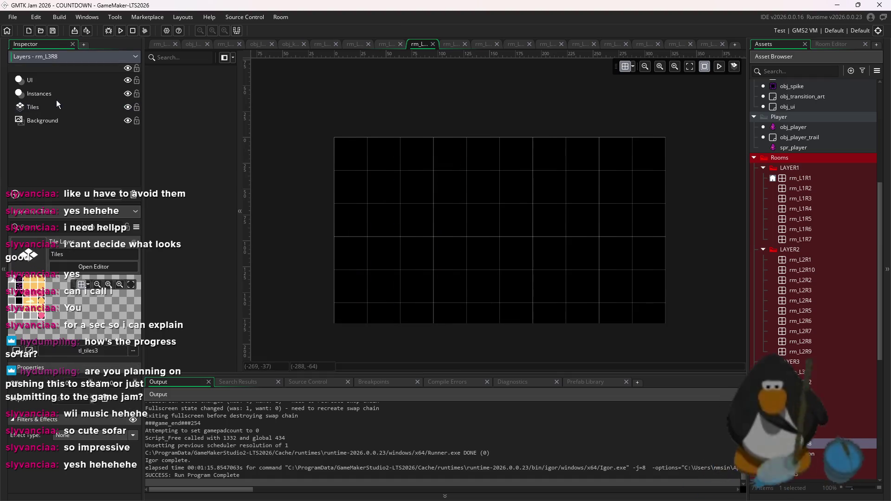
pyautogui.scroll(2, 807, 279)
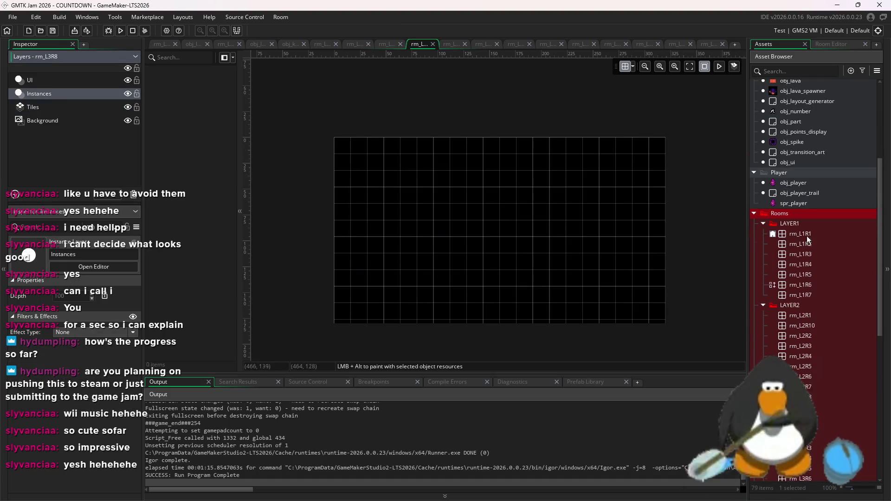
pyautogui.click(793, 142)
pyautogui.keyDown('alt'); pyautogui.click(509, 314); pyautogui.keyUp('alt')
pyautogui.keyDown('alt'); pyautogui.click(522, 294); pyautogui.keyUp('alt')
pyautogui.keyDown('alt'); pyautogui.click(508, 294); pyautogui.keyUp('alt')
pyautogui.keyDown('alt'); pyautogui.click(492, 294); pyautogui.keyUp('alt')
pyautogui.keyDown('alt'); pyautogui.click(476, 277); pyautogui.keyUp('alt')
pyautogui.keyDown('alt'); pyautogui.click(541, 278); pyautogui.keyUp('alt')
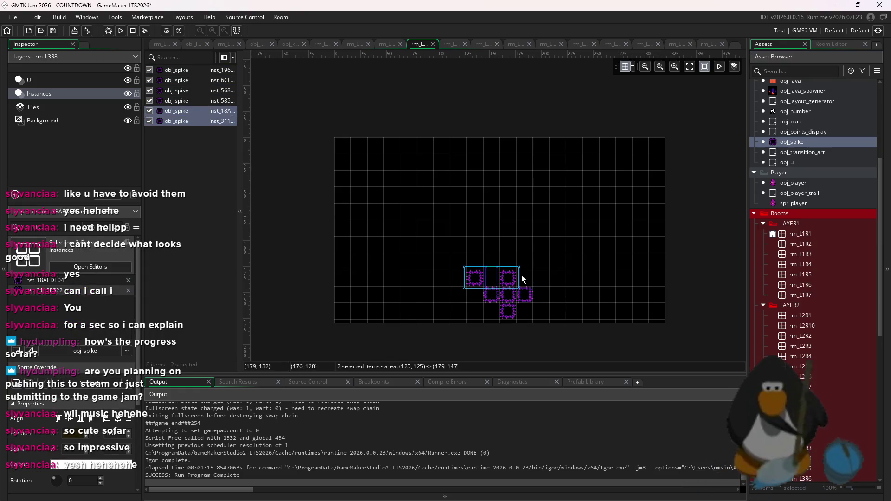
pyautogui.keyDown('alt'); pyautogui.click(525, 278); pyautogui.keyUp('alt')
pyautogui.keyDown('alt'); pyautogui.click(508, 278); pyautogui.keyUp('alt')
pyautogui.keyDown('alt'); pyautogui.click(491, 279); pyautogui.keyUp('alt')
# Undo the spike cluster and paint two spikes side by side near the centre.
pyautogui.hotkey('ctrl', 'z')
pyautogui.hotkey('ctrl', 'z')
pyautogui.hotkey('ctrl', 'z')
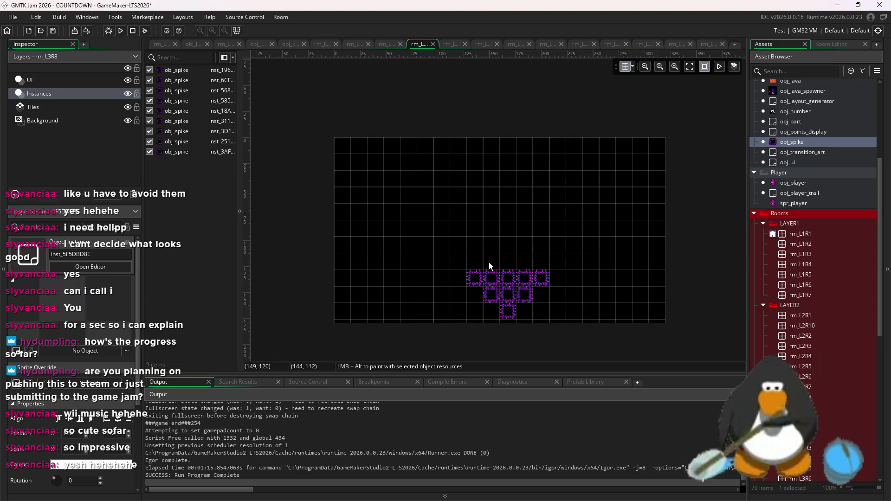
pyautogui.hotkey('ctrl', 'z')
pyautogui.hotkey('ctrl', 'z')
pyautogui.hotkey('ctrl', 'z')
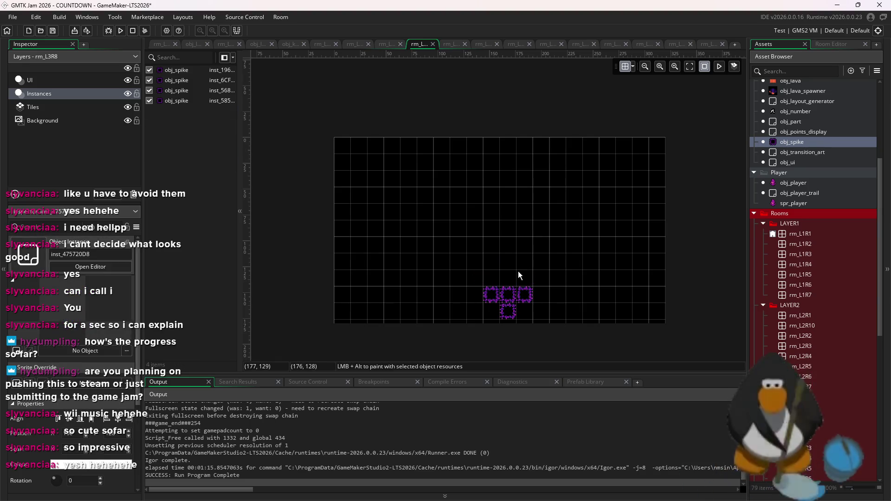
pyautogui.keyDown('alt'); pyautogui.click(307, 227); pyautogui.keyUp('alt')
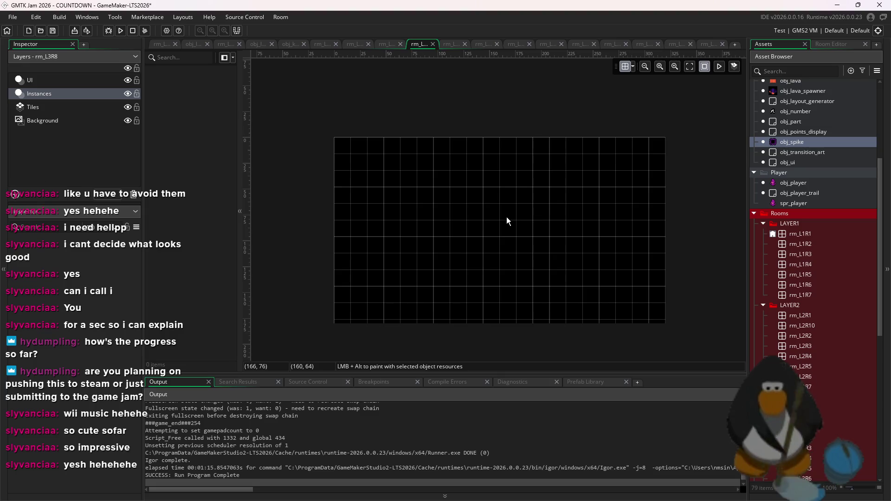
pyautogui.moveTo(475, 208); pyautogui.dragTo(507, 212)
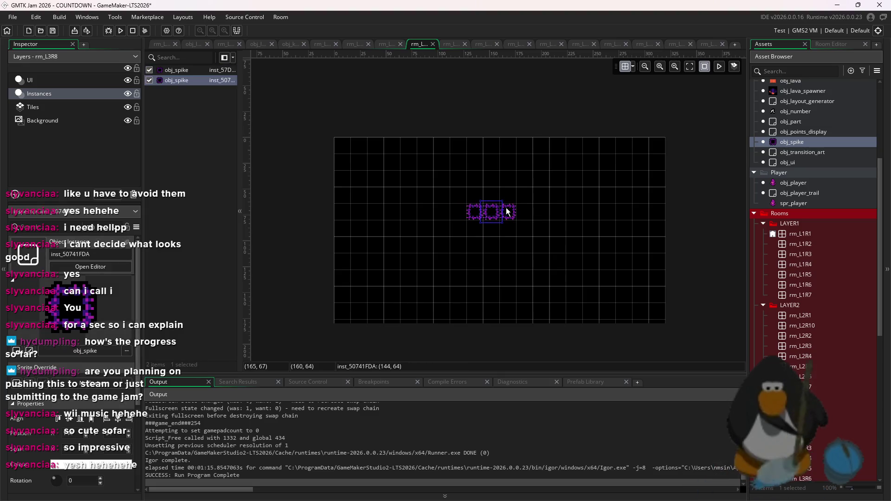
# Build and duplicate a test spike column, then delete all the spikes.
pyautogui.keyDown('alt'); pyautogui.click(498, 229); pyautogui.keyUp('alt')
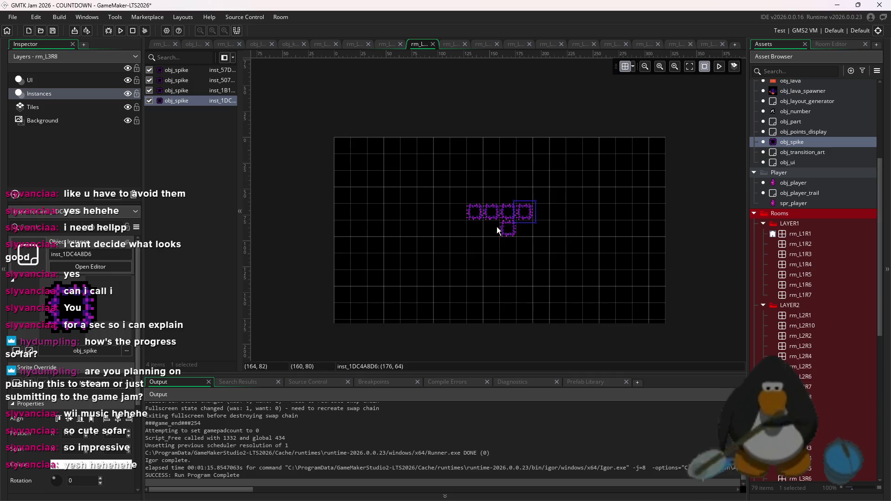
pyautogui.hotkey('ctrl', 'z')
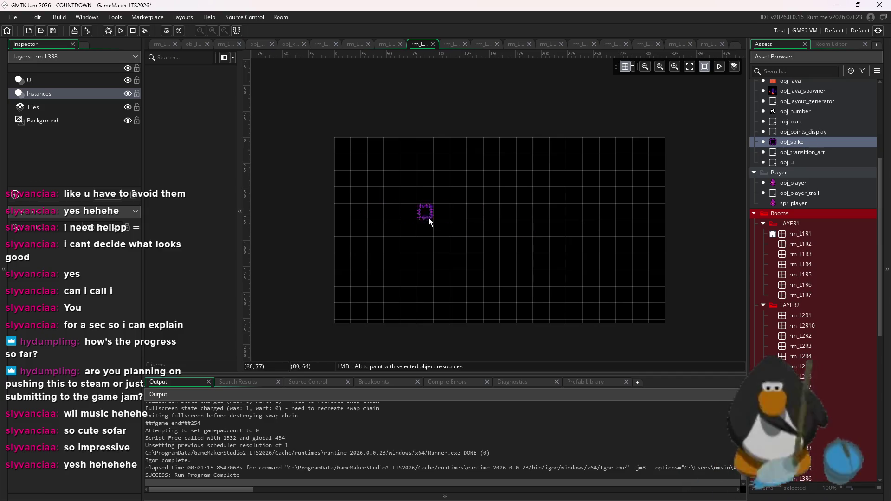
pyautogui.keyDown('alt'); pyautogui.click(403, 204); pyautogui.keyUp('alt')
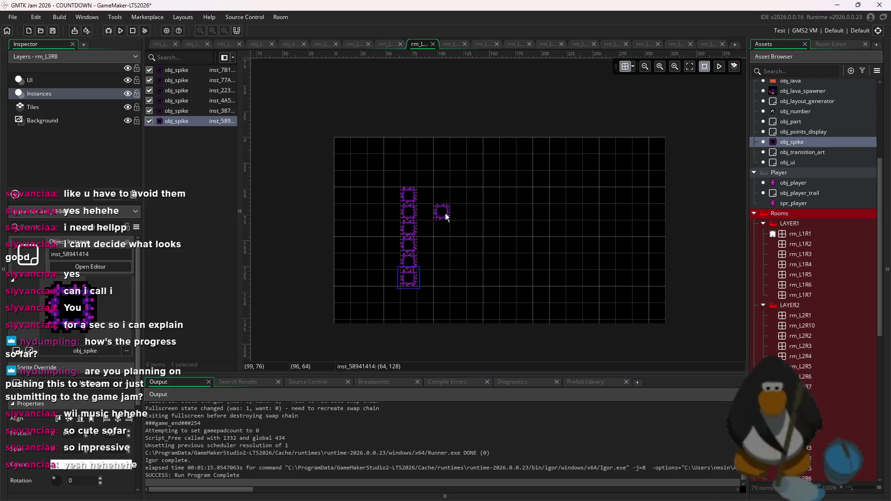
pyautogui.moveTo(476, 158)
pyautogui.mouseDown()
pyautogui.moveTo(388, 289)
pyautogui.moveTo(422, 264)
pyautogui.moveTo(472, 255)
pyautogui.moveTo(477, 265)
pyautogui.moveTo(506, 250)
pyautogui.mouseUp()
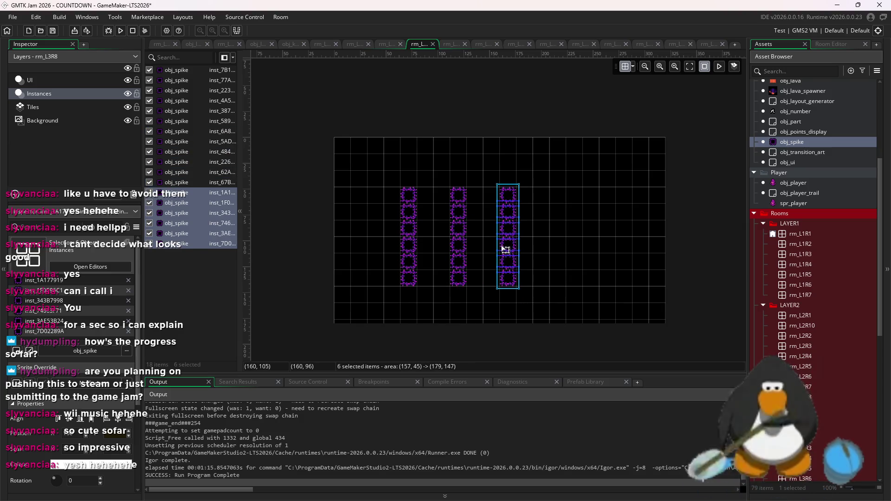
pyautogui.moveTo(520, 282); pyautogui.dragTo(475, 293)
pyautogui.moveTo(545, 326)
pyautogui.mouseDown()
pyautogui.moveTo(397, 215)
pyautogui.moveTo(412, 200)
pyautogui.mouseUp()
pyautogui.press('Delete')
# Paint the left spike column's top and bottom, and build the second column by copy-pasting spikes.
pyautogui.moveTo(376, 153); pyautogui.dragTo(376, 170)
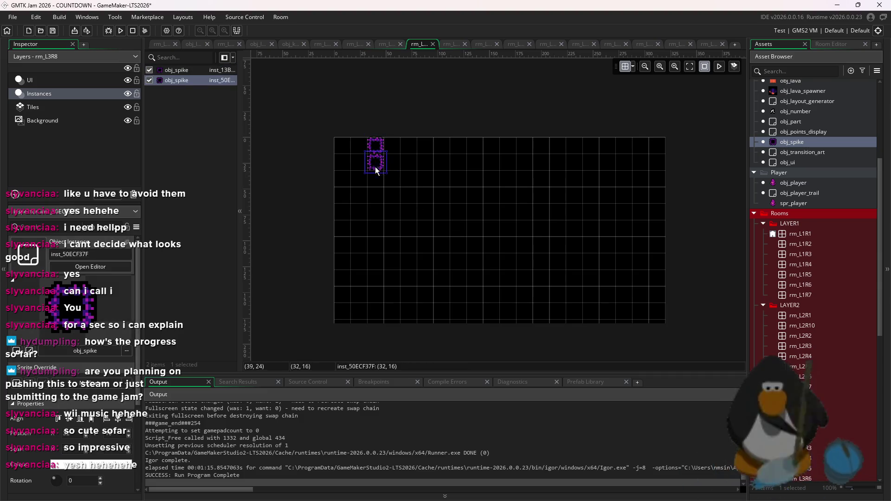
pyautogui.moveTo(378, 313); pyautogui.dragTo(376, 330)
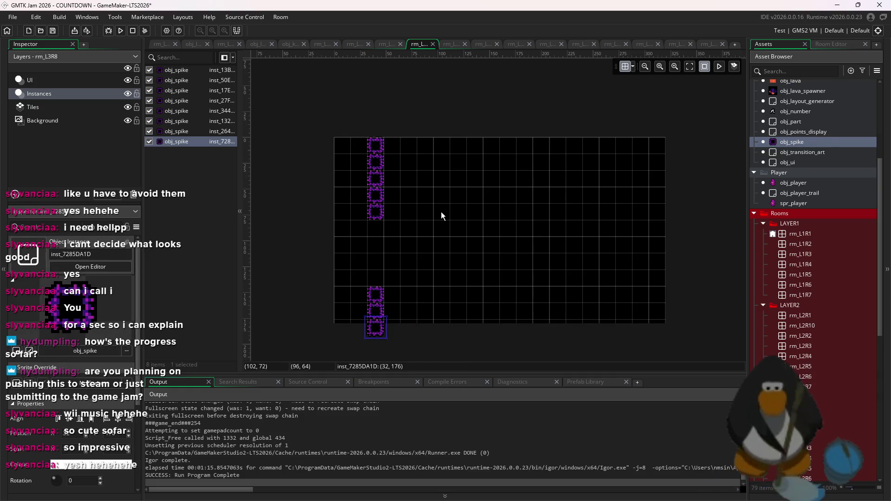
pyautogui.moveTo(439, 163); pyautogui.dragTo(442, 190)
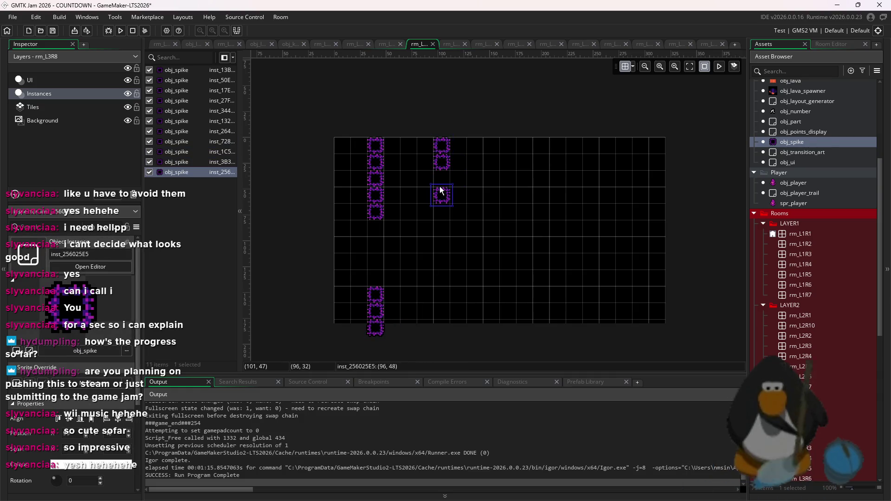
pyautogui.moveTo(453, 235); pyautogui.dragTo(429, 139)
pyautogui.hotkey('ctrl', 'c')
pyautogui.hotkey('ctrl', 'v')
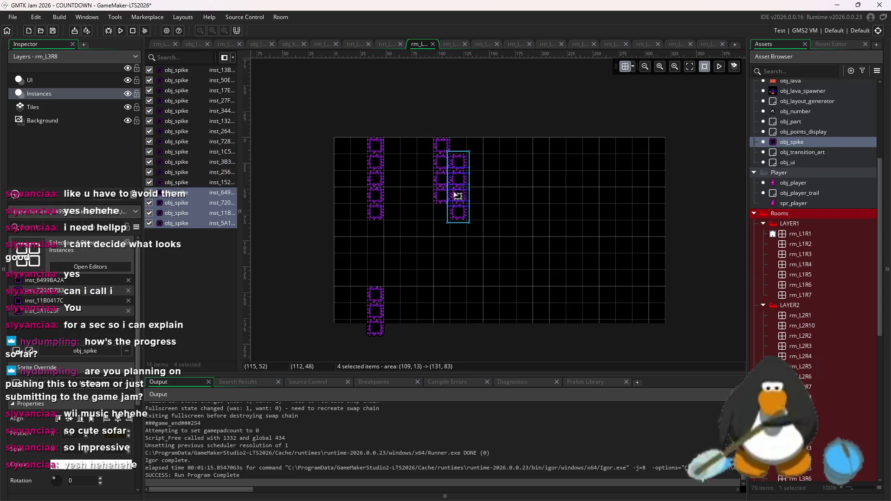
pyautogui.click(438, 242)
pyautogui.hotkey('ctrl', 'v')
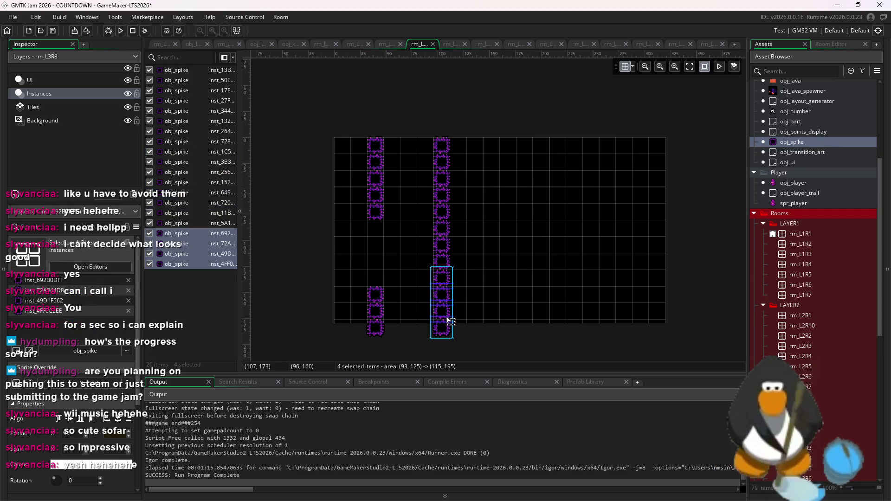
# Copy the full second spike column and paste it as the third column.
pyautogui.moveTo(454, 112); pyautogui.dragTo(430, 342)
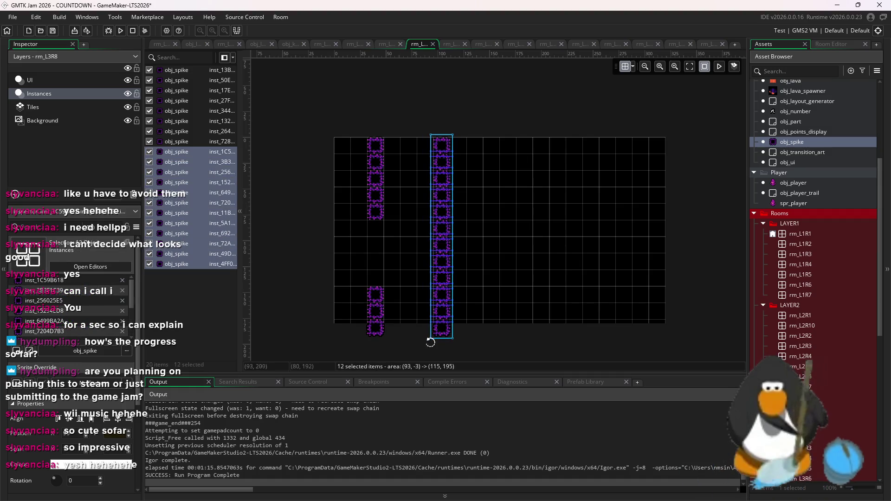
pyautogui.hotkey('ctrl', 'c')
pyautogui.hotkey('ctrl', 'v')
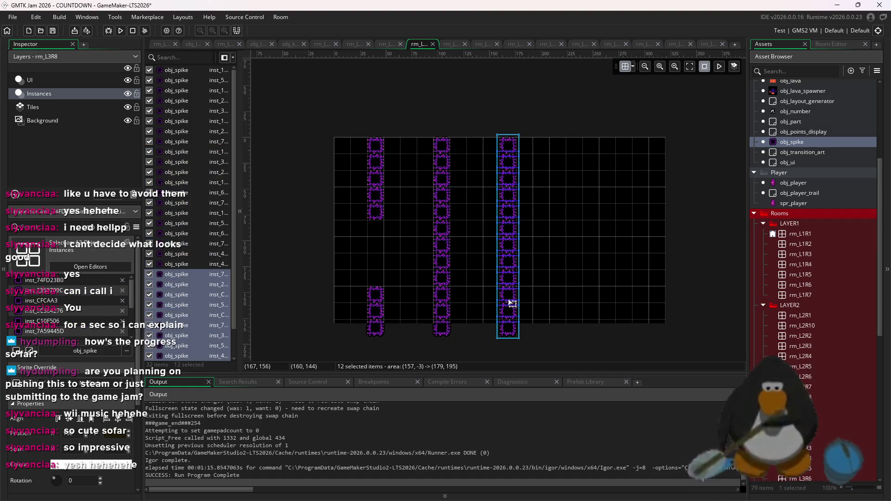
pyautogui.click(531, 270)
pyautogui.moveTo(535, 345); pyautogui.dragTo(503, 127)
pyautogui.click(543, 333)
# Copy the third spike column into the fourth and fifth positions.
pyautogui.moveTo(542, 334); pyautogui.dragTo(498, 129)
pyautogui.hotkey('ctrl', 'c')
pyautogui.hotkey('ctrl', 'v')
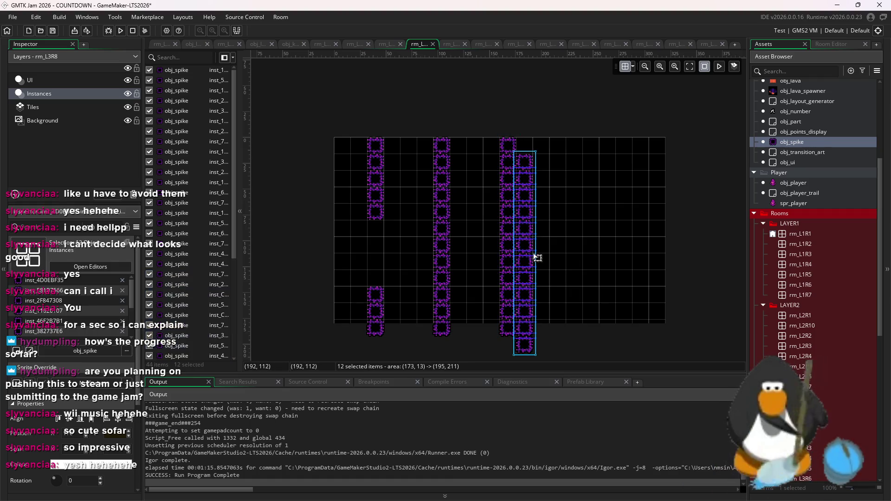
pyautogui.click(574, 235)
pyautogui.hotkey('ctrl', 'v')
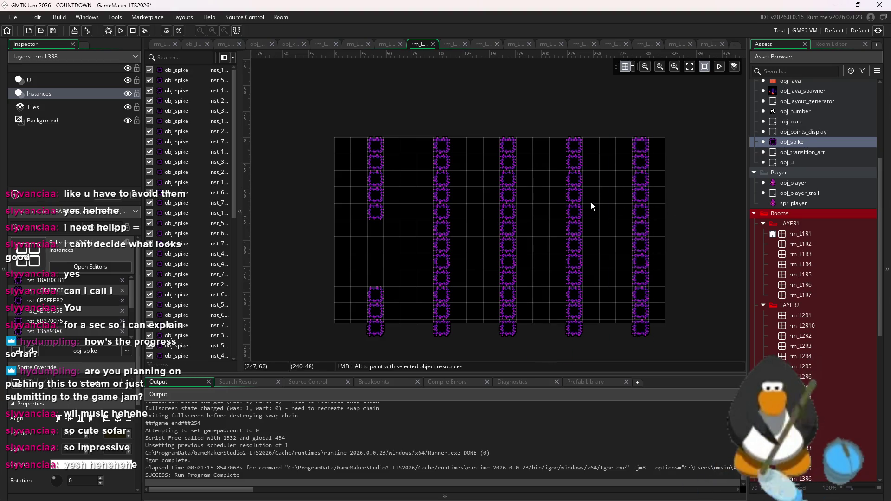
pyautogui.moveTo(693, 131); pyautogui.dragTo(404, 323)
pyautogui.click(412, 257)
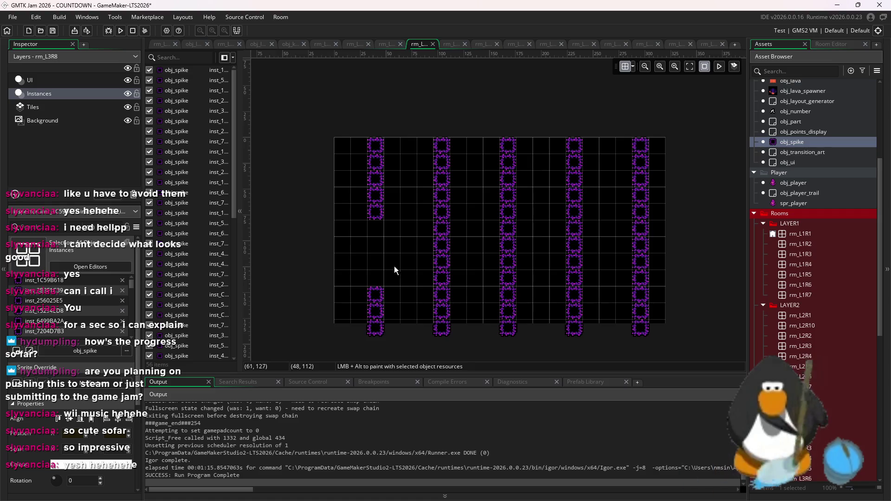
# Erase spikes to cut gaps at staggered heights in spike columns two through five.
pyautogui.moveTo(444, 168); pyautogui.dragTo(445, 212)
pyautogui.moveTo(515, 314); pyautogui.dragTo(509, 255)
pyautogui.moveTo(574, 180); pyautogui.dragTo(577, 212)
pyautogui.click(576, 227)
pyautogui.moveTo(636, 238)
pyautogui.mouseDown()
pyautogui.moveTo(642, 225)
pyautogui.moveTo(640, 259)
pyautogui.moveTo(650, 235)
pyautogui.mouseUp()
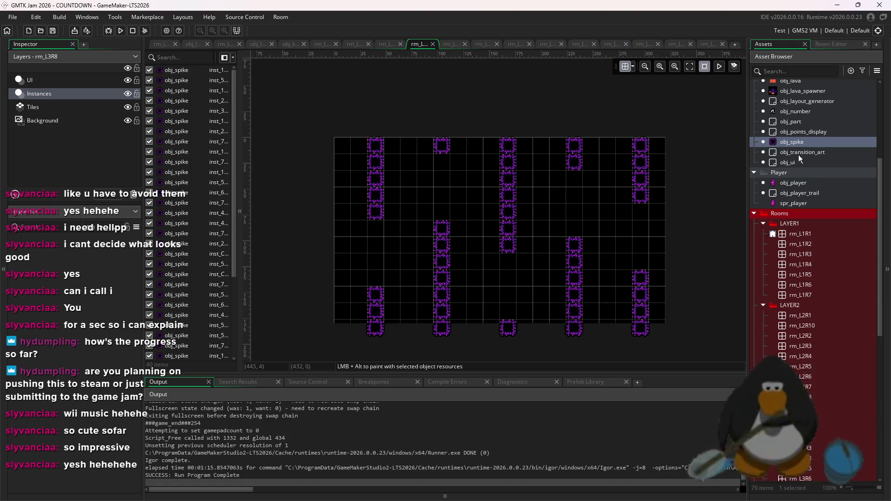
pyautogui.click(795, 184)
pyautogui.scroll(2, 791, 115)
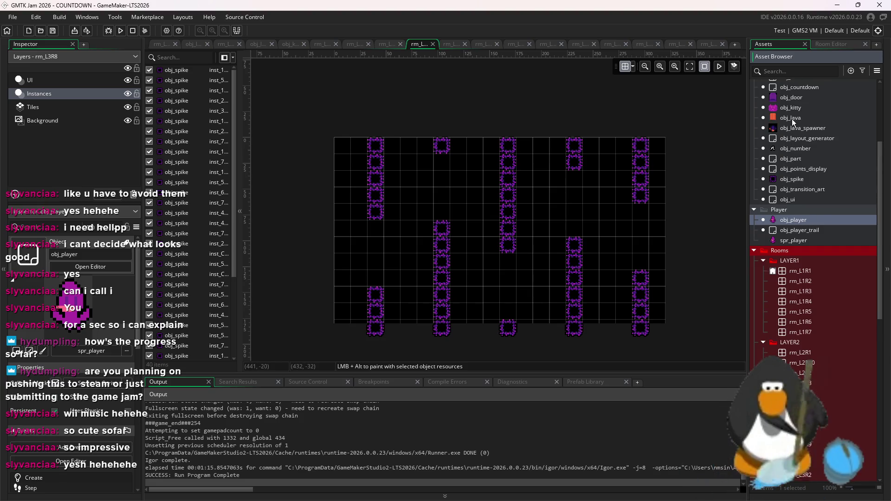
# Place obj_door between the spike columns and nudge it slightly up and right.
pyautogui.click(792, 116)
pyautogui.click(475, 236)
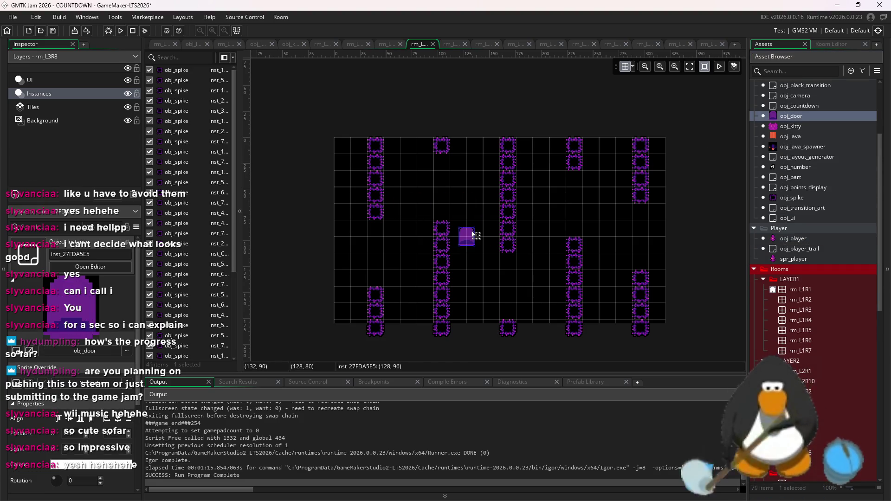
pyautogui.scroll(5, 466, 241)
pyautogui.click(632, 66)
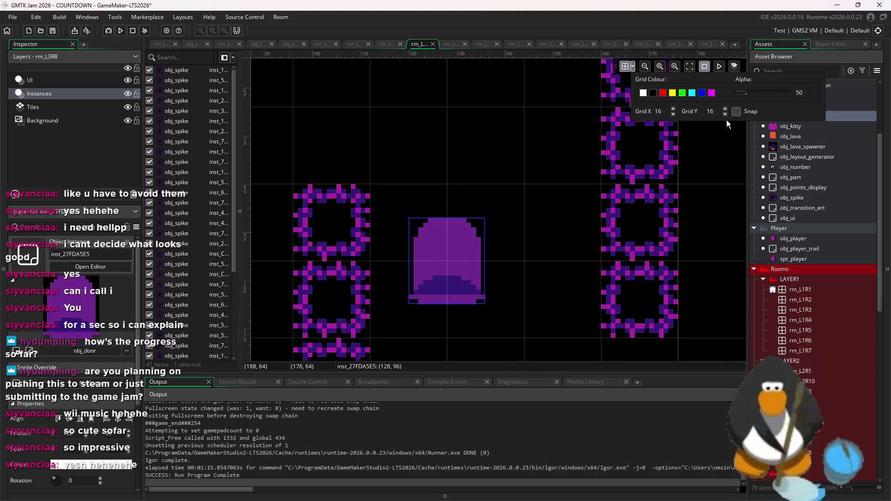
pyautogui.moveTo(472, 235)
pyautogui.mouseDown()
pyautogui.moveTo(502, 204)
pyautogui.moveTo(513, 211)
pyautogui.mouseUp()
# Drag obj_kitty into the room just right of the door and zoom out.
pyautogui.moveTo(785, 126)
pyautogui.mouseDown()
pyautogui.moveTo(442, 160)
pyautogui.moveTo(486, 180)
pyautogui.moveTo(469, 183)
pyautogui.moveTo(488, 209)
pyautogui.mouseUp()
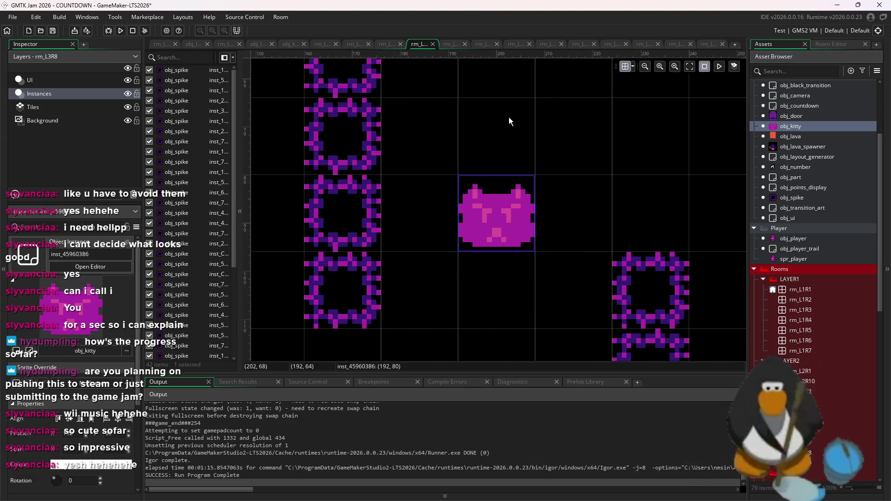
pyautogui.scroll(-5, 505, 166)
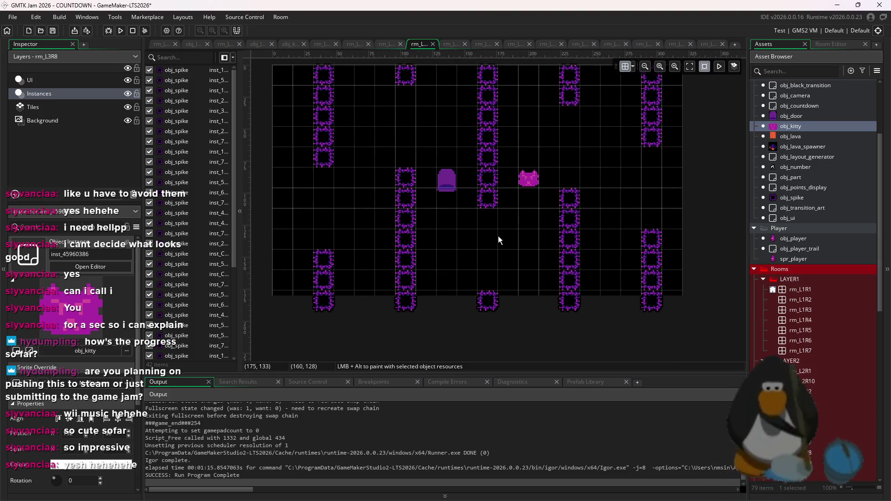
pyautogui.scroll(-3, 497, 236)
pyautogui.click(820, 43)
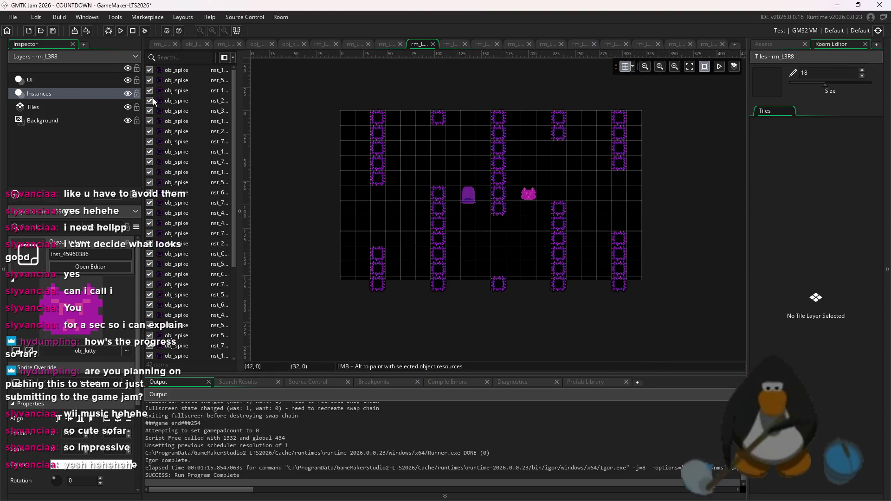
# On the Tiles layer, paint a pair of purple brick tiles near the top right.
pyautogui.click(97, 111)
pyautogui.click(765, 151)
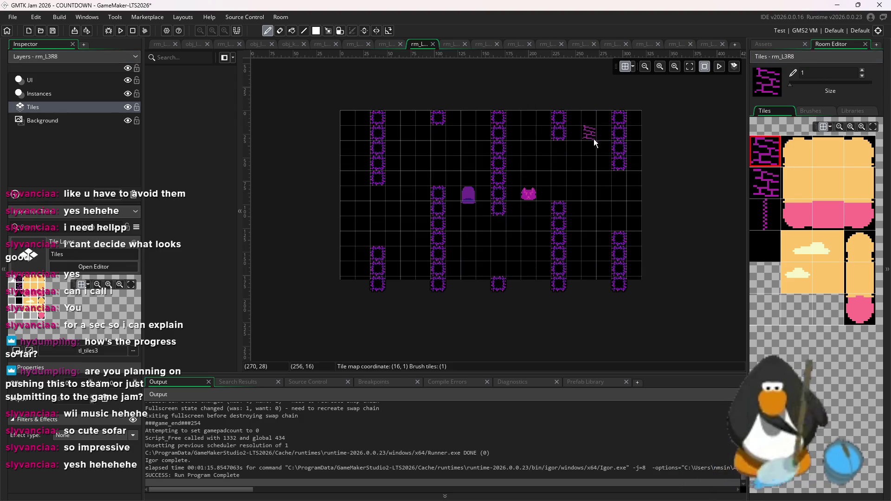
pyautogui.click(588, 163)
pyautogui.click(575, 163)
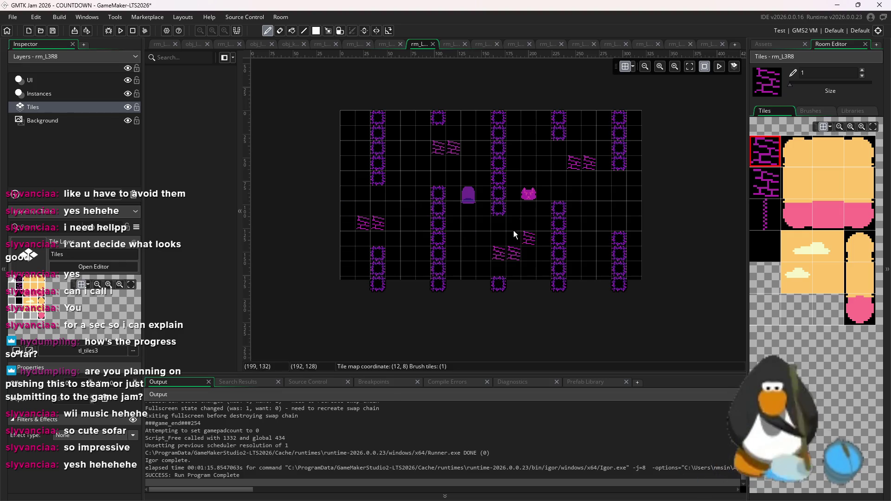
pyautogui.scroll(-1, 518, 230)
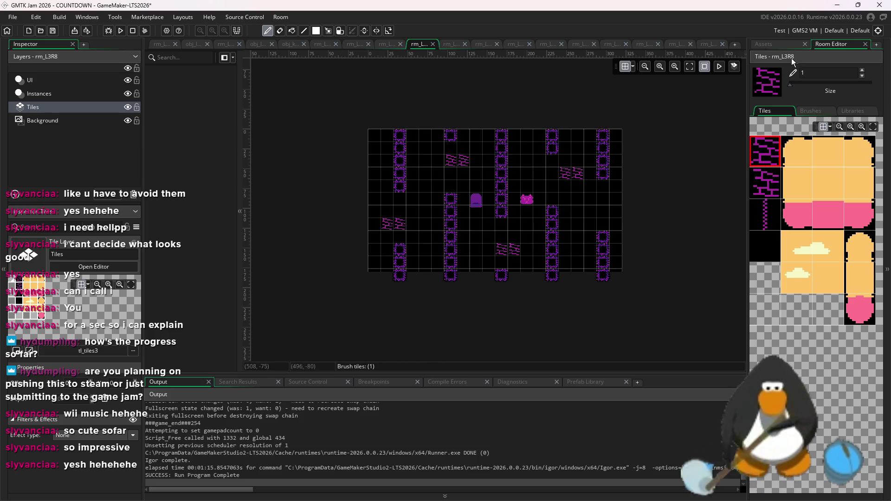
# Choose the thin vertical line tile from the tile palette.
pyautogui.click(779, 45)
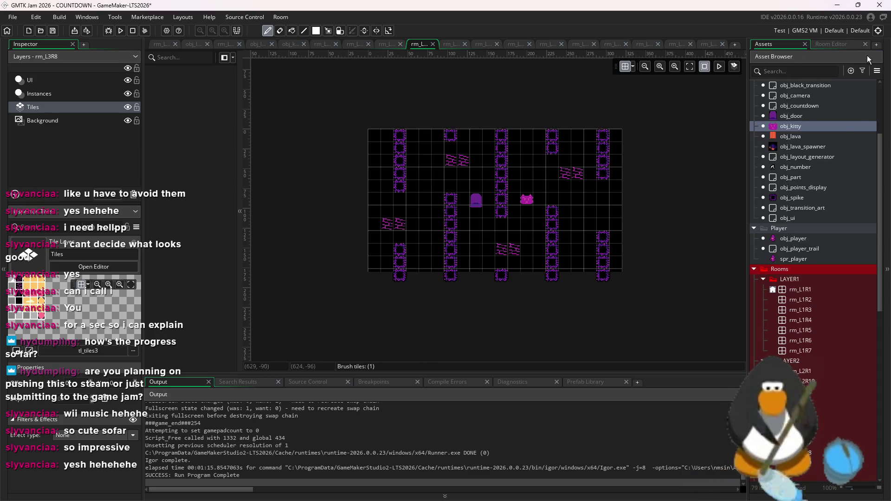
pyautogui.click(843, 43)
pyautogui.click(765, 215)
pyautogui.scroll(2, 599, 214)
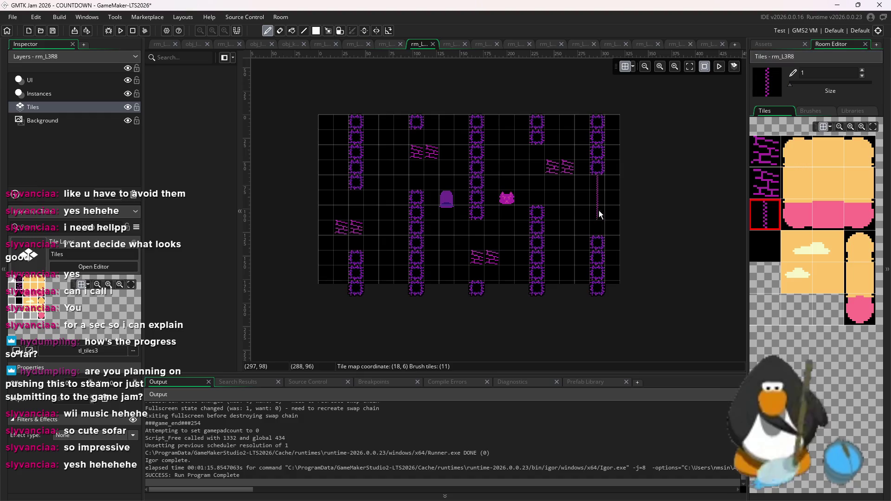
# Draw thin vertical line tiles down the spike column gaps with the Line tool.
pyautogui.press('l')
pyautogui.moveTo(537, 151); pyautogui.dragTo(536, 197)
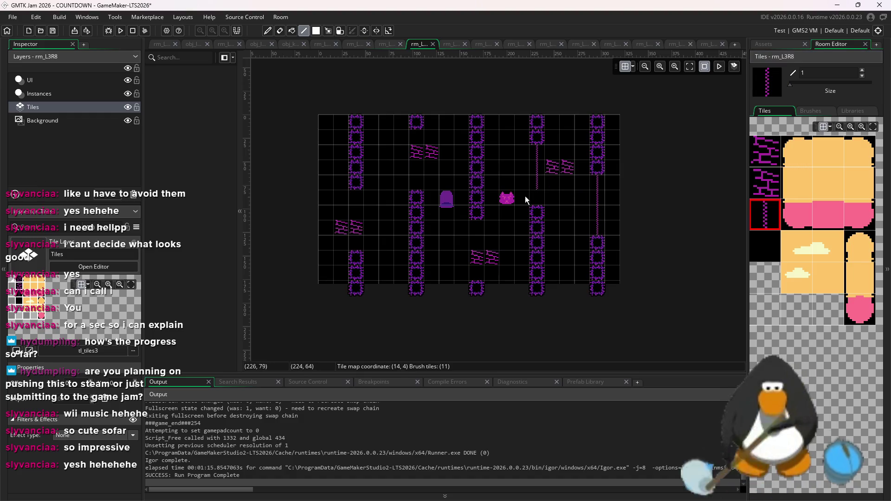
pyautogui.click(476, 232)
pyautogui.moveTo(475, 239); pyautogui.dragTo(477, 274)
pyautogui.click(414, 145)
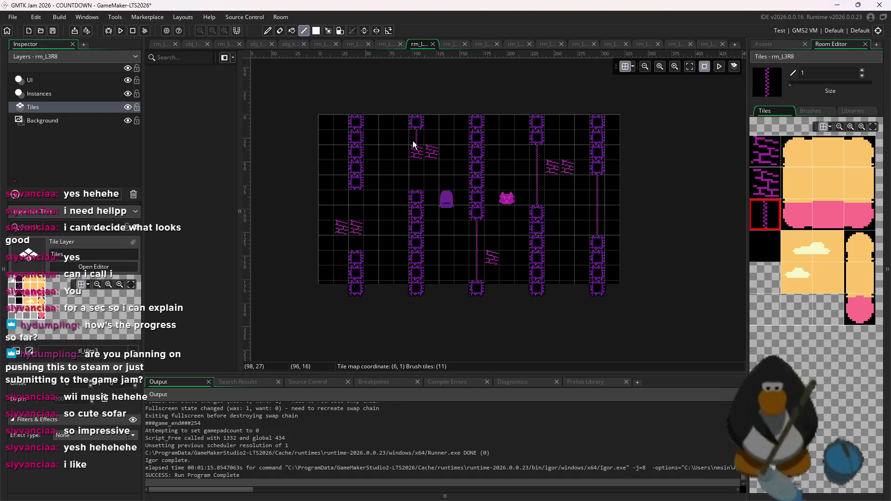
pyautogui.moveTo(354, 199); pyautogui.dragTo(358, 238)
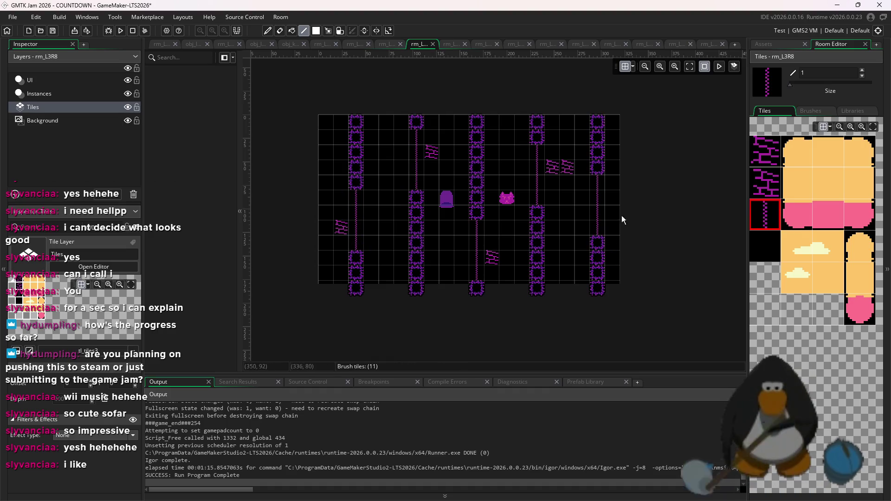
# Place purple brick tiles at the lower right, left side, bottom and top middle.
pyautogui.click(764, 182)
pyautogui.click(518, 256)
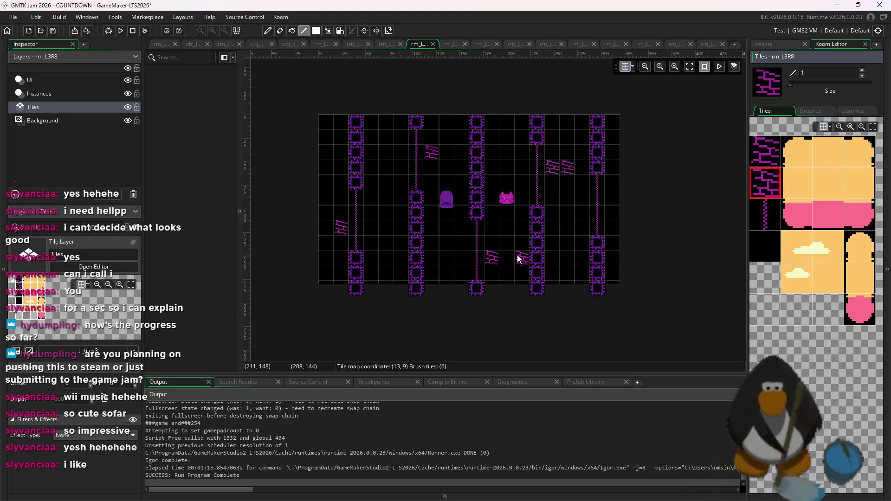
pyautogui.click(327, 228)
pyautogui.click(508, 257)
pyautogui.click(448, 154)
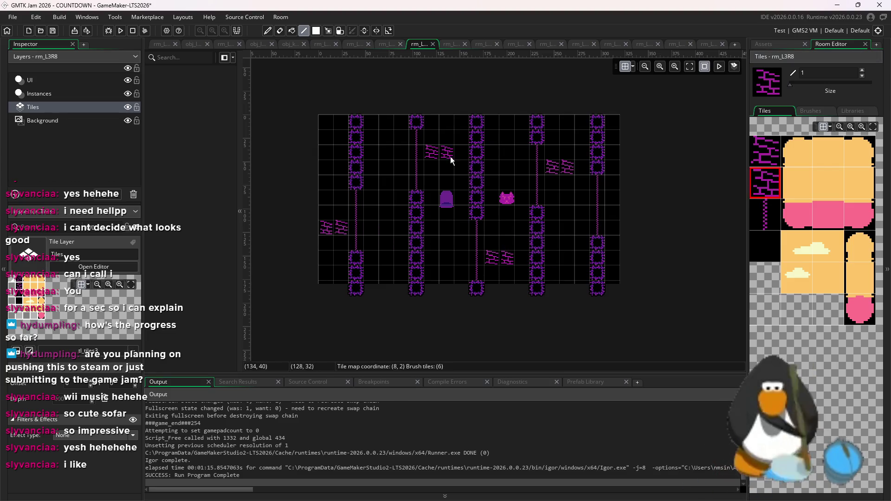
pyautogui.scroll(-3, 593, 244)
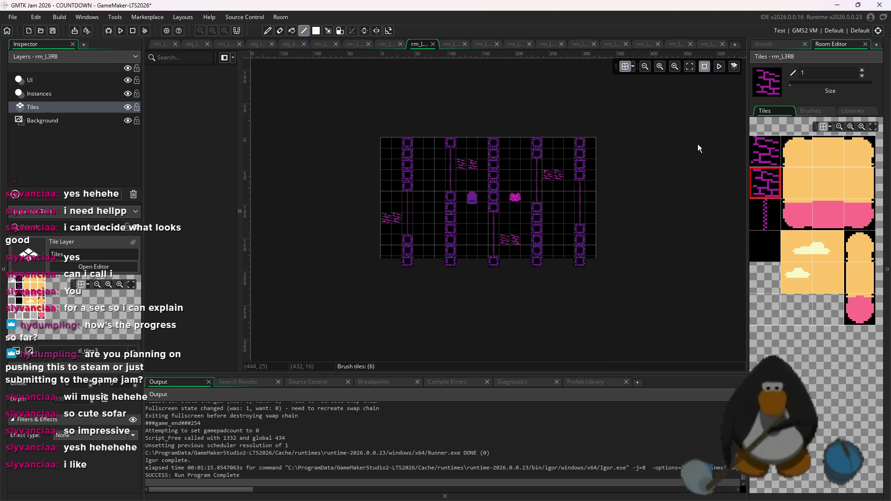
# Duplicate room rm_L3R8 from the Assets list.
pyautogui.click(791, 44)
pyautogui.scroll(-4, 820, 305)
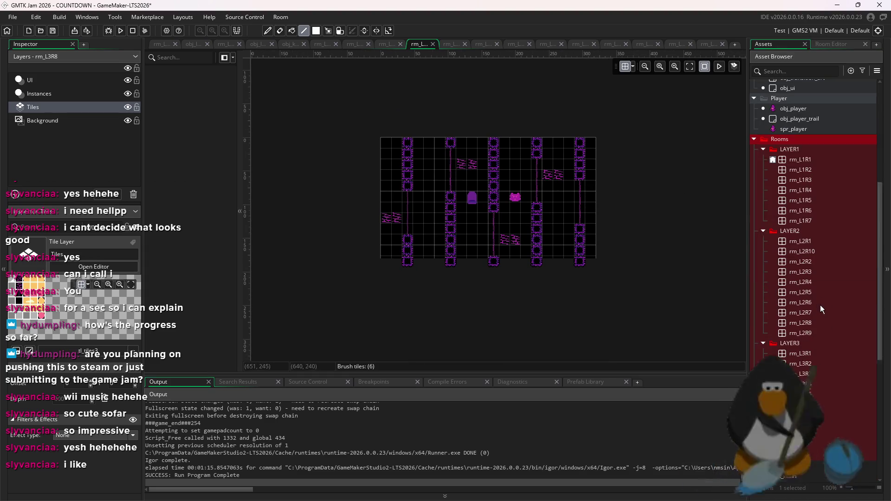
pyautogui.rightClick(826, 428)
pyautogui.click(780, 328)
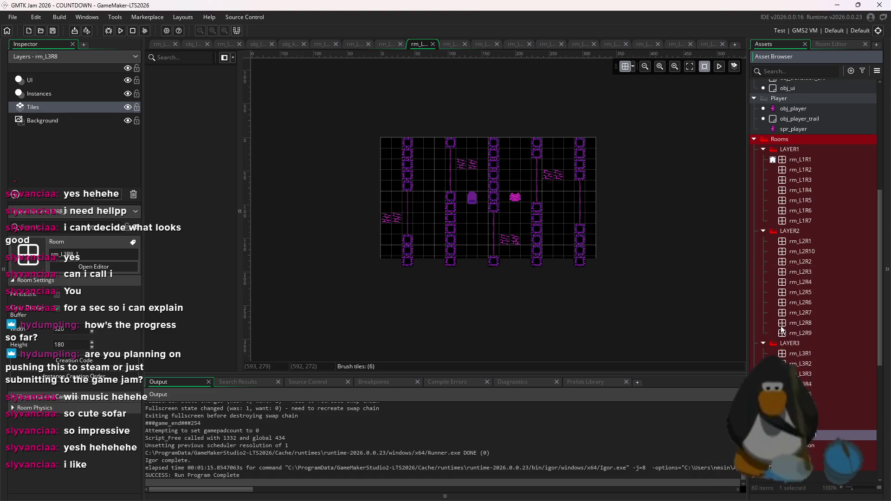
# Open rm_L3R9 and delete all its instances with Ctrl+A and Delete.
pyautogui.click(820, 426)
pyautogui.doubleClick(823, 434)
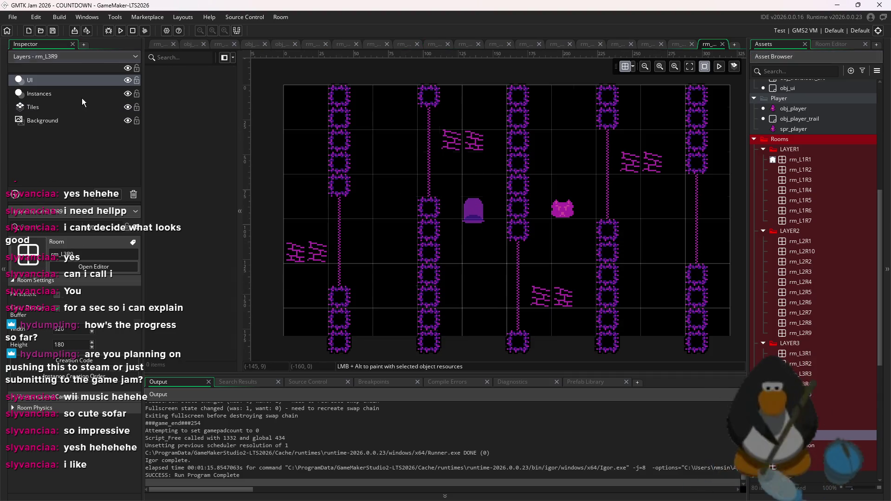
pyautogui.scroll(-2, 507, 232)
pyautogui.hotkey('ctrl', 'a')
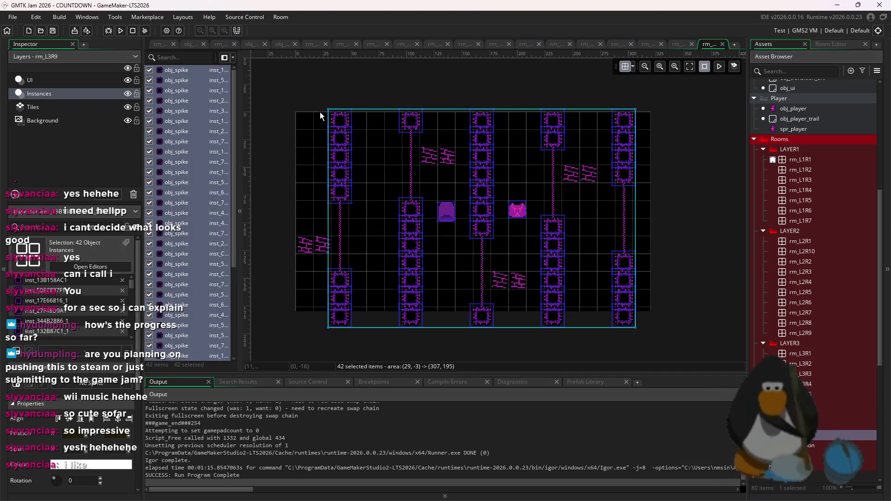
pyautogui.press('Delete')
# Wipe all tiles off rm_L3R9's Tiles layer.
pyautogui.click(33, 107)
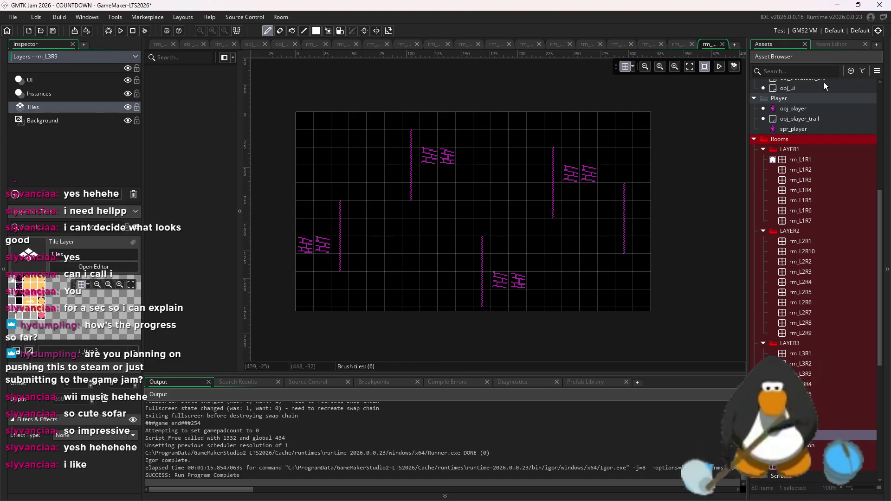
pyautogui.click(831, 44)
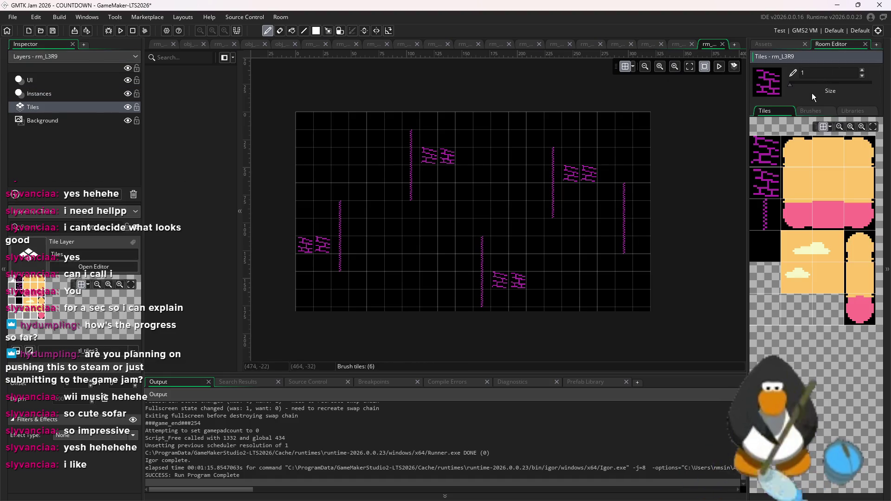
pyautogui.click(349, 197)
pyautogui.hotkey('ctrl', 'z')
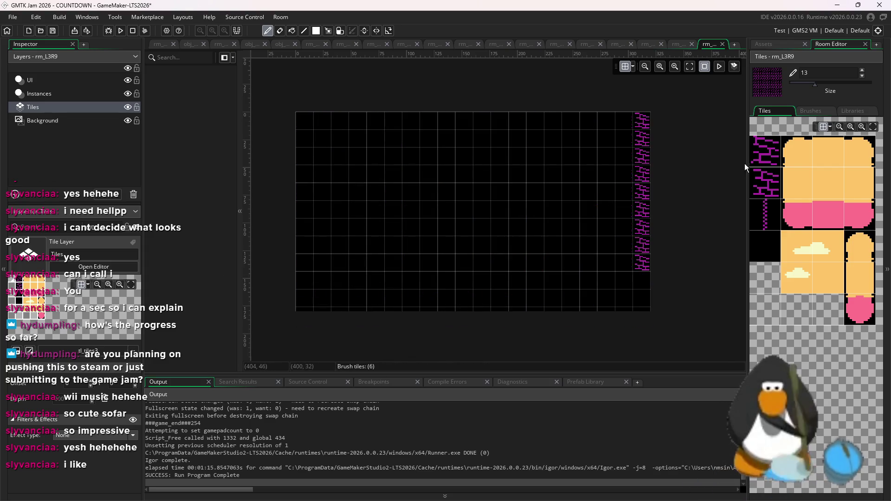
pyautogui.moveTo(814, 83); pyautogui.dragTo(789, 83)
# Pick up obj_spike from the assets and return to the Instances layer.
pyautogui.click(763, 44)
pyautogui.scroll(5, 809, 165)
pyautogui.click(806, 155)
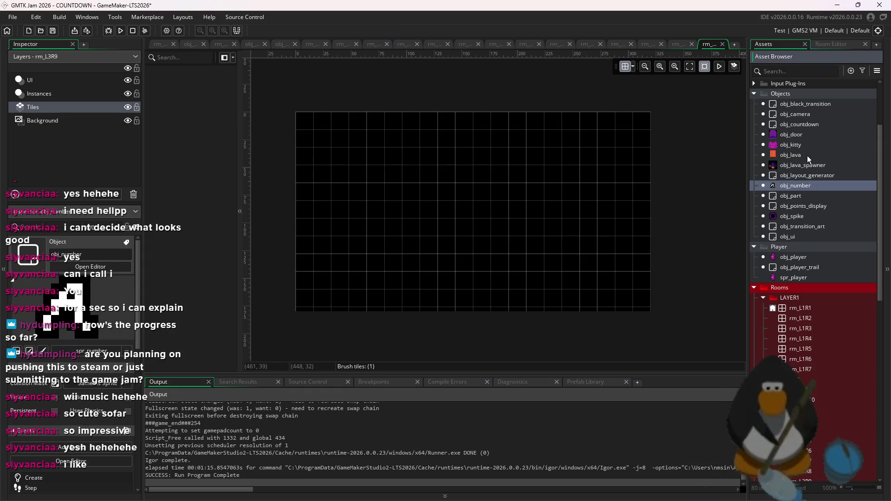
pyautogui.moveTo(792, 216); pyautogui.dragTo(453, 226)
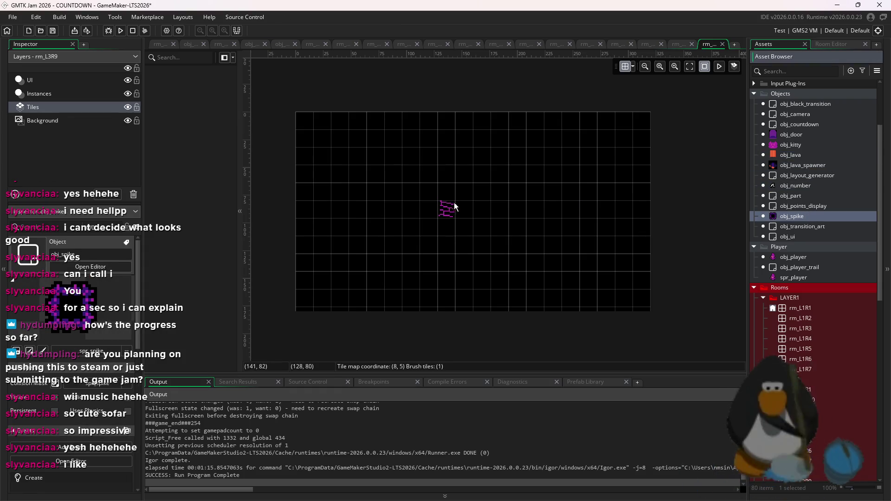
pyautogui.click(49, 94)
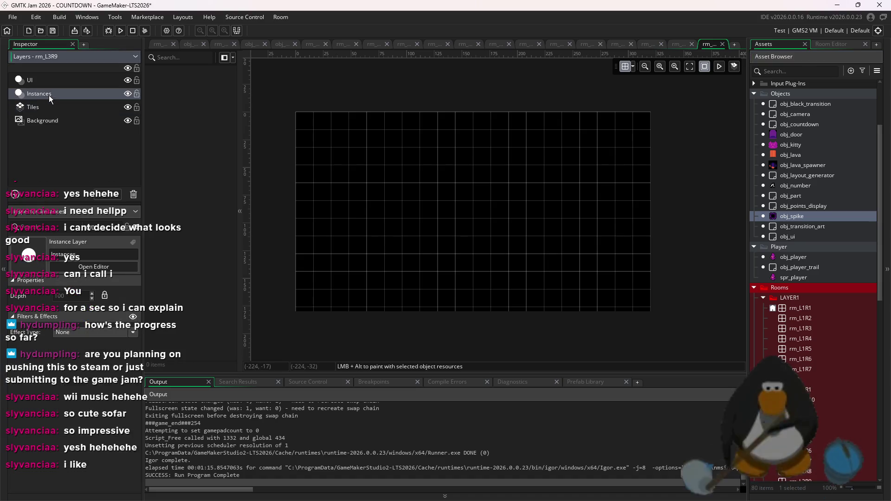
# Paint a spike column down the room's left edge to the bottom.
pyautogui.click(551, 166)
pyautogui.moveTo(551, 166)
pyautogui.mouseDown()
pyautogui.moveTo(519, 187)
pyautogui.moveTo(438, 201)
pyautogui.mouseUp()
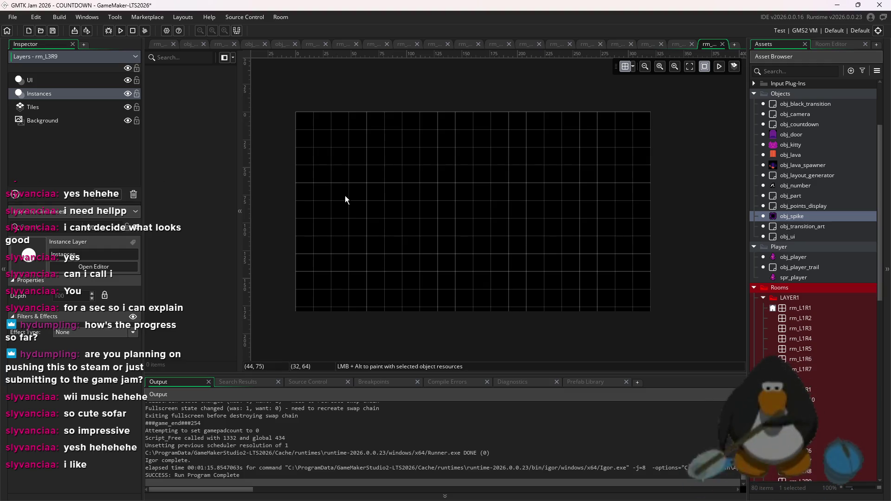
pyautogui.keyDown('alt'); pyautogui.click(406, 126); pyautogui.keyUp('alt')
pyautogui.moveTo(308, 128); pyautogui.dragTo(306, 258)
pyautogui.moveTo(305, 290)
pyautogui.mouseDown()
pyautogui.moveTo(305, 298)
pyautogui.moveTo(382, 290)
pyautogui.mouseUp()
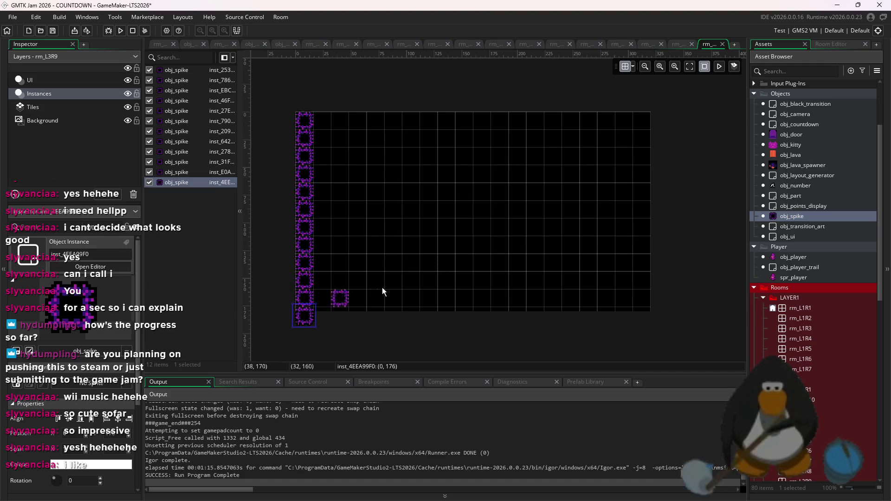
# Build 2x2 spike blocks at the top middle and bottom middle.
pyautogui.click(464, 121)
pyautogui.click(465, 137)
pyautogui.click(478, 137)
pyautogui.click(474, 302)
pyautogui.click(465, 316)
pyautogui.click(464, 300)
pyautogui.click(482, 317)
pyautogui.click(481, 300)
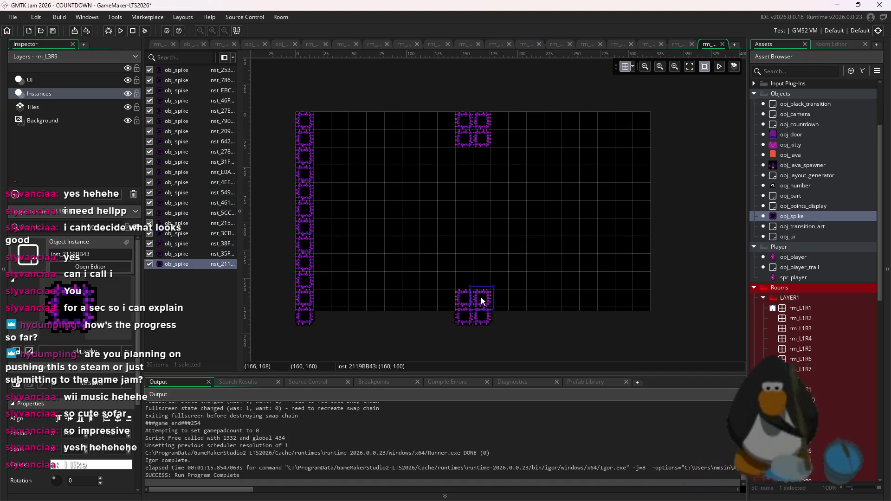
# Extend a double-width middle spike column and clear a gap in its centre.
pyautogui.moveTo(486, 275); pyautogui.dragTo(482, 157)
pyautogui.moveTo(481, 196)
pyautogui.mouseDown()
pyautogui.moveTo(470, 280)
pyautogui.moveTo(471, 187)
pyautogui.mouseUp()
pyautogui.moveTo(466, 156); pyautogui.dragTo(464, 206)
pyautogui.moveTo(464, 251)
pyautogui.mouseDown()
pyautogui.moveTo(477, 232)
pyautogui.moveTo(463, 213)
pyautogui.moveTo(483, 193)
pyautogui.moveTo(469, 193)
pyautogui.mouseUp()
pyautogui.click(484, 214)
# Paint a full-height spike column down the room's right edge.
pyautogui.click(641, 123)
pyautogui.moveTo(643, 143); pyautogui.dragTo(646, 202)
pyautogui.moveTo(648, 235); pyautogui.dragTo(644, 294)
pyautogui.click(644, 320)
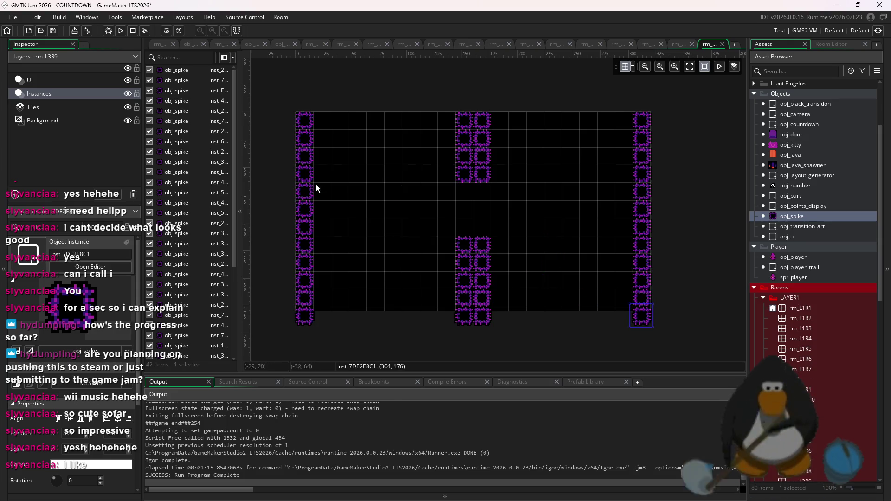
# Add two-spike ledges near the top left, top right and bottom, and place a door at left.
pyautogui.moveTo(357, 159); pyautogui.dragTo(375, 159)
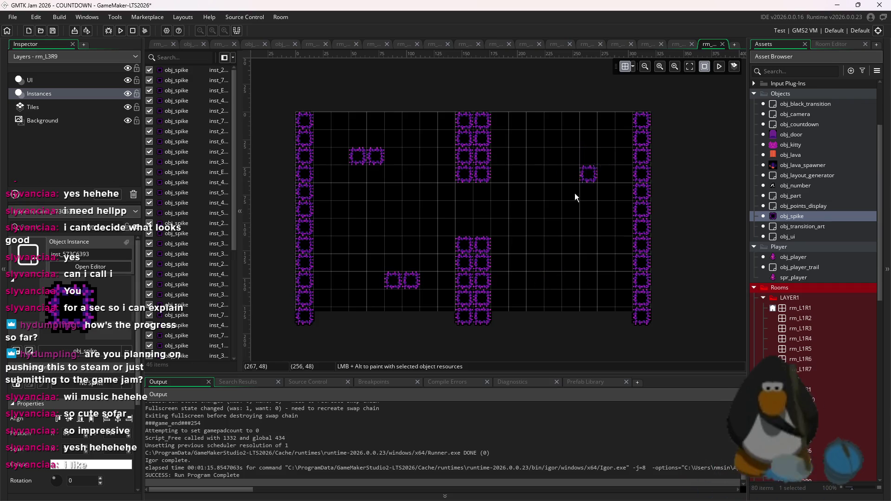
pyautogui.click(535, 154)
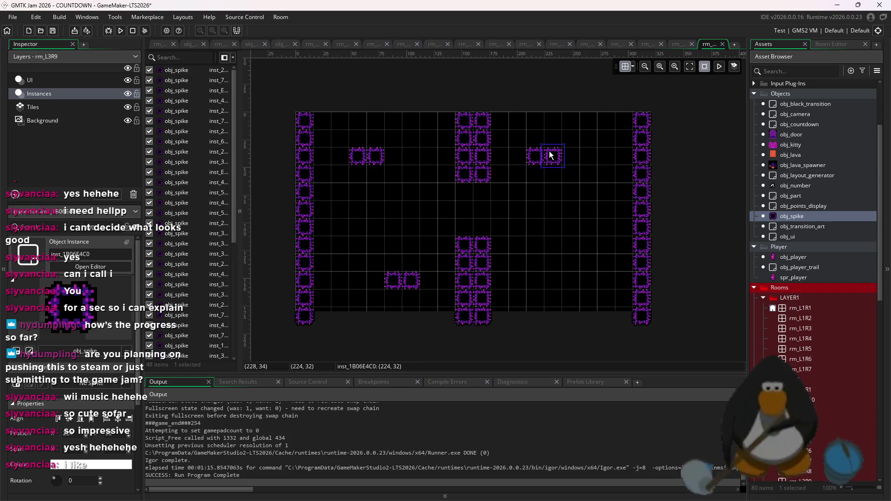
pyautogui.click(588, 283)
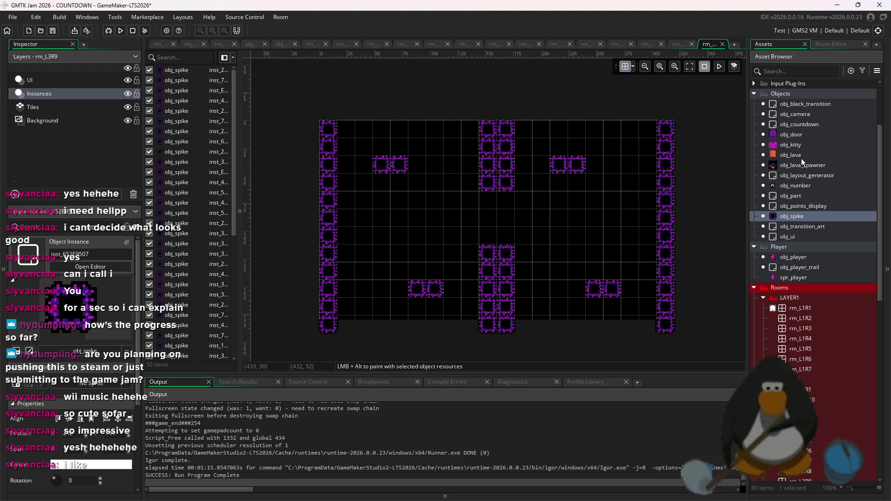
pyautogui.moveTo(794, 135)
pyautogui.mouseDown()
pyautogui.moveTo(356, 283)
pyautogui.moveTo(393, 285)
pyautogui.moveTo(375, 269)
pyautogui.mouseUp()
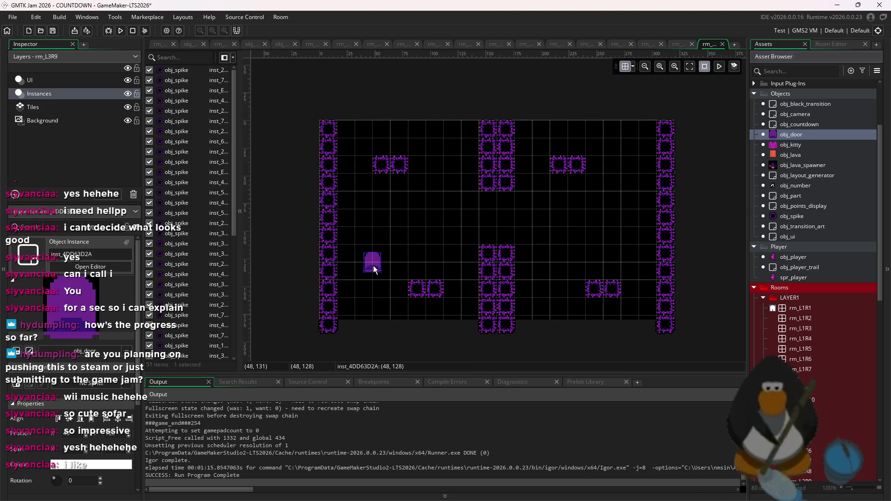
# Place a kitty near the door and snap the door onto the grid.
pyautogui.click(784, 143)
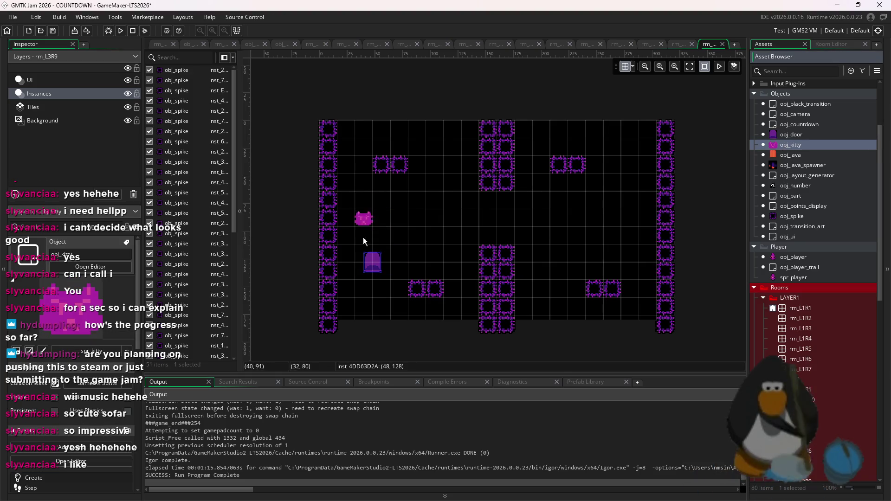
pyautogui.moveTo(377, 291); pyautogui.dragTo(378, 291)
pyautogui.scroll(4, 372, 269)
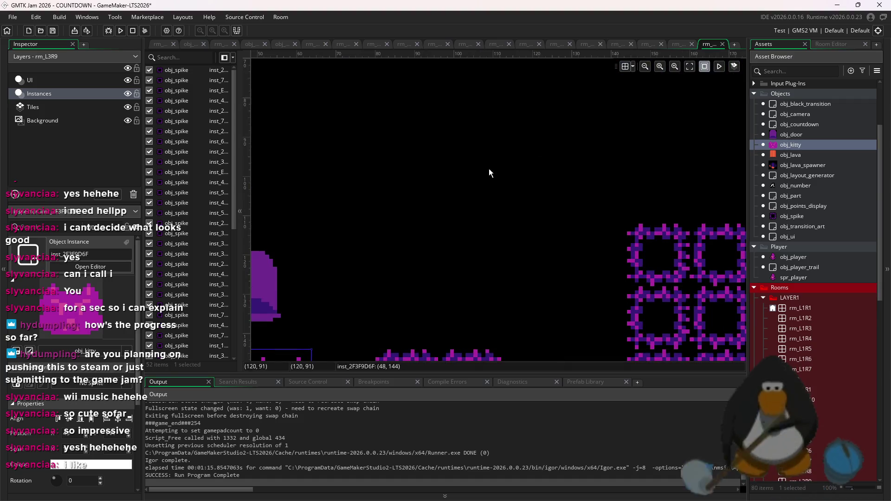
pyautogui.click(625, 66)
pyautogui.click(632, 65)
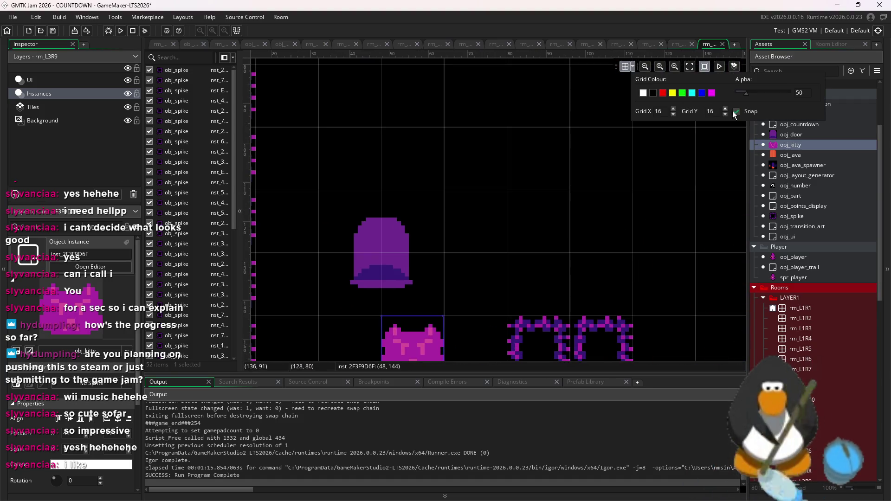
pyautogui.moveTo(405, 256)
pyautogui.mouseDown()
pyautogui.moveTo(400, 213)
pyautogui.moveTo(398, 237)
pyautogui.mouseUp()
pyautogui.scroll(-4, 486, 232)
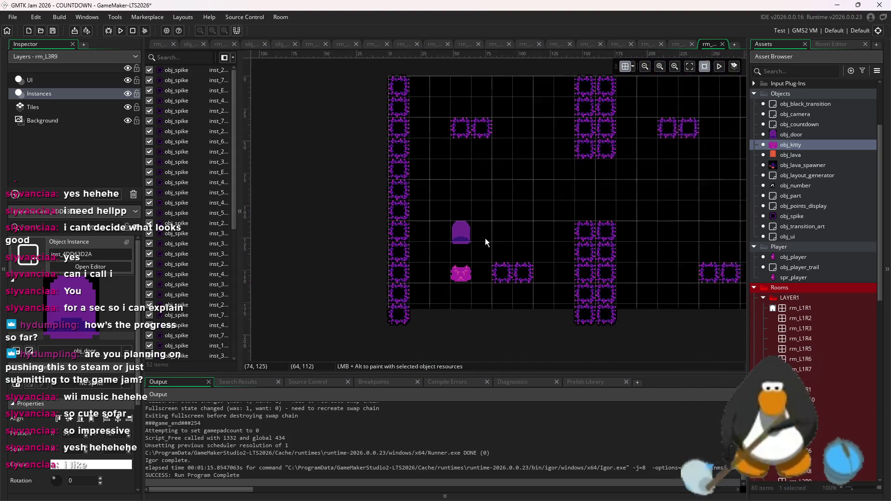
pyautogui.hscroll(5, 489, 236)
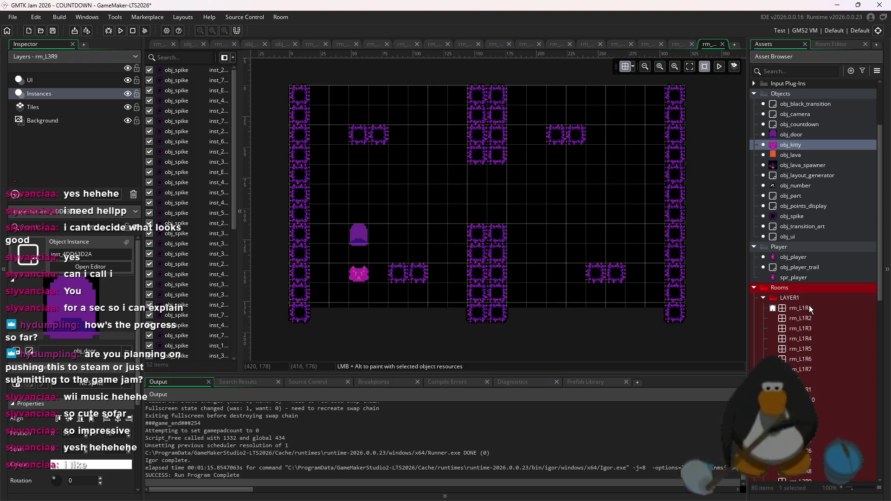
# Duplicate rm_L3R9 as rm_L3R10 and show the tileset palette.
pyautogui.hotkey('ctrl', 'd')
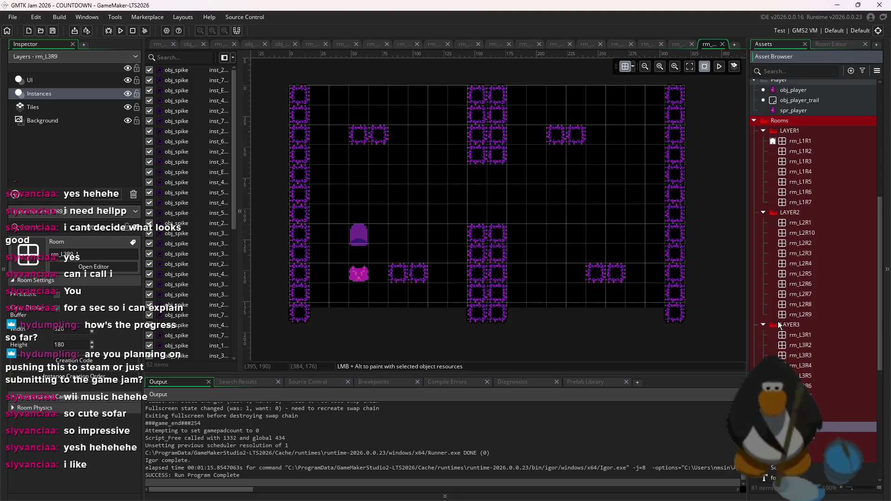
pyautogui.write('rm_L3R10')
pyautogui.press('Return')
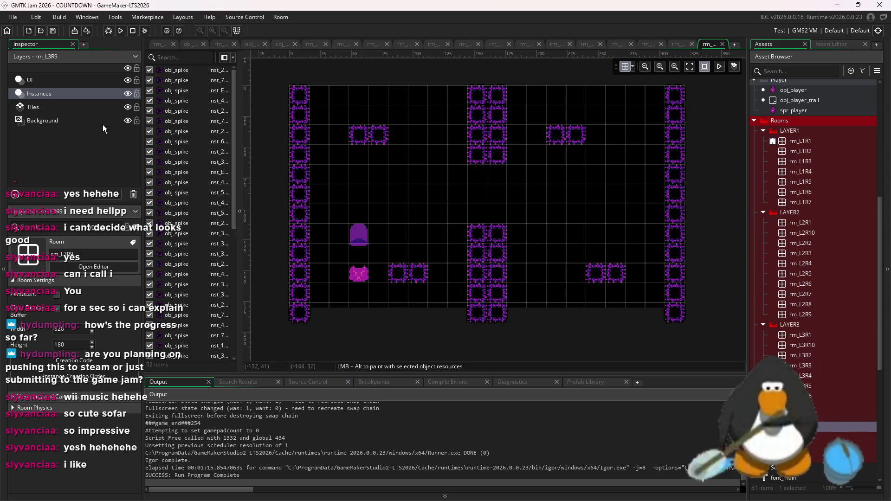
pyautogui.click(843, 43)
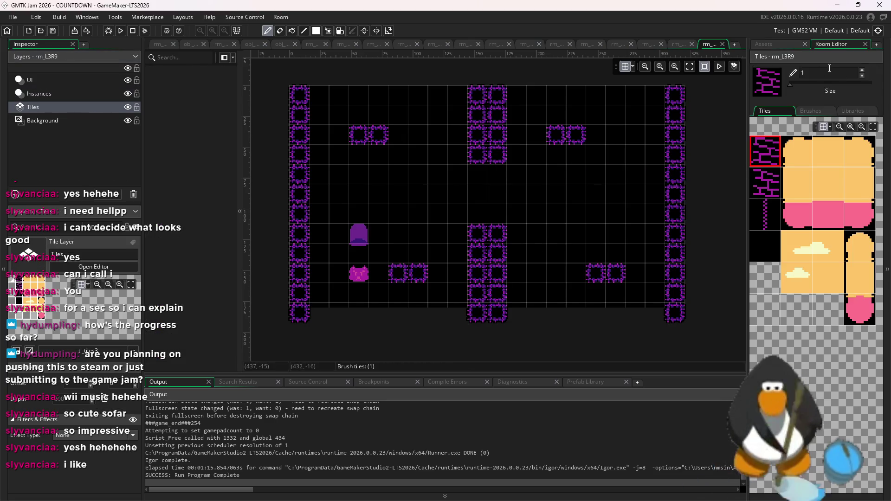
# Paint vertical chain tiles from the ceiling down to the floating blocks in columns 3–6 and 13–16.
pyautogui.moveTo(599, 216); pyautogui.dragTo(620, 215)
pyautogui.hotkey('ctrl', 'z')
pyautogui.click(761, 213)
pyautogui.moveTo(595, 253)
pyautogui.mouseDown()
pyautogui.moveTo(599, 89)
pyautogui.moveTo(562, 114)
pyautogui.mouseUp()
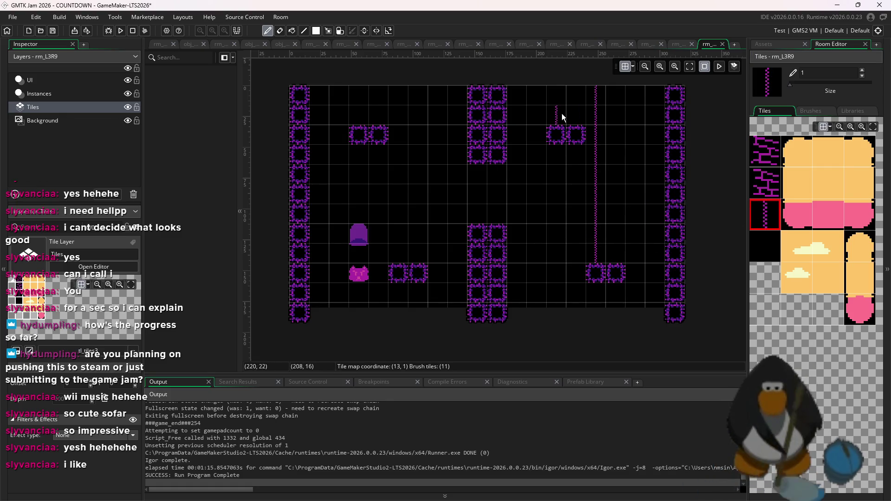
pyautogui.hotkey('ctrl', 'z')
pyautogui.moveTo(616, 200); pyautogui.dragTo(616, 99)
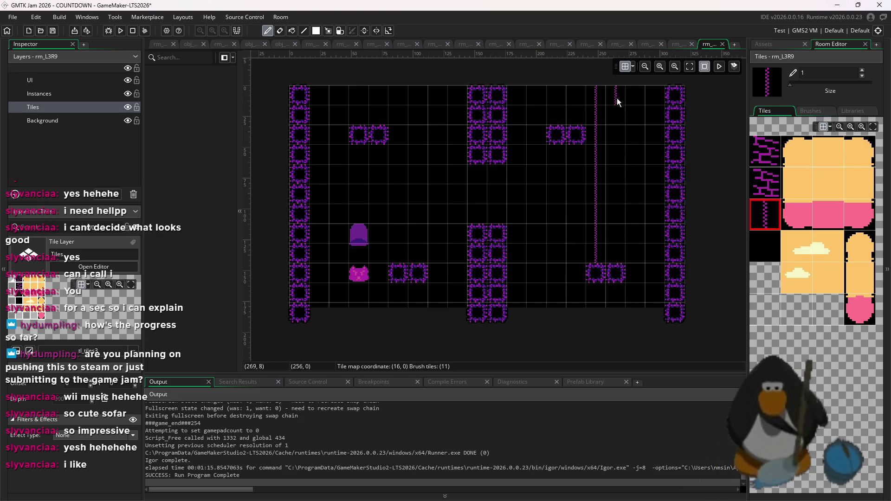
pyautogui.moveTo(613, 207); pyautogui.dragTo(614, 260)
pyautogui.moveTo(575, 118); pyautogui.dragTo(565, 93)
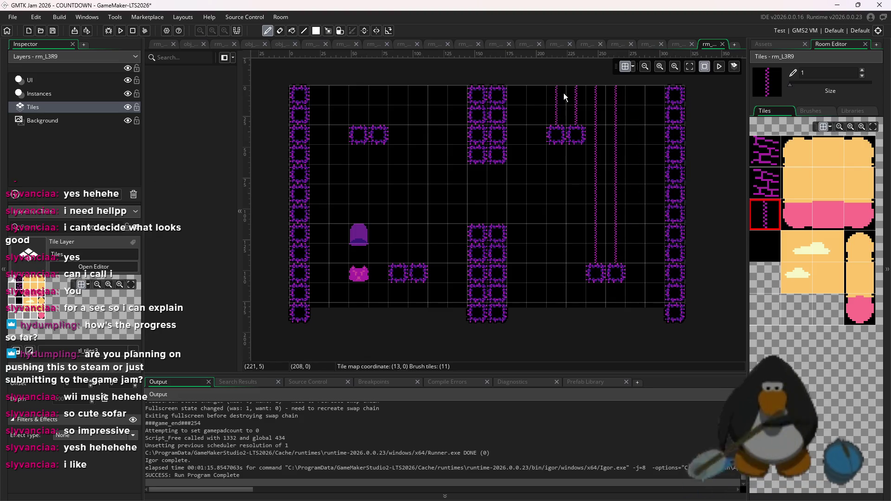
pyautogui.moveTo(418, 260)
pyautogui.mouseDown()
pyautogui.moveTo(424, 93)
pyautogui.moveTo(403, 231)
pyautogui.mouseUp()
pyautogui.moveTo(379, 108); pyautogui.dragTo(363, 103)
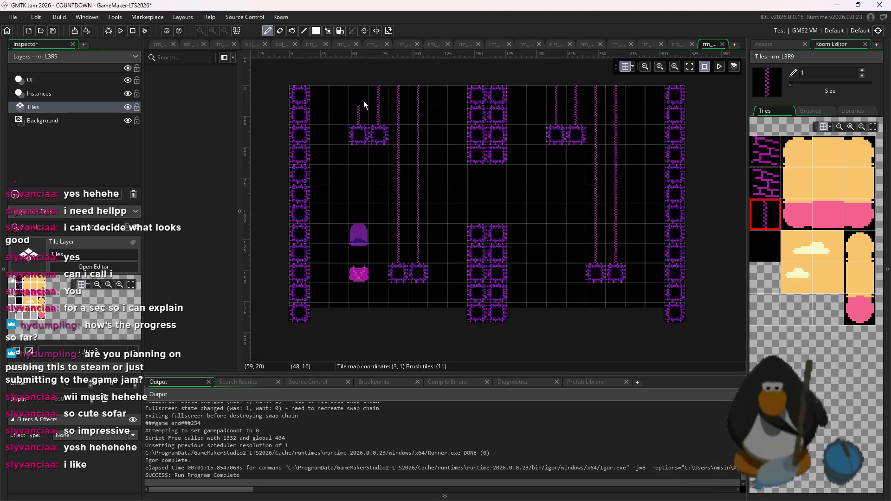
# Decorate the centre pillar with cracked brick tiles, erasing stray ones.
pyautogui.click(766, 152)
pyautogui.click(477, 193)
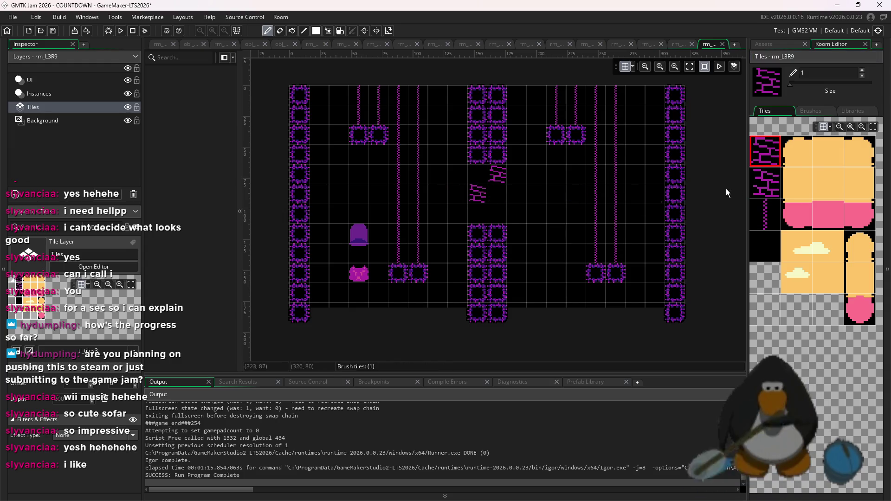
pyautogui.click(765, 182)
pyautogui.moveTo(500, 213); pyautogui.dragTo(500, 200)
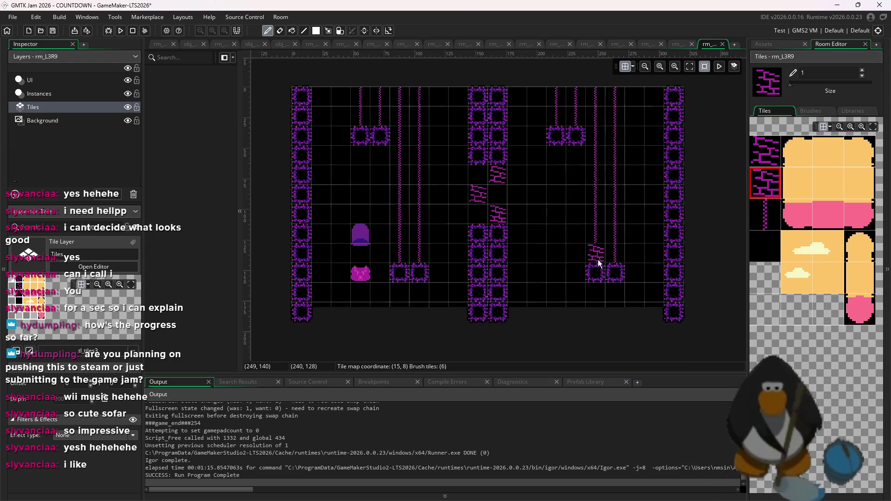
pyautogui.scroll(-1, 500, 199)
pyautogui.click(488, 222)
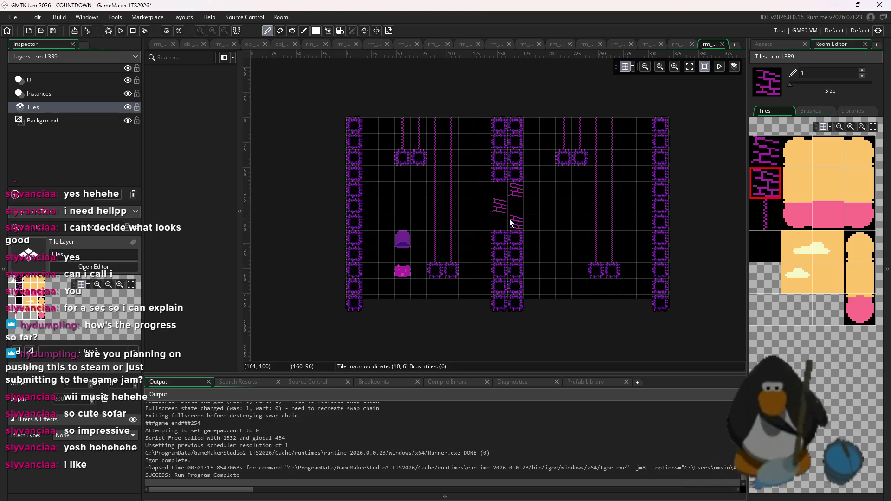
pyautogui.rightClick(500, 205)
pyautogui.click(499, 222)
pyautogui.rightClick(515, 222)
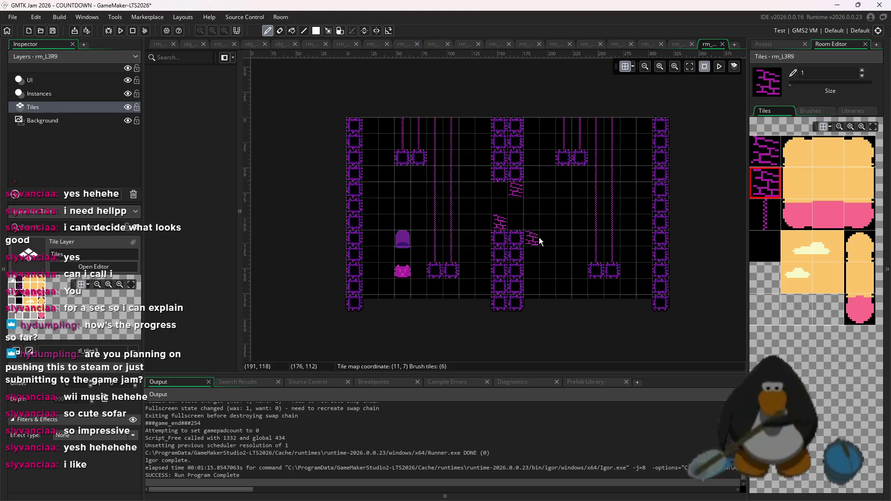
pyautogui.scroll(2, 583, 279)
pyautogui.scroll(-3, 583, 233)
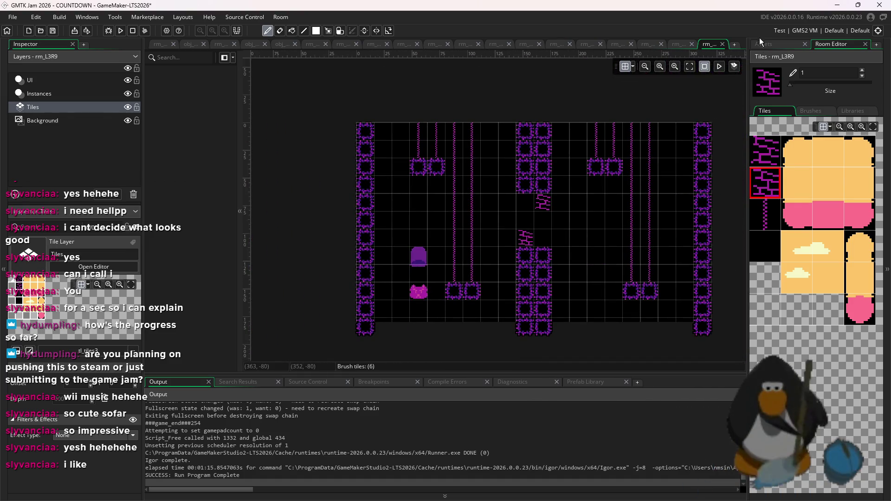
pyautogui.click(761, 44)
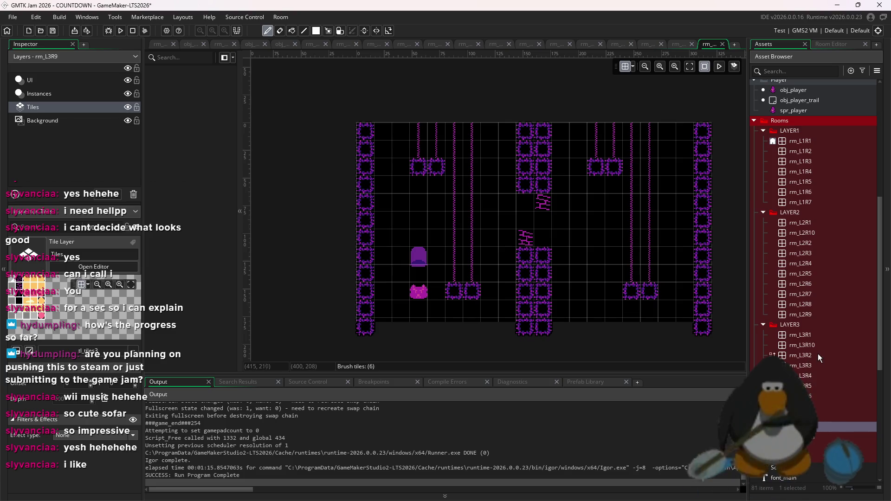
# Open rm_L3R10 and delete all 52 existing spike instances.
pyautogui.doubleClick(821, 343)
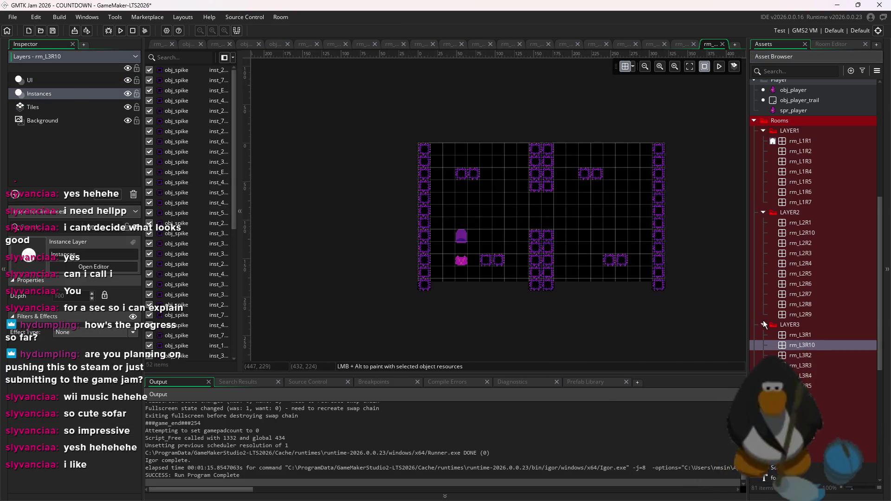
pyautogui.moveTo(692, 307); pyautogui.dragTo(436, 132)
pyautogui.moveTo(307, 103); pyautogui.dragTo(689, 336)
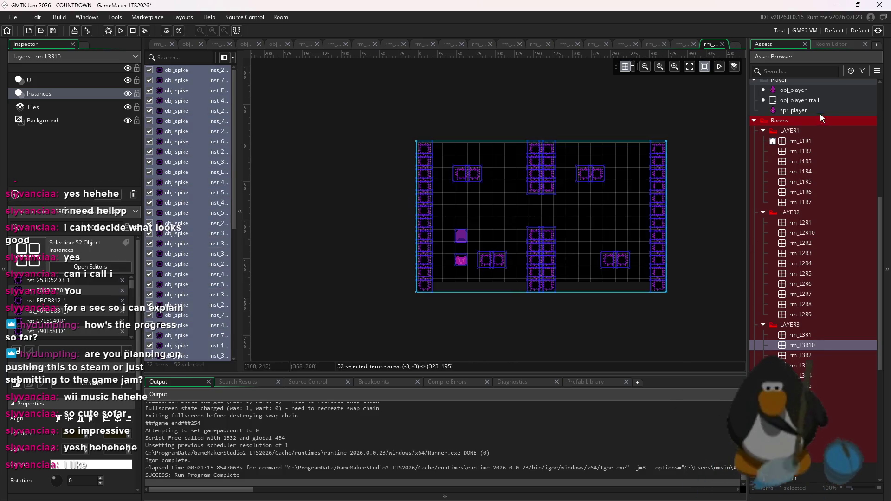
pyautogui.press('Delete')
# With obj_spike, paint a five-spike floor row plus a four-high and a three-high spike column.
pyautogui.scroll(5, 826, 249)
pyautogui.click(789, 160)
pyautogui.scroll(1, 564, 221)
pyautogui.moveTo(506, 235); pyautogui.dragTo(575, 240)
pyautogui.click(574, 237)
pyautogui.click(573, 224)
pyautogui.click(573, 209)
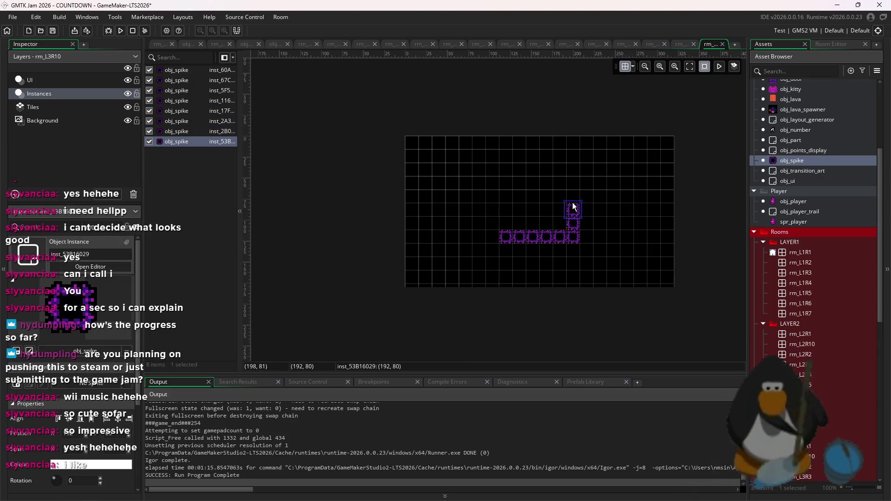
pyautogui.click(573, 195)
pyautogui.click(515, 225)
pyautogui.click(514, 191)
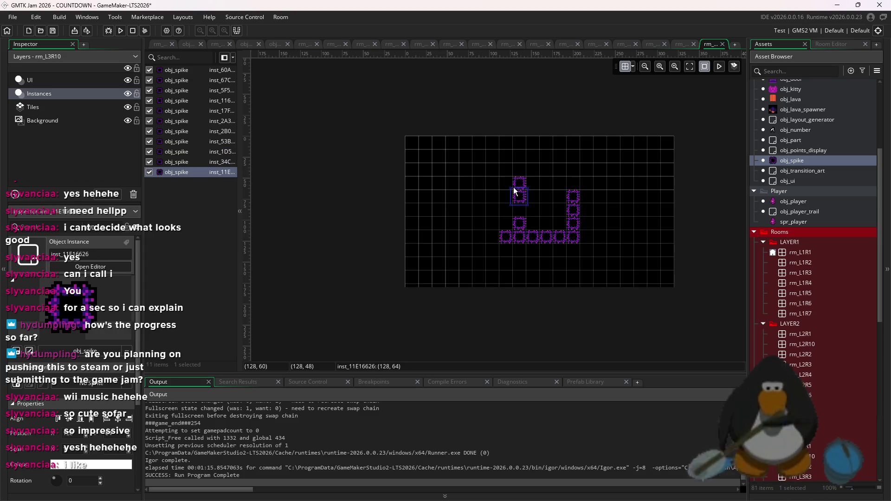
pyautogui.click(513, 210)
# Extend the spike floor left and right, adding spike columns at the left and right ends.
pyautogui.click(479, 237)
pyautogui.click(467, 236)
pyautogui.click(466, 223)
pyautogui.click(466, 196)
pyautogui.click(466, 209)
pyautogui.click(586, 237)
pyautogui.click(600, 237)
pyautogui.click(603, 238)
pyautogui.click(627, 237)
pyautogui.click(613, 237)
pyautogui.click(627, 224)
pyautogui.click(626, 209)
pyautogui.click(626, 196)
# Shift the spike layout down and left, filling the floor to the right end.
pyautogui.moveTo(645, 185)
pyautogui.mouseDown()
pyautogui.moveTo(577, 236)
pyautogui.moveTo(454, 248)
pyautogui.mouseUp()
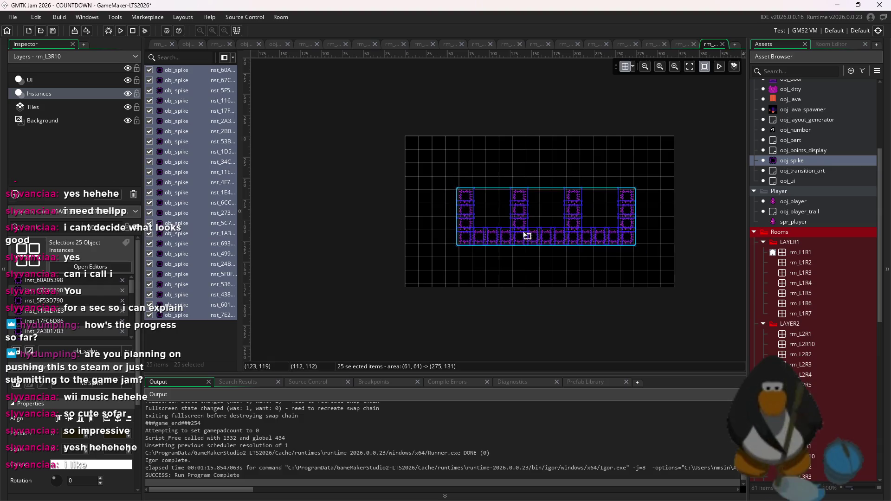
pyautogui.moveTo(523, 234); pyautogui.dragTo(469, 246)
pyautogui.moveTo(587, 250)
pyautogui.mouseDown()
pyautogui.moveTo(621, 251)
pyautogui.moveTo(628, 216)
pyautogui.mouseUp()
pyautogui.moveTo(643, 247); pyautogui.dragTo(658, 251)
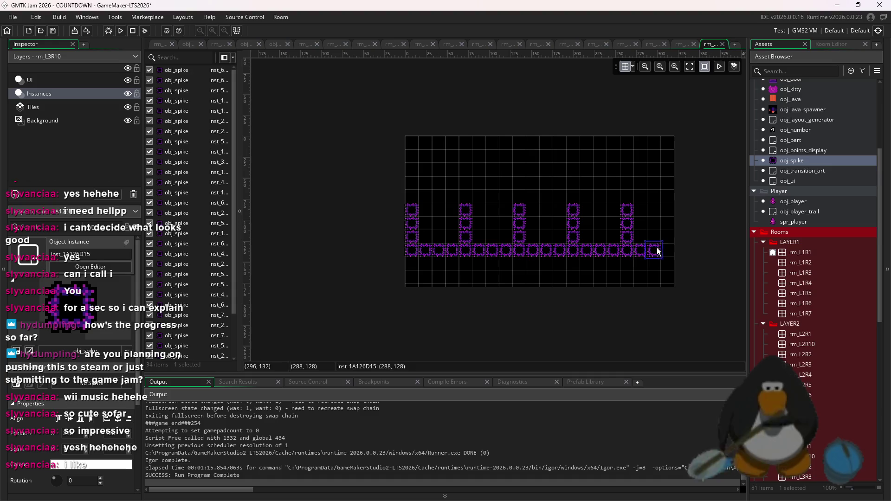
pyautogui.moveTo(684, 278); pyautogui.dragTo(302, 205)
pyautogui.moveTo(559, 249); pyautogui.dragTo(559, 276)
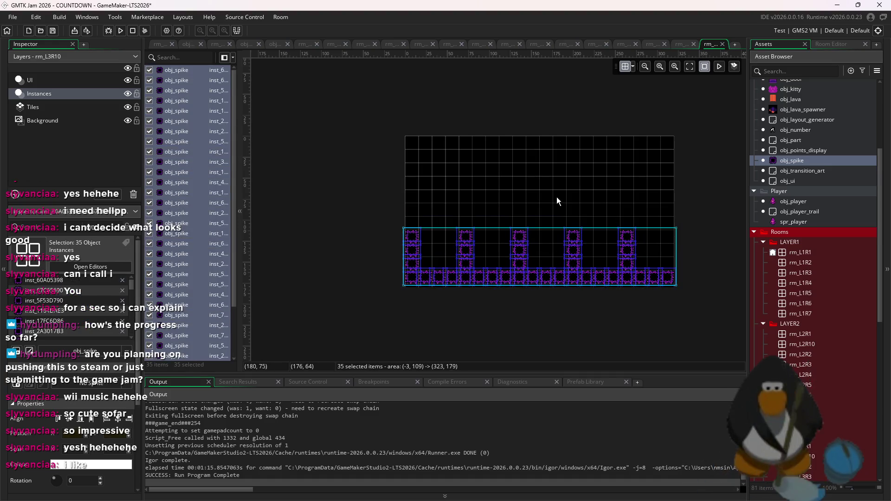
pyautogui.keyDown('alt'); pyautogui.click(631, 183); pyautogui.keyUp('alt')
# Paint a second spike row along the floor and a spike row along the ceiling.
pyautogui.moveTo(667, 289); pyautogui.dragTo(469, 302)
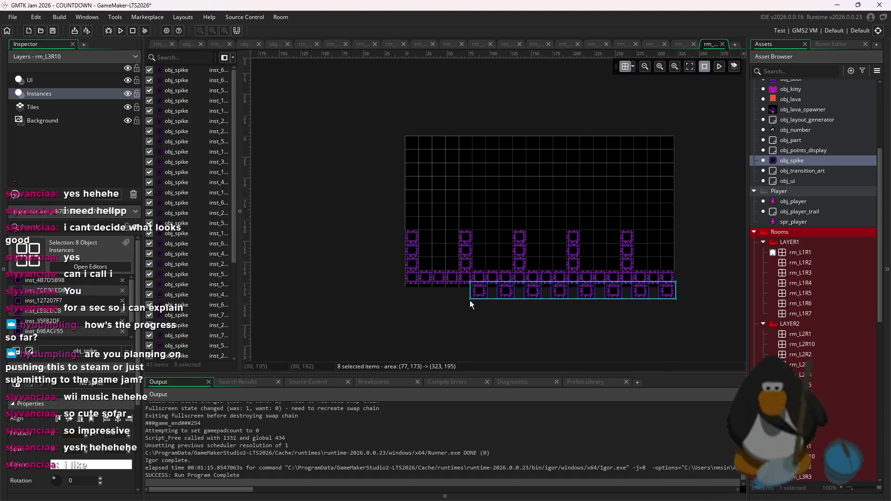
pyautogui.moveTo(408, 297); pyautogui.dragTo(654, 290)
pyautogui.moveTo(668, 146)
pyautogui.mouseDown()
pyautogui.moveTo(408, 143)
pyautogui.moveTo(665, 144)
pyautogui.mouseUp()
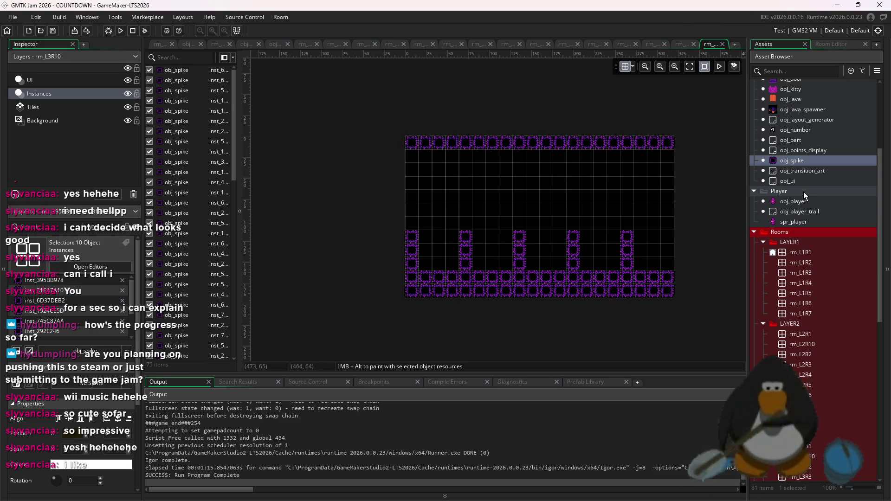
# Place obj_kitty at the room's left edge and obj_door against the right wall.
pyautogui.click(795, 93)
pyautogui.scroll(1, 787, 126)
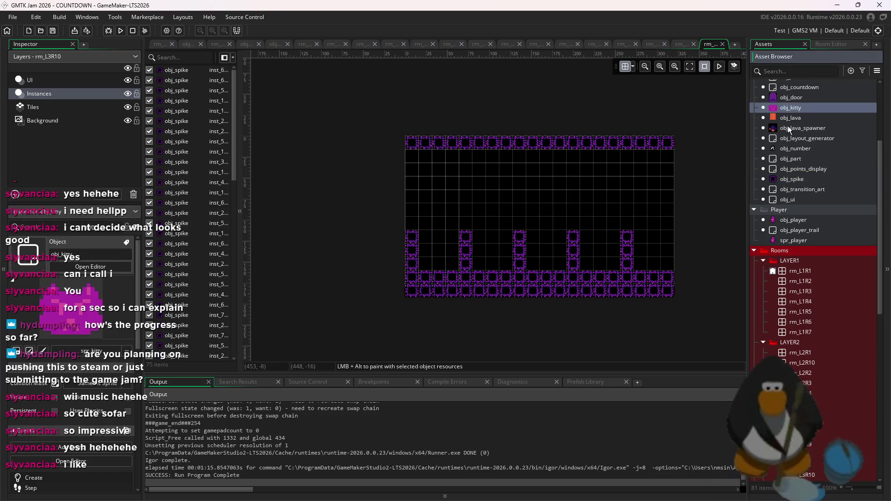
pyautogui.moveTo(798, 104); pyautogui.dragTo(664, 218)
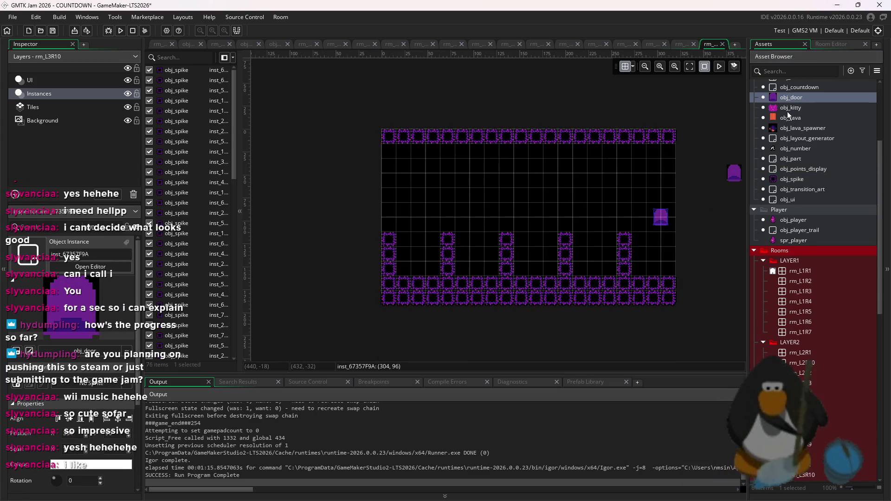
pyautogui.moveTo(382, 212); pyautogui.dragTo(382, 212)
pyautogui.scroll(2, 655, 218)
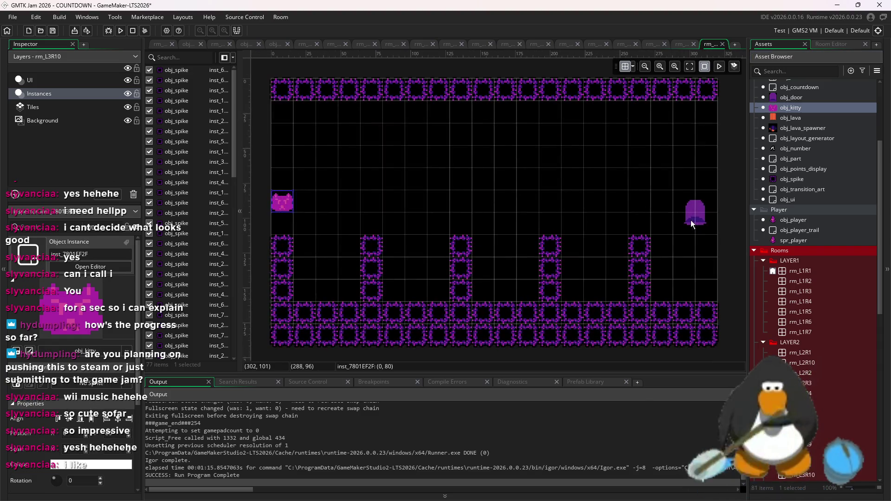
pyautogui.scroll(3, 659, 210)
pyautogui.click(633, 66)
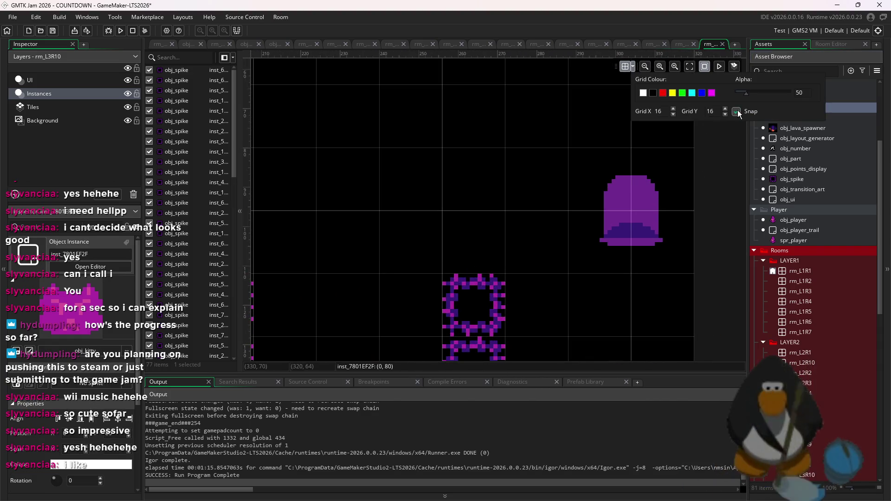
pyautogui.moveTo(666, 201); pyautogui.dragTo(678, 175)
pyautogui.scroll(-4, 557, 167)
pyautogui.scroll(-5, 794, 213)
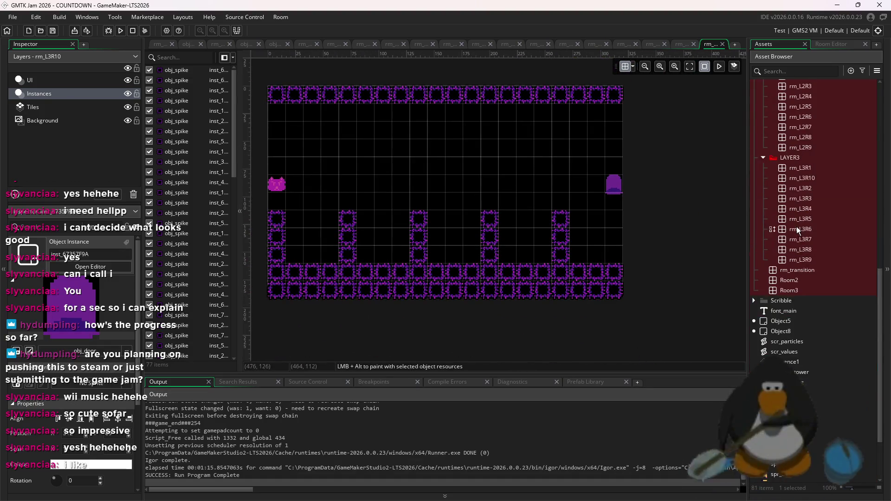
pyautogui.scroll(2, 541, 229)
pyautogui.scroll(5, 831, 271)
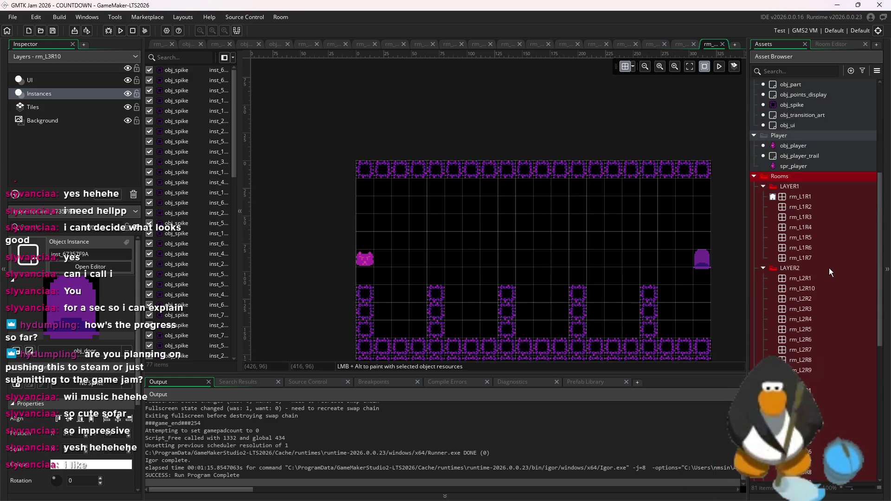
pyautogui.click(829, 45)
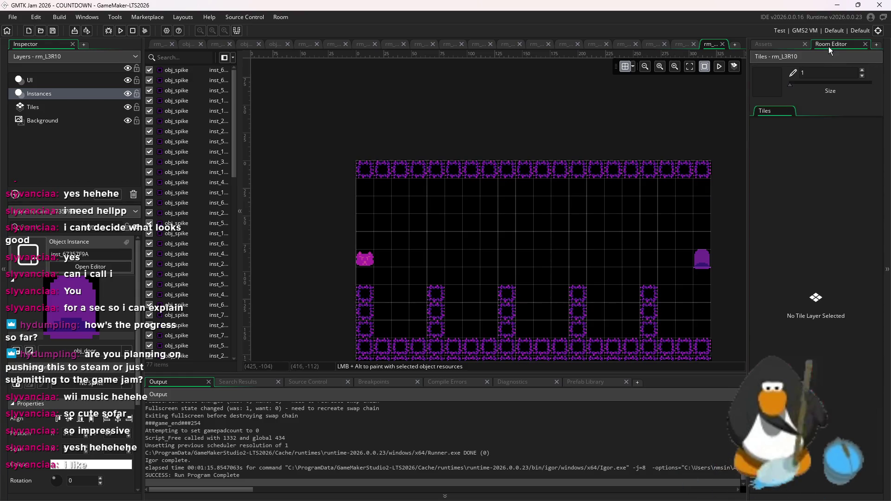
# On the Tiles layer, paint a chain tile hanging down from the ceiling.
pyautogui.click(61, 108)
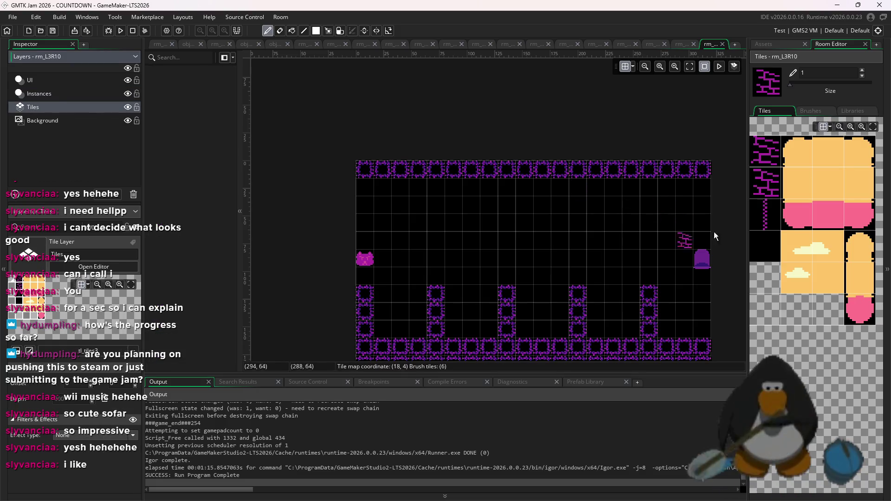
pyautogui.click(765, 214)
pyautogui.moveTo(646, 286); pyautogui.dragTo(643, 187)
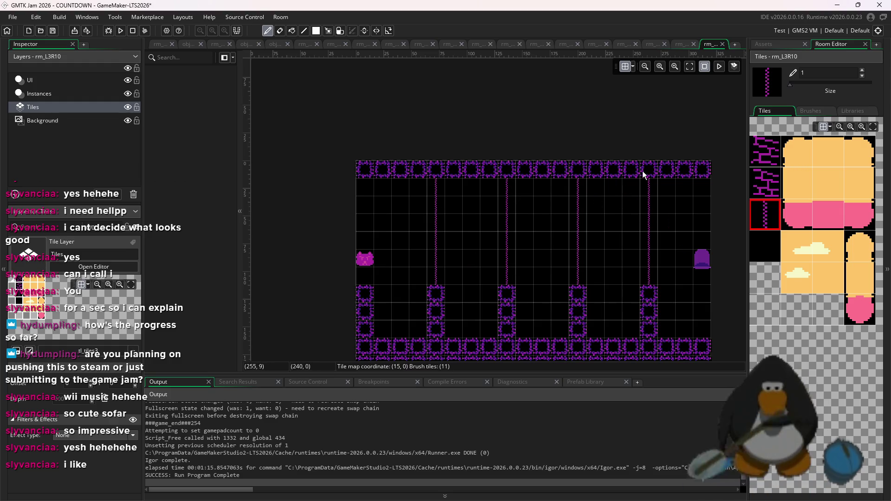
# Paint two cracked-brick tile variants into the room, then open obj_layout_generator's code.
pyautogui.click(768, 163)
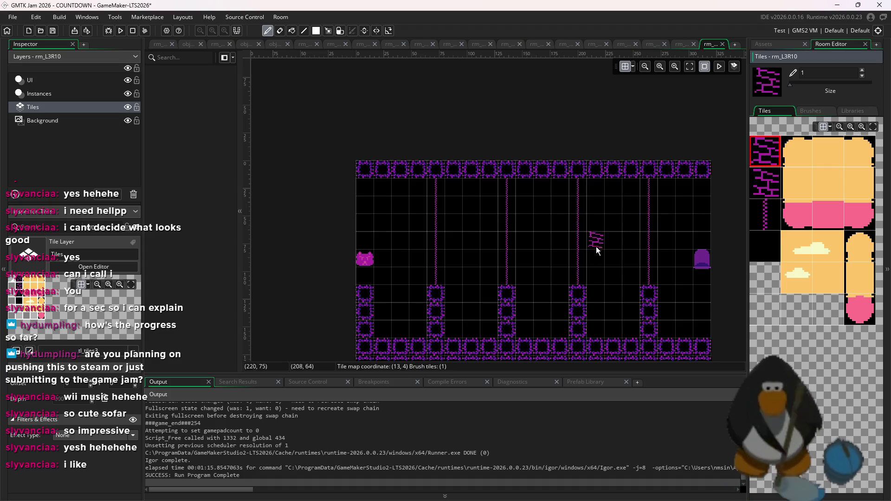
pyautogui.click(467, 319)
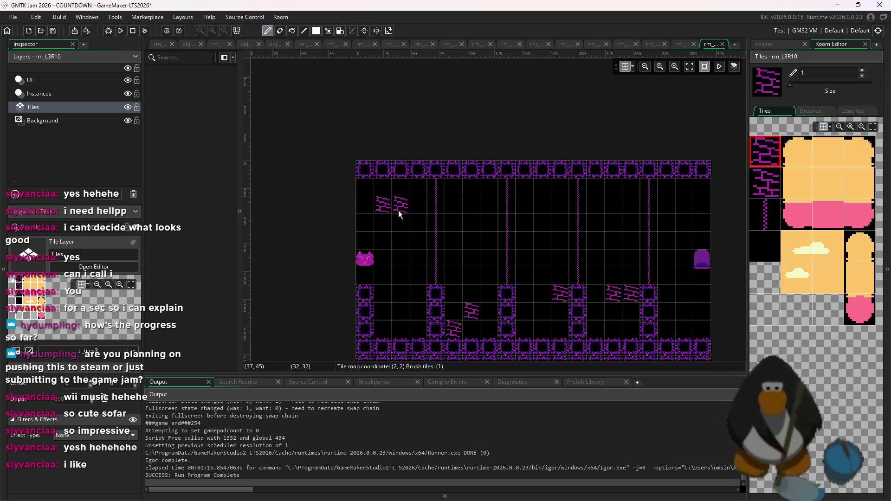
pyautogui.scroll(-2, 710, 239)
pyautogui.click(765, 182)
pyautogui.click(706, 237)
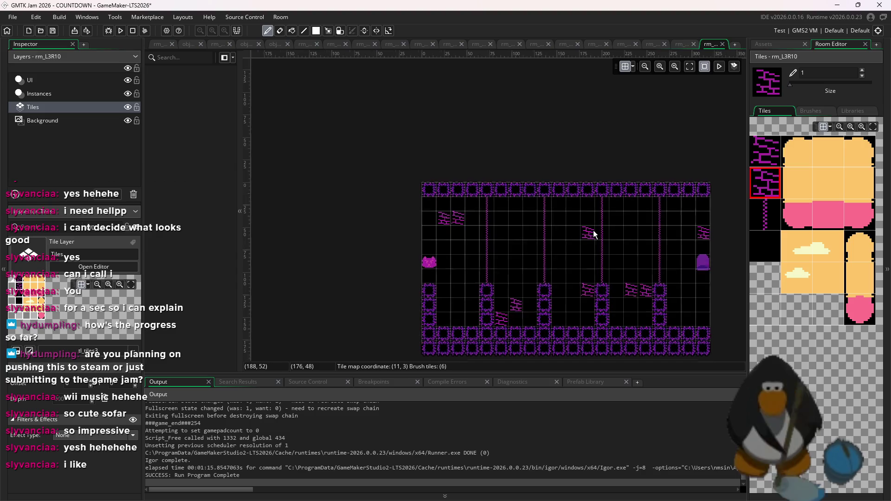
pyautogui.scroll(-2, 590, 232)
pyautogui.scroll(3, 659, 239)
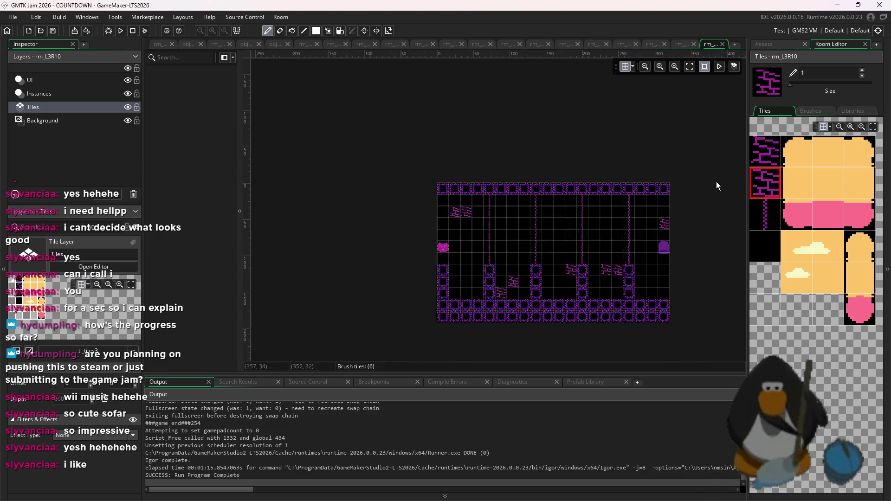
pyautogui.click(788, 44)
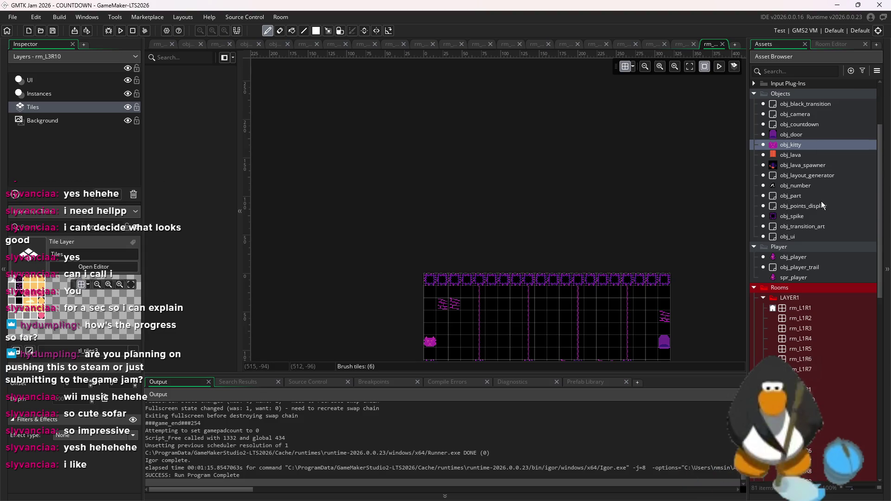
pyautogui.doubleClick(807, 176)
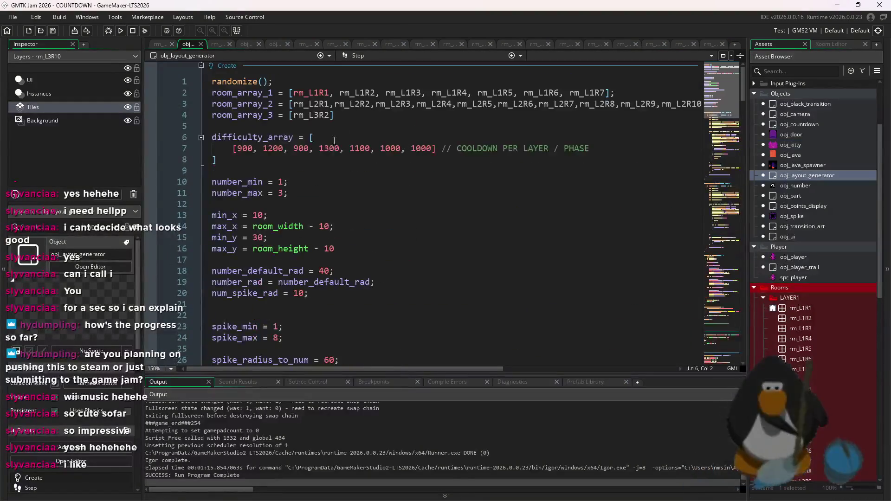
# Edit room_array_3, change number_max from 13 to 7 on line 163, and run the game.
pyautogui.click(329, 117)
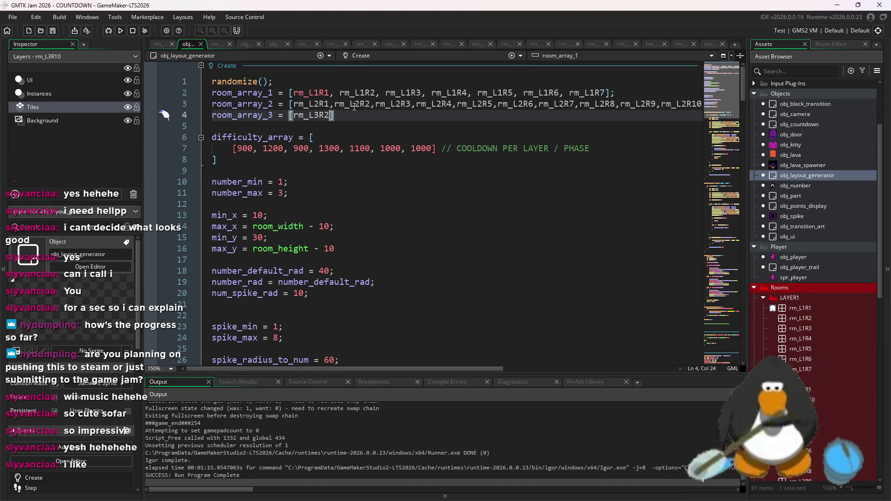
pyautogui.write('3')
pyautogui.press('F5')
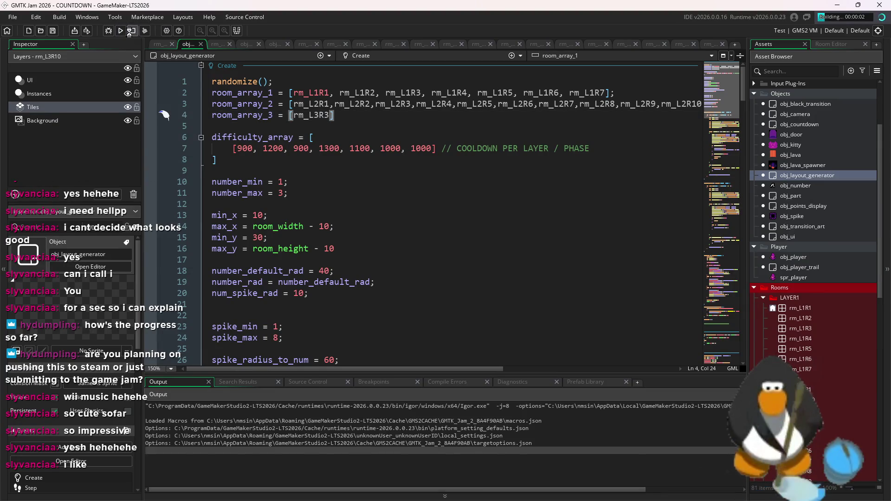
pyautogui.scroll(-20, 338, 223)
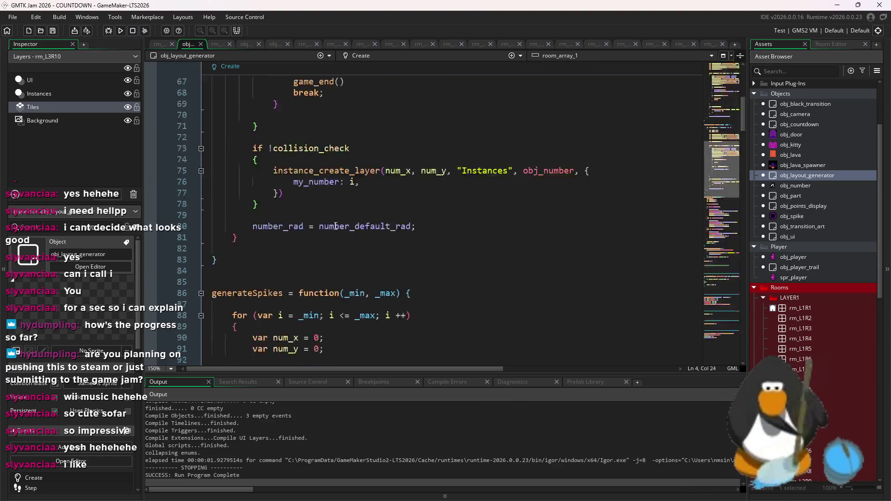
pyautogui.scroll(-2, 339, 223)
pyautogui.doubleClick(323, 215)
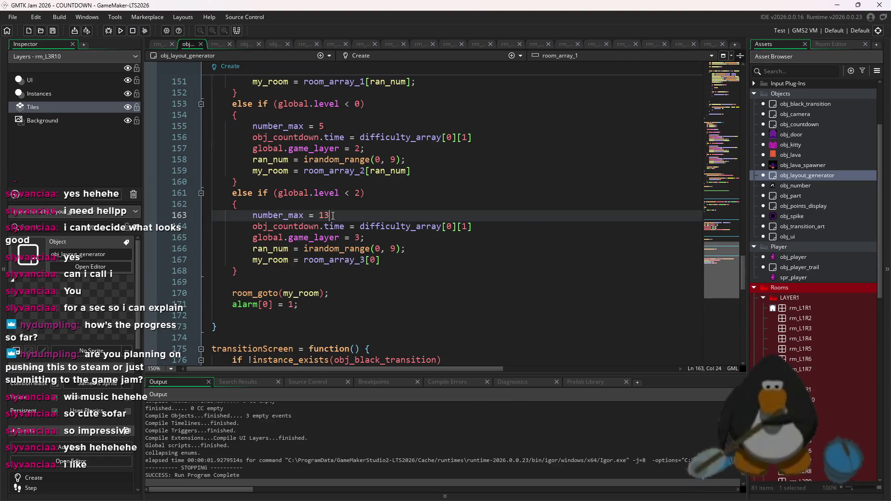
pyautogui.write('7')
pyautogui.click(120, 30)
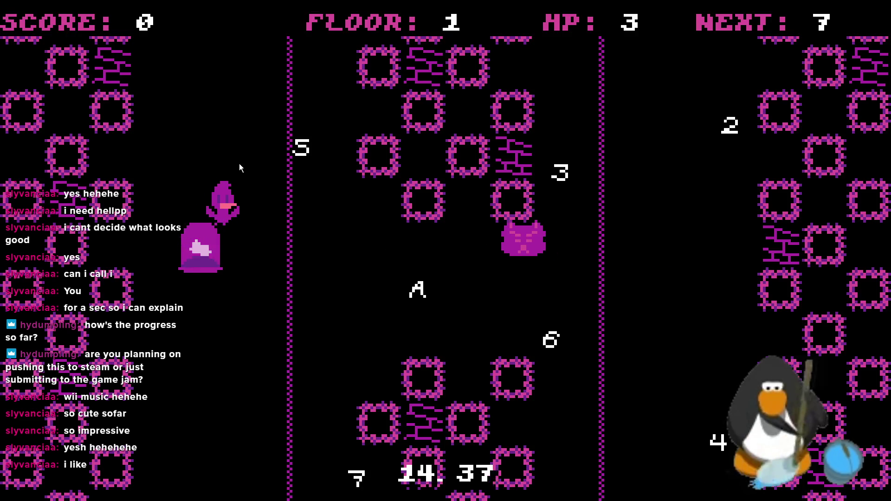
# Move the player to collect the 7.
pyautogui.press('Up')
pyautogui.press('Right')
pyautogui.press('Left')
pyautogui.press('Up')
pyautogui.press('Left')
# Steer the player up and right to collect the 6, avoiding the kitty.
pyautogui.press('Up')
pyautogui.press('Right')
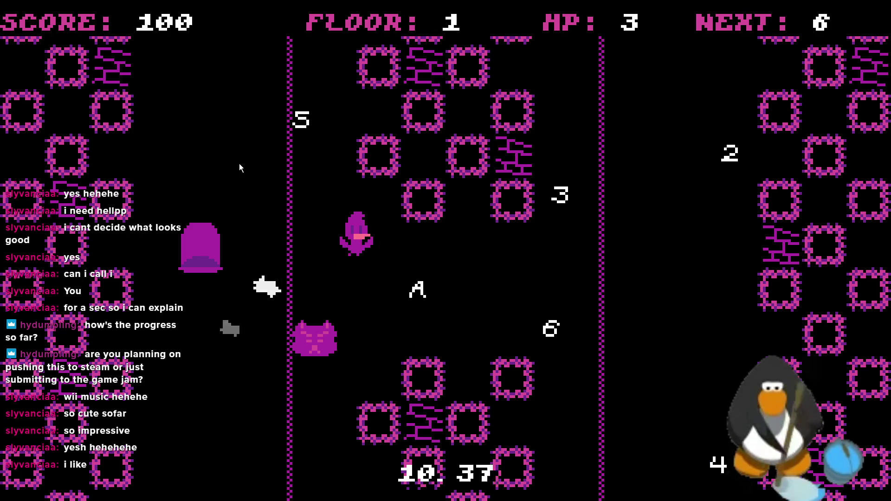
pyautogui.press('Right')
pyautogui.press('Right')
pyautogui.press('Down')
pyautogui.press('Up')
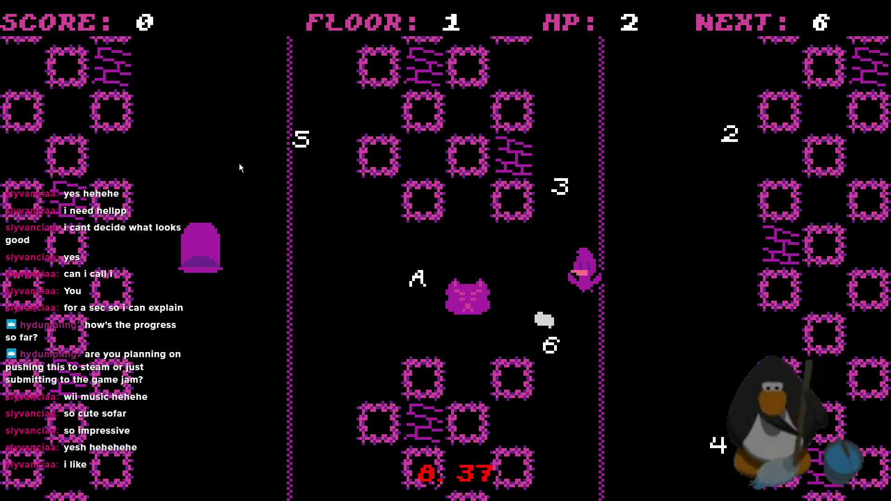
pyautogui.press('Down')
pyautogui.press('Right')
pyautogui.press('Up')
pyautogui.press('Right')
pyautogui.press('Down')
pyautogui.press('Up')
pyautogui.press('Up')
# Steer the player left to collect the 5.
pyautogui.press('Left')
pyautogui.press('Left')
pyautogui.press('Down')
pyautogui.press('Left')
pyautogui.press('Left')
pyautogui.press('Left')
pyautogui.press('Left')
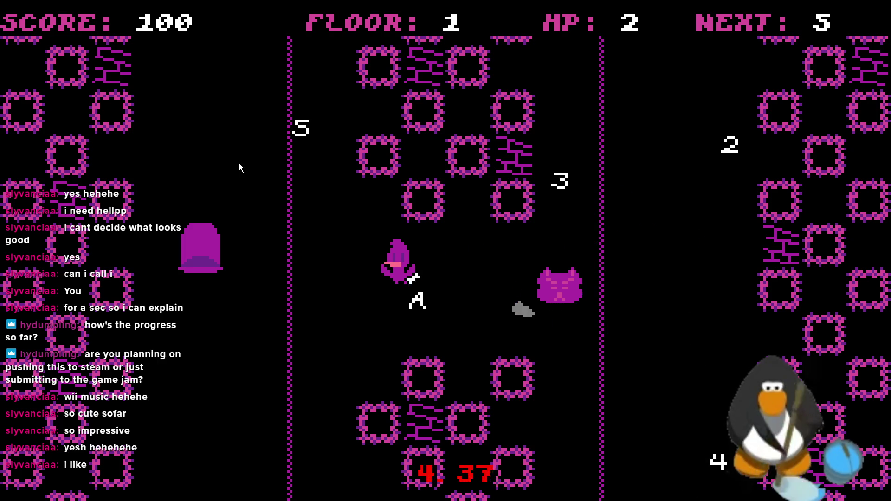
pyautogui.press('Up')
pyautogui.press('Left')
pyautogui.press('Up')
pyautogui.press('Up')
# Dodge the kitty around the tombstone and screen edges until HP drops to 1.
pyautogui.press('Down')
pyautogui.press('Down')
pyautogui.press('Right')
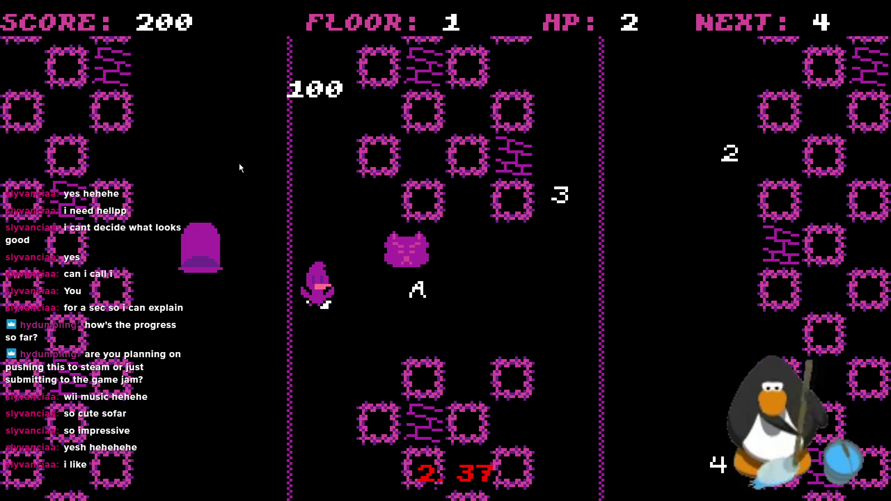
pyautogui.press('Up')
pyautogui.press('Down')
pyautogui.press('Left')
pyautogui.press('Up')
pyautogui.press('Left')
pyautogui.press('Up')
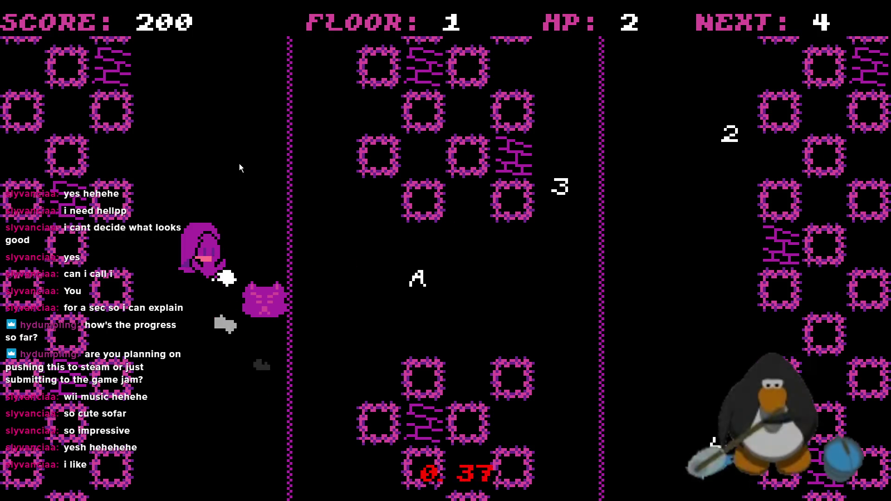
pyautogui.press('Right')
pyautogui.press('Up')
pyautogui.press('Up')
pyautogui.press('Right')
pyautogui.press('Up')
pyautogui.press('Up')
pyautogui.press('Up')
pyautogui.press('Up')
pyautogui.press('Down')
pyautogui.press('Up')
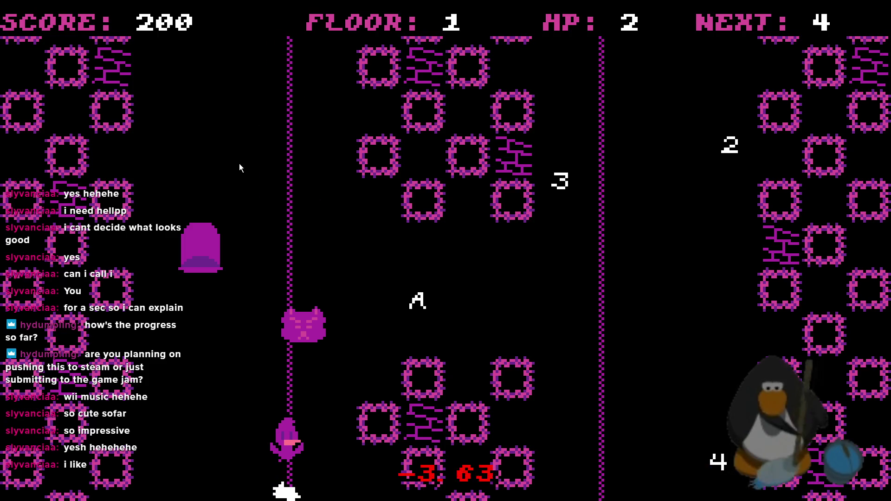
pyautogui.press('Down')
pyautogui.press('Down')
pyautogui.press('Down')
pyautogui.press('Left')
pyautogui.press('Left')
pyautogui.press('Up')
pyautogui.press('Right')
pyautogui.press('Right')
pyautogui.press('Up')
pyautogui.press('Right')
pyautogui.press('Down')
pyautogui.press('Right')
pyautogui.press('Right')
pyautogui.press('Right')
pyautogui.press('Up')
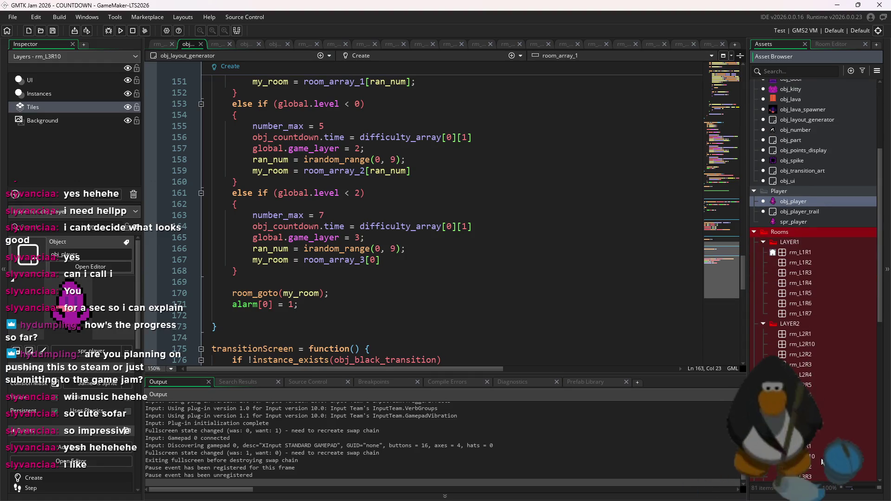
# Open room rm_L3R3 in the room editor and switch to its Instances layer.
pyautogui.scroll(-2, 816, 470)
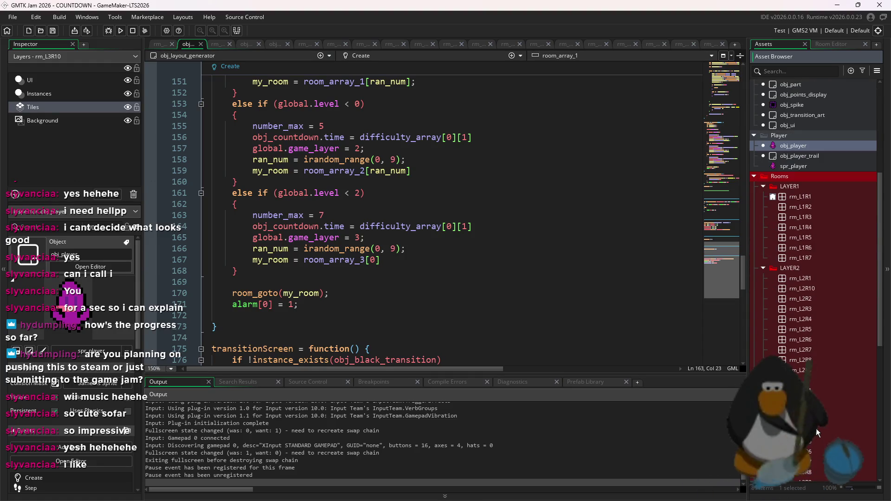
pyautogui.doubleClick(817, 413)
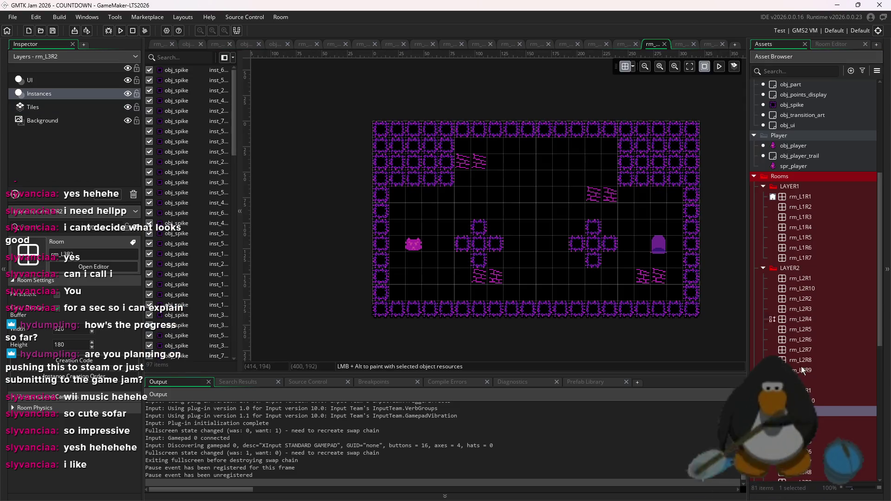
pyautogui.doubleClick(817, 420)
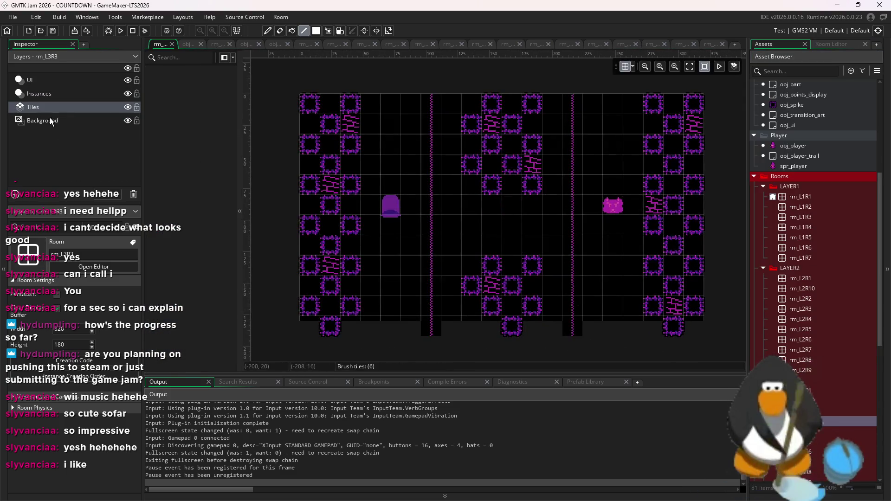
pyautogui.click(50, 105)
pyautogui.click(52, 96)
# Delete four obj_spike instances from the room's middle columns.
pyautogui.click(483, 186)
pyautogui.scroll(1, 479, 185)
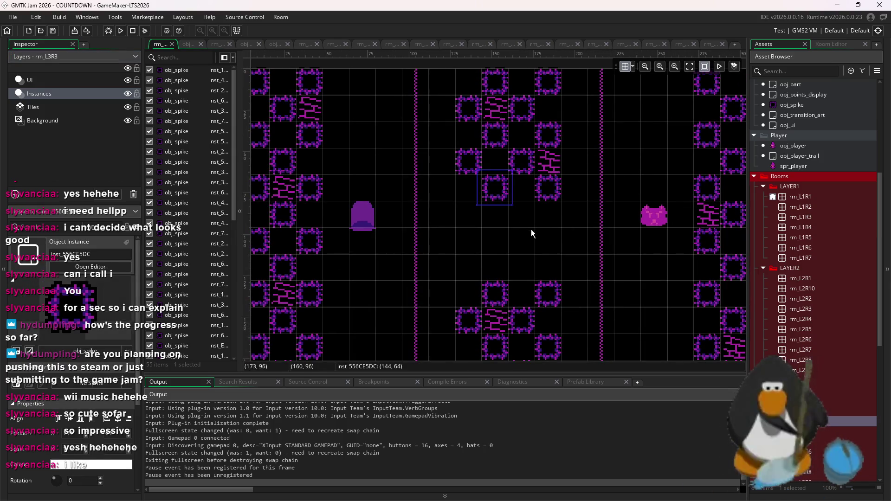
pyautogui.press('Delete')
pyautogui.click(548, 188)
pyautogui.press('Delete')
pyautogui.click(499, 294)
pyautogui.press('Delete')
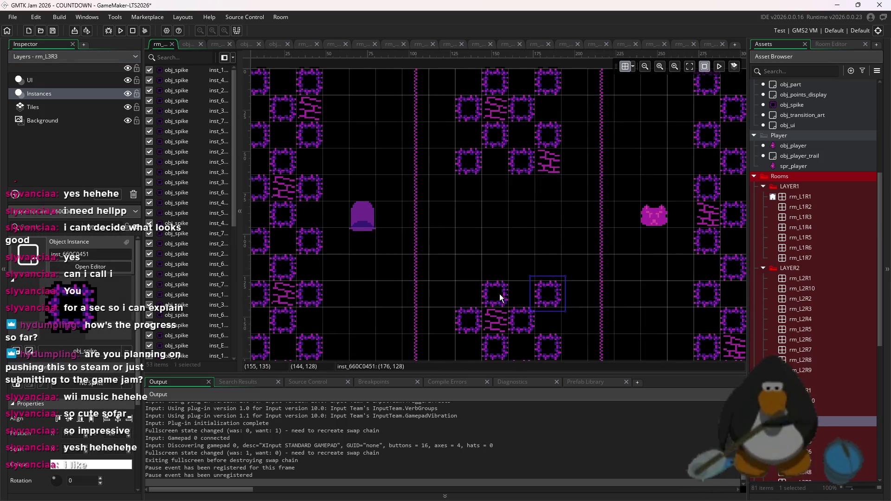
pyautogui.click(542, 299)
pyautogui.press('Delete')
# Delete the spikes flanking the lower and upper bricks, leaving 47 instances.
pyautogui.scroll(-3, 542, 299)
pyautogui.click(521, 242)
pyautogui.press('Delete')
pyautogui.click(472, 243)
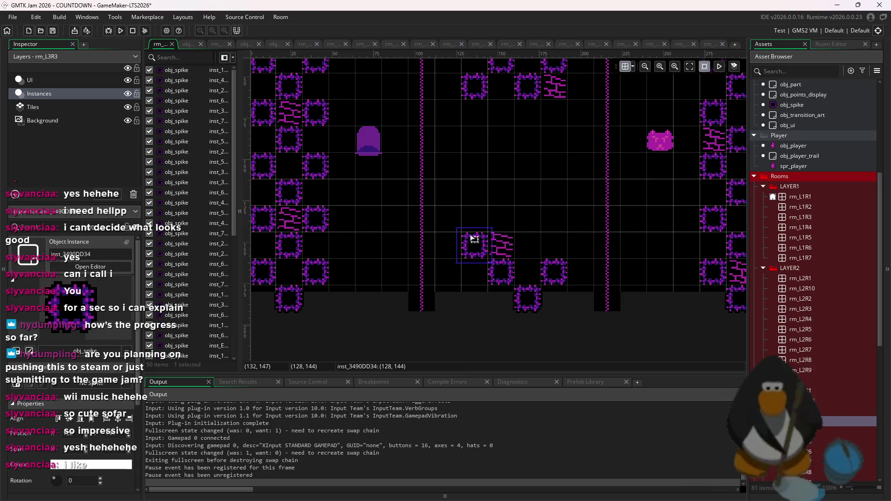
pyautogui.press('Delete')
pyautogui.scroll(2, 492, 176)
pyautogui.click(522, 144)
pyautogui.press('Delete')
pyautogui.click(469, 144)
pyautogui.press('Delete')
pyautogui.scroll(-2, 531, 195)
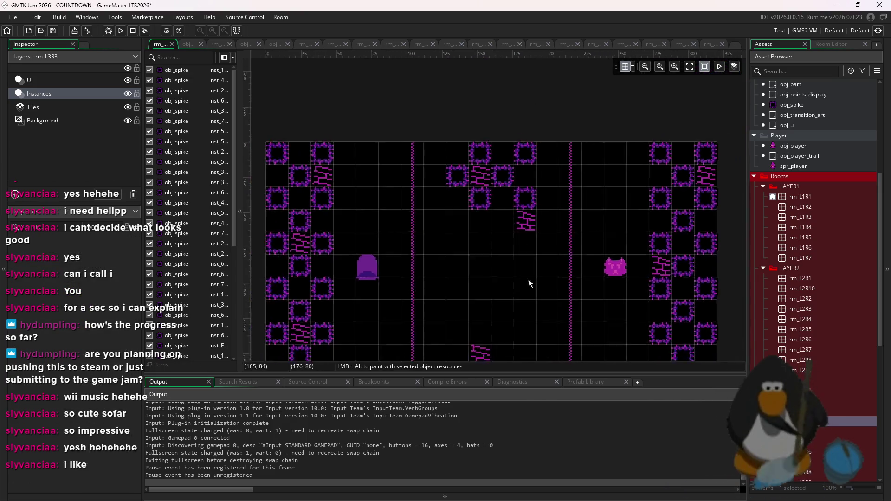
# Relaunch the game to test rm_L3R3, stopping the already running game.
pyautogui.moveTo(563, 279); pyautogui.dragTo(577, 341)
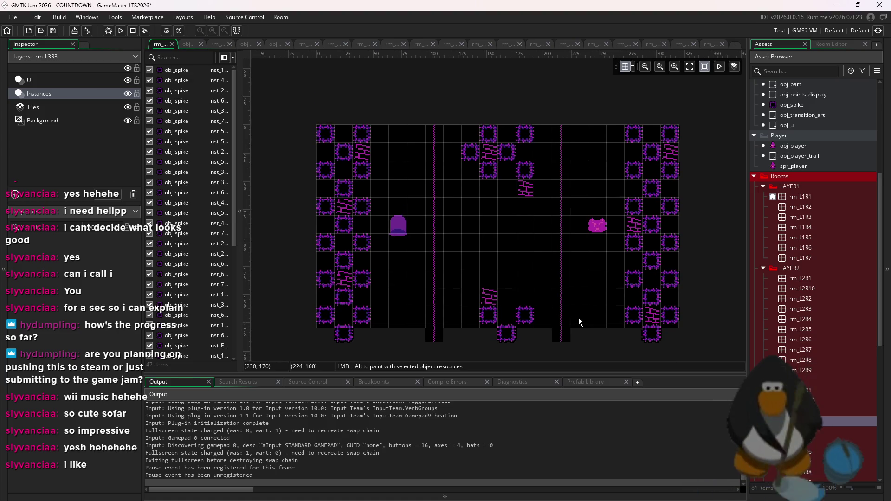
pyautogui.click(120, 31)
pyautogui.click(500, 265)
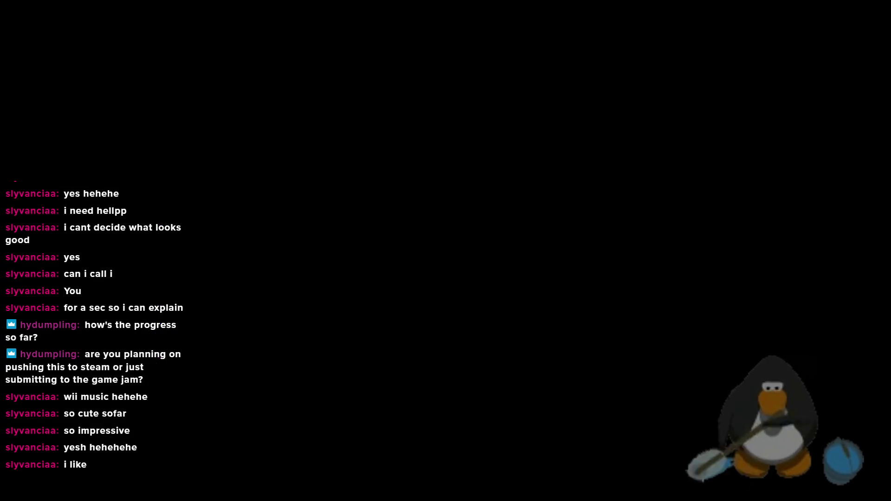
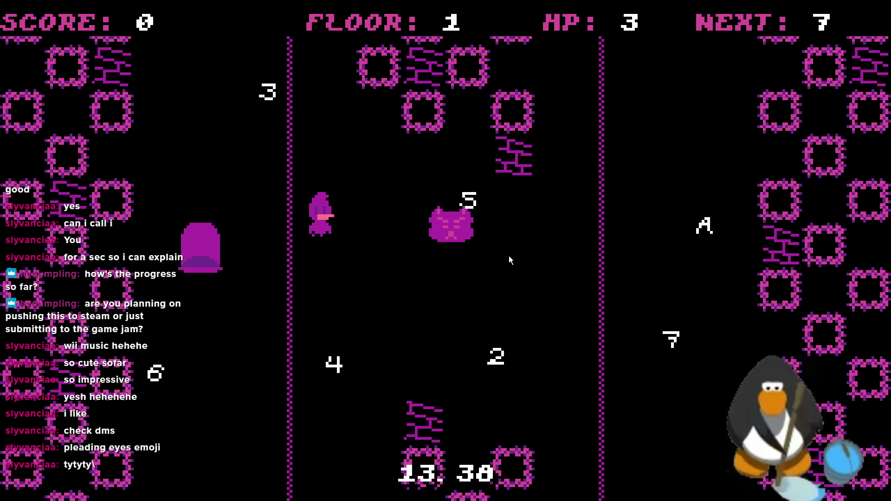
# Steer the player through the middle lane to collect the 7 and then the 6, dodging the cat.
pyautogui.press('Down')
pyautogui.press('Up')
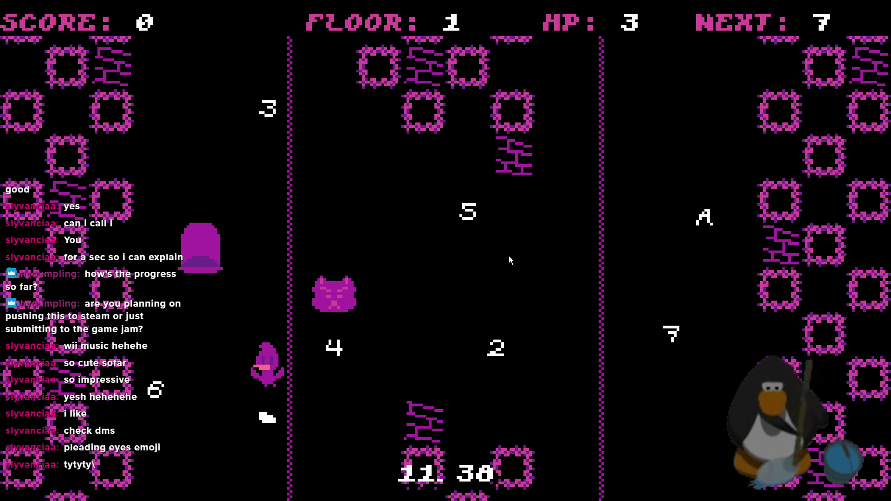
pyautogui.press('Right')
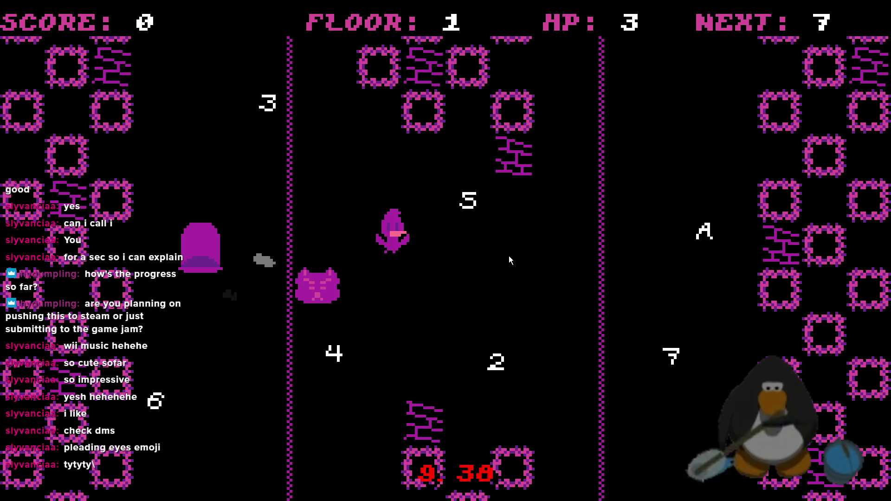
pyautogui.press('Down')
pyautogui.press('Up')
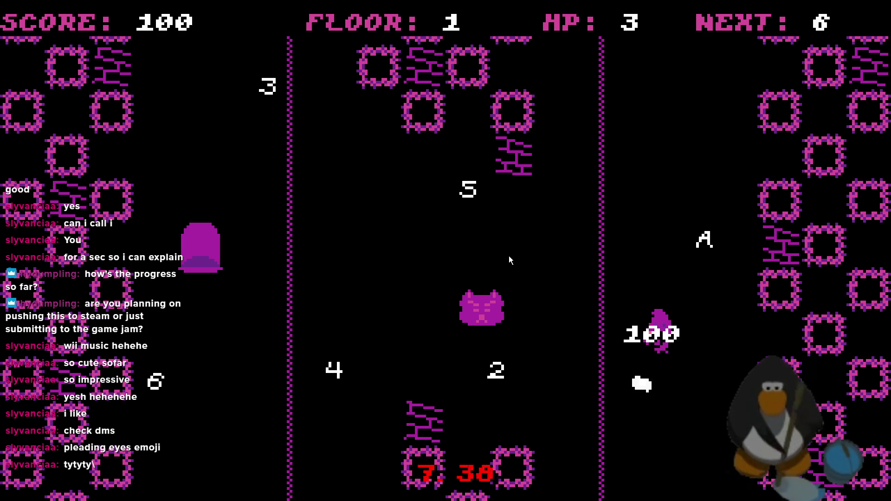
pyautogui.press('Down')
pyautogui.press('Up')
pyautogui.press('Down')
pyautogui.press('Up')
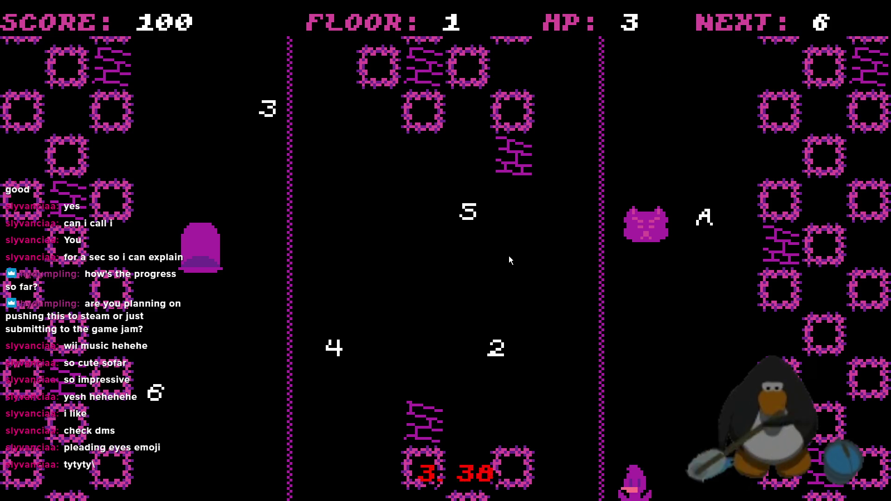
pyautogui.press('Left')
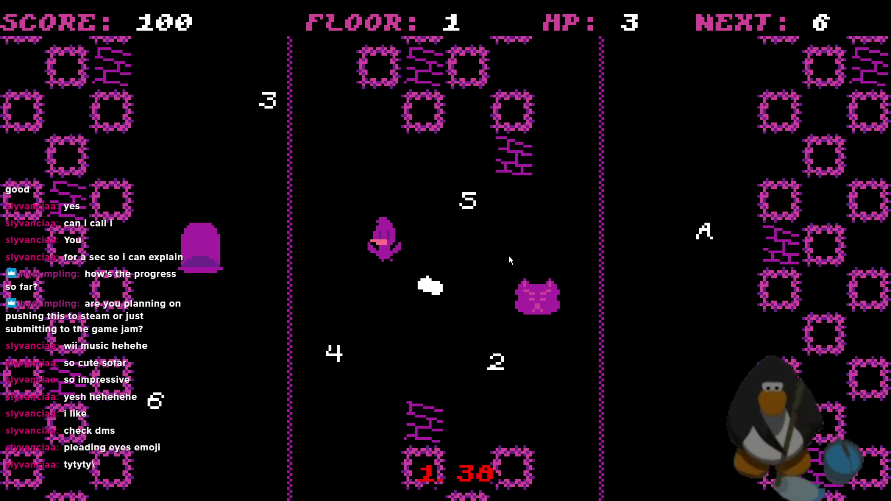
pyautogui.press('Down')
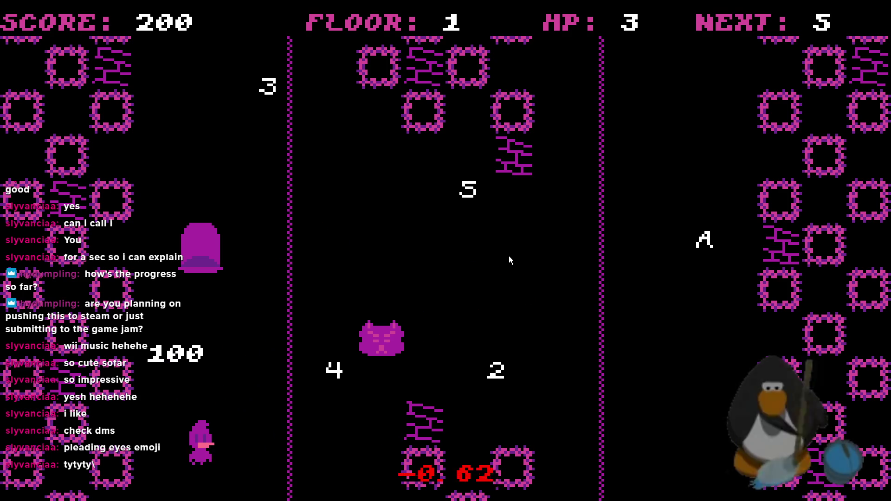
pyautogui.press('Up')
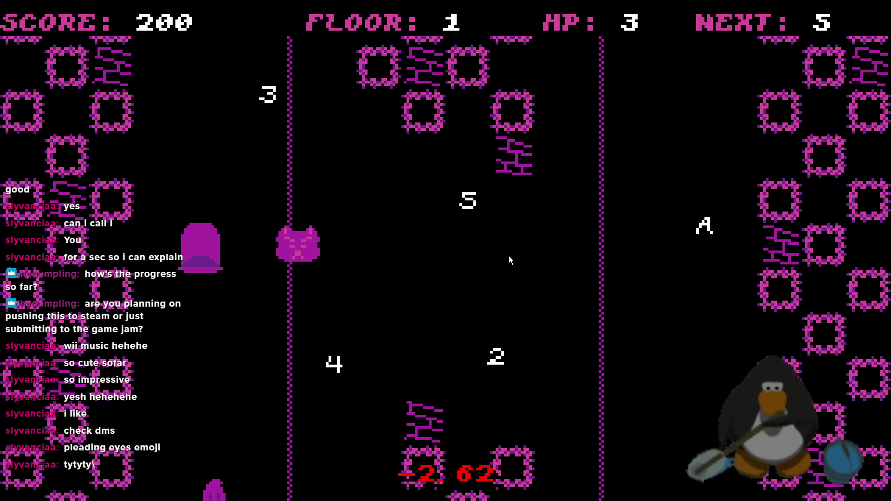
# Collect the 5, 4 and 3 in order across the room.
pyautogui.press('Down')
pyautogui.press('Up')
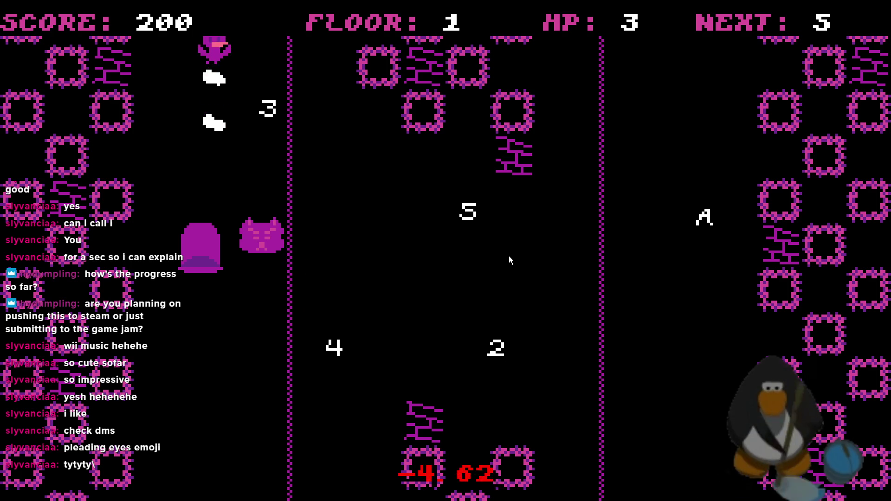
pyautogui.press('Up')
pyautogui.press('Right')
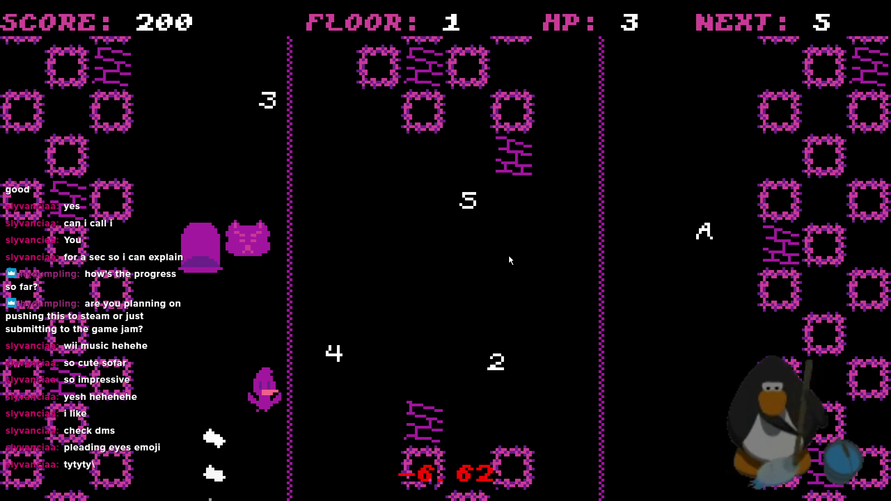
pyautogui.press('Down')
pyautogui.press('Up')
pyautogui.press('Left')
pyautogui.press('Down')
pyautogui.press('Up')
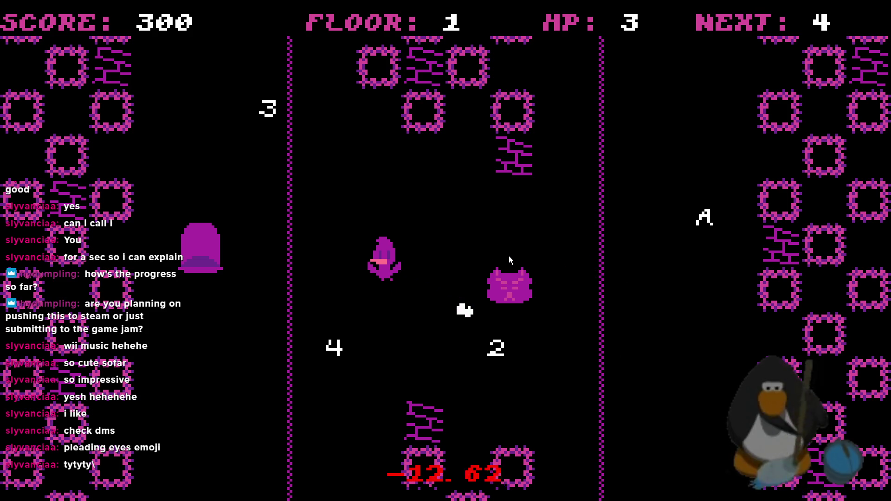
pyautogui.press('Down')
pyautogui.press('Up')
pyautogui.press('Up')
pyautogui.press('Down')
# Collect the 2 and the A to clear the room, then leave through the exit door.
pyautogui.press('Up')
pyautogui.press('Left')
pyautogui.press('Down')
pyautogui.press('Right')
pyautogui.press('Up')
pyautogui.press('Down')
pyautogui.press('Right')
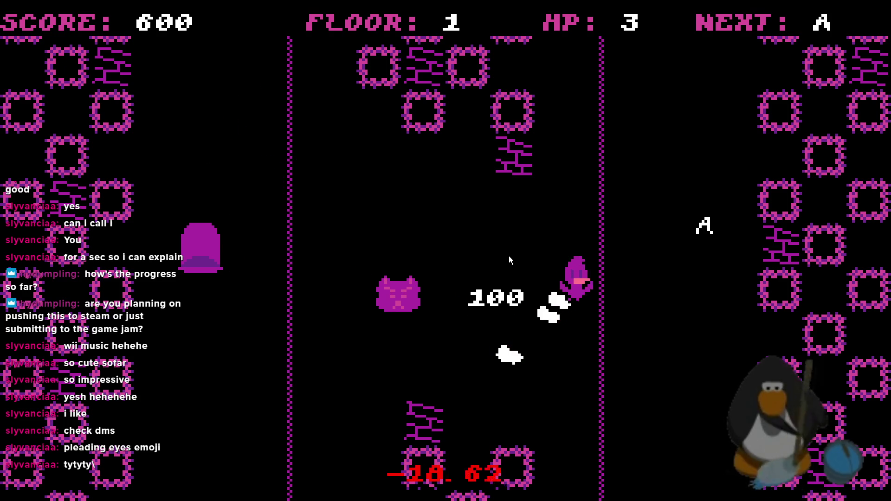
pyautogui.press('Right')
pyautogui.press('Left')
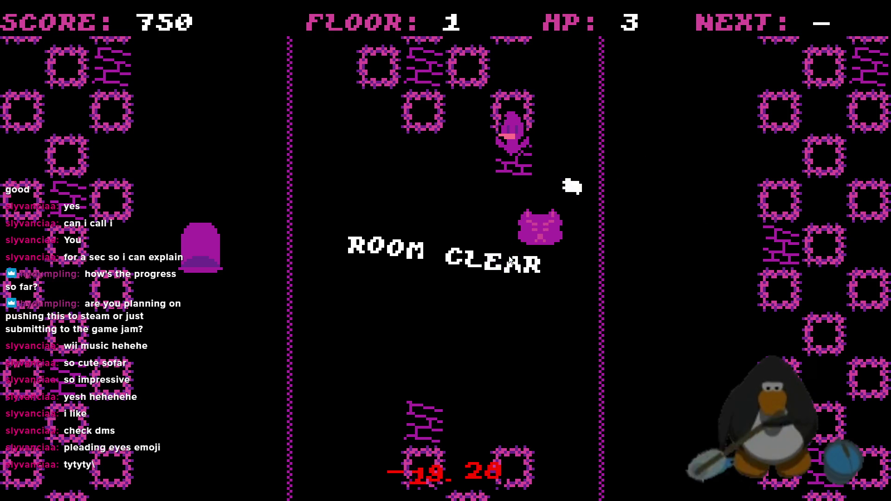
pyautogui.press('Down')
pyautogui.press('Left')
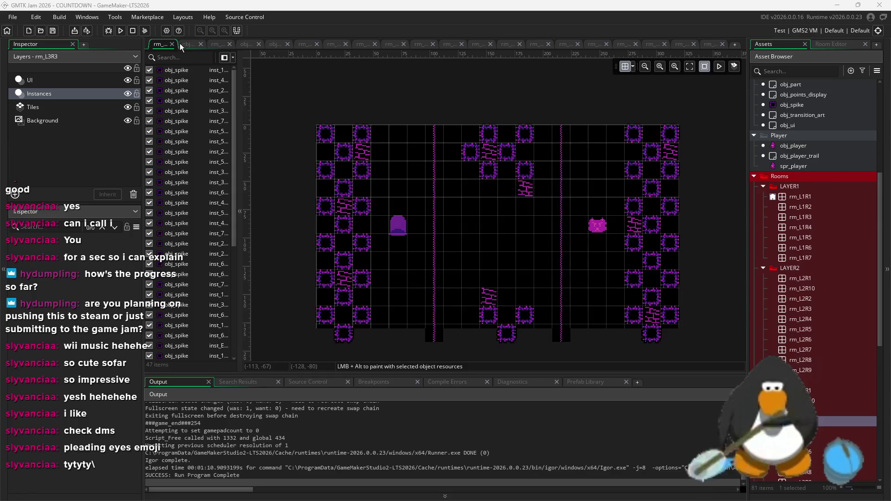
# Swap rm_L3R3 for rm_L3R4 in obj_layout_generator's Create code and launch a test run.
pyautogui.scroll(2, 804, 168)
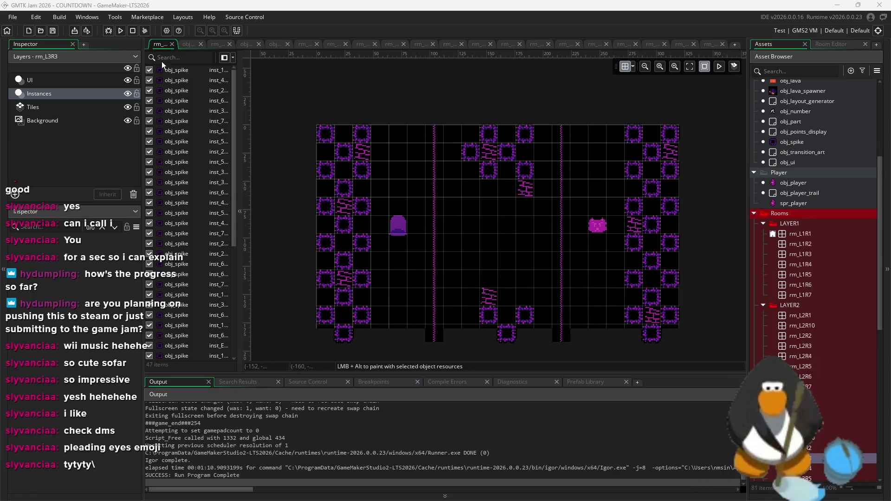
pyautogui.click(191, 44)
pyautogui.scroll(20, 375, 216)
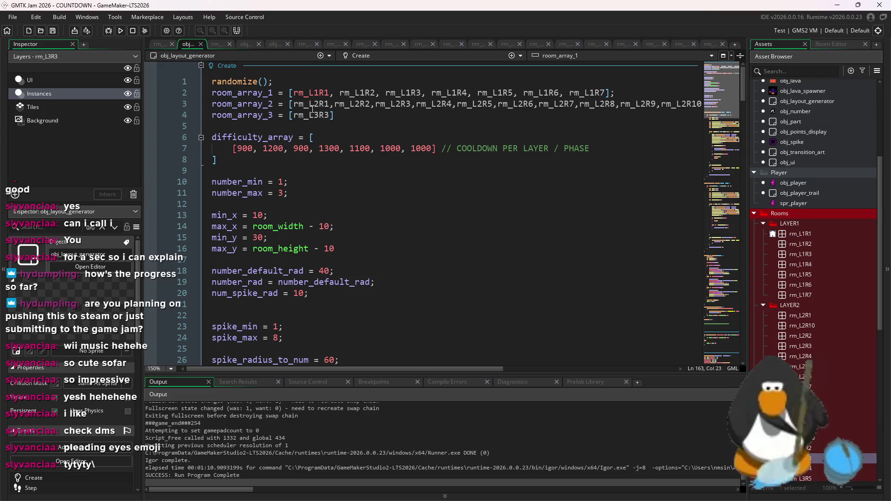
pyautogui.click(331, 117)
pyautogui.write('4')
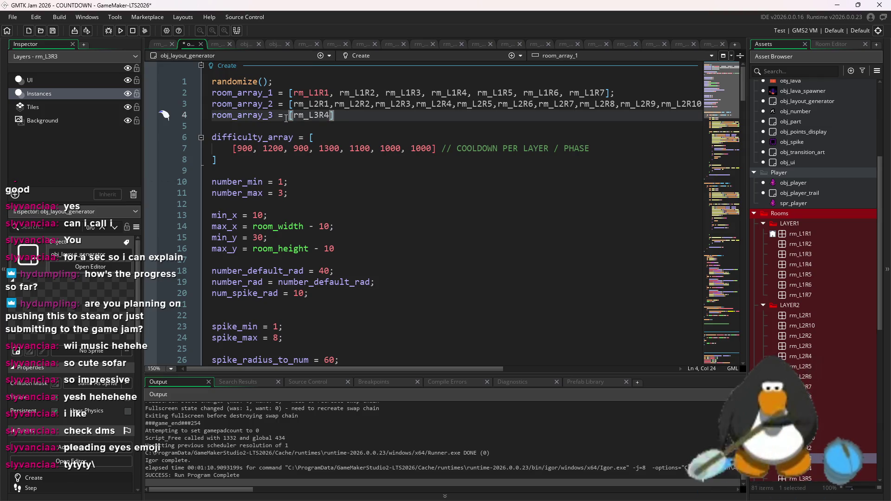
pyautogui.click(121, 31)
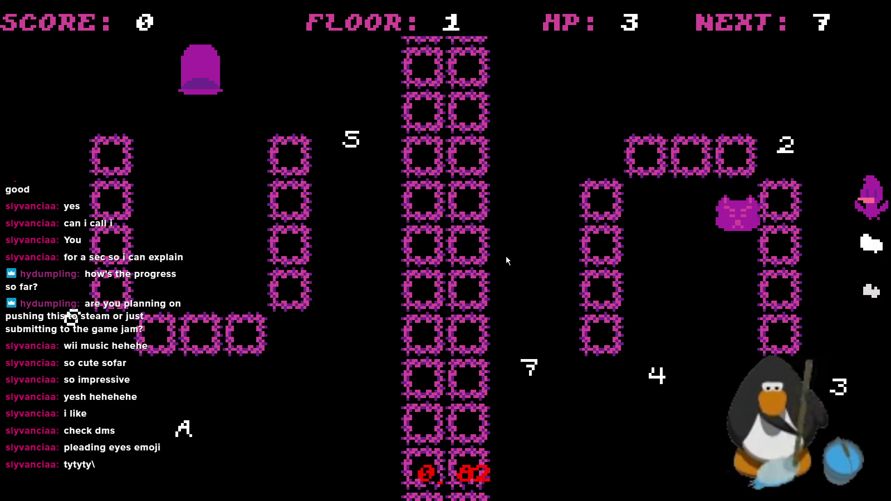
# Wrap the ghost back and forth around the room edges to line up on the 7.
pyautogui.press('Down')
pyautogui.press('Up')
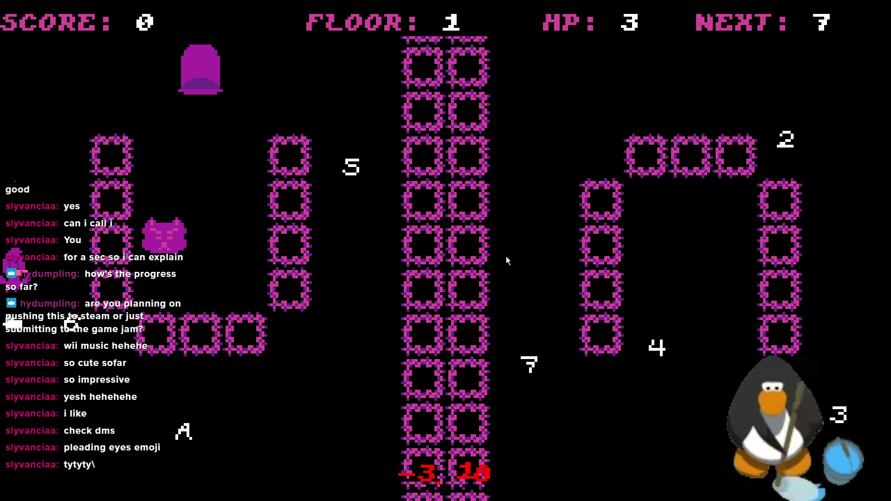
pyautogui.press('Left')
pyautogui.press('Up')
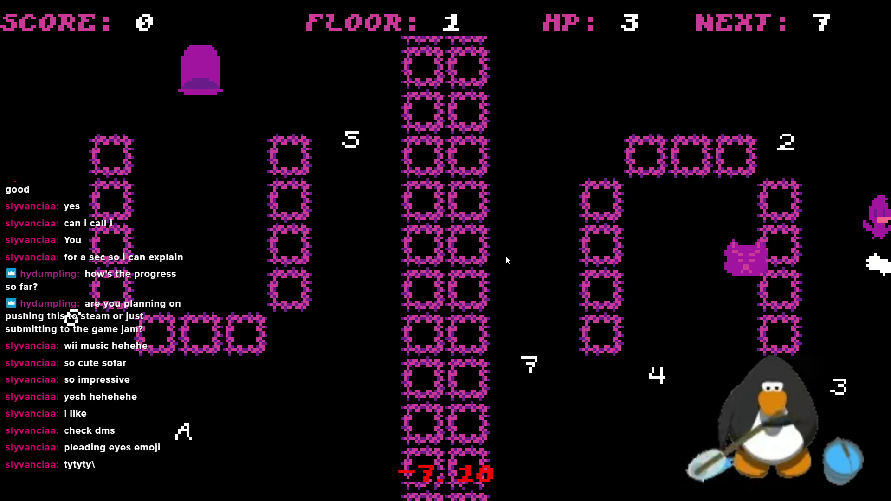
pyautogui.press('Right')
pyautogui.press('Up')
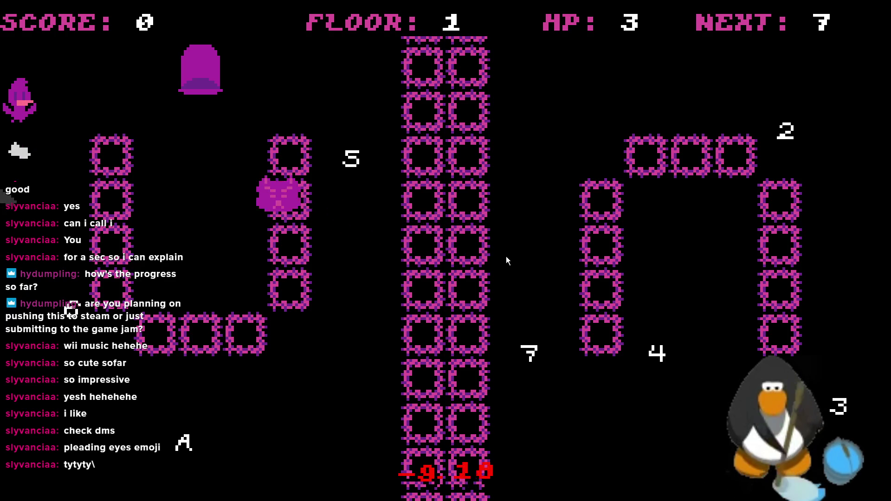
pyautogui.press('Left')
pyautogui.press('Up')
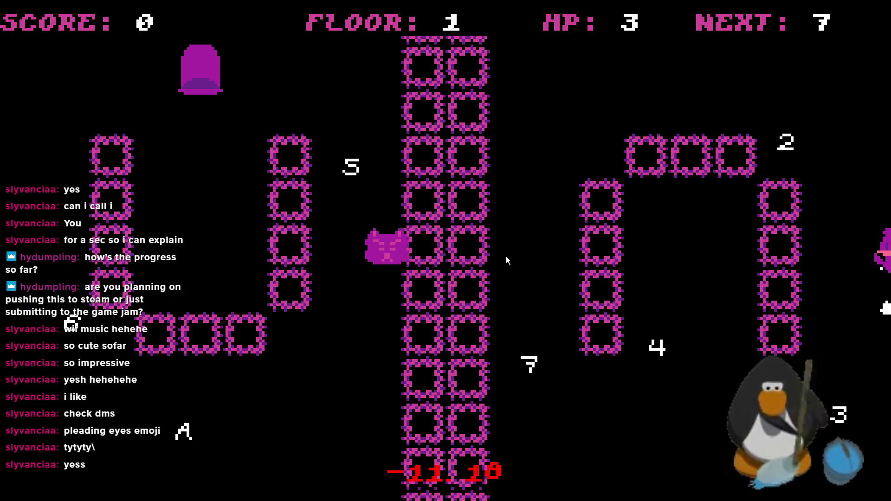
pyautogui.press('Right')
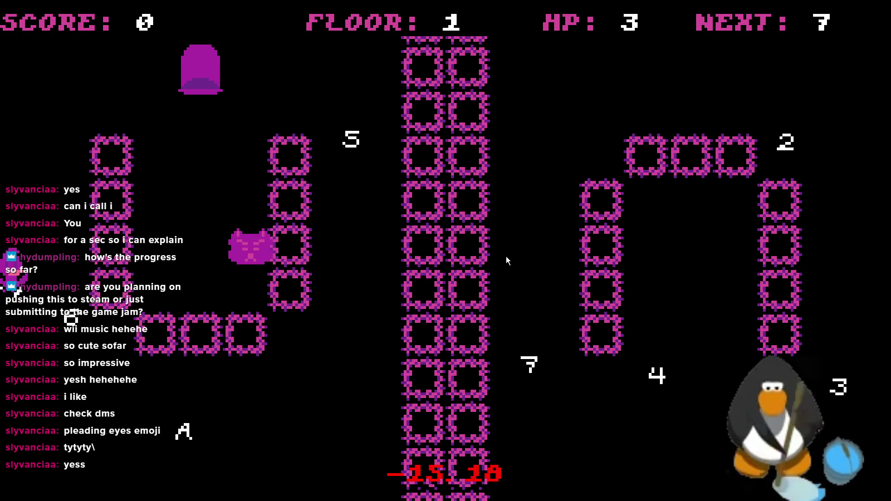
pyautogui.press('Left')
pyautogui.press('Up')
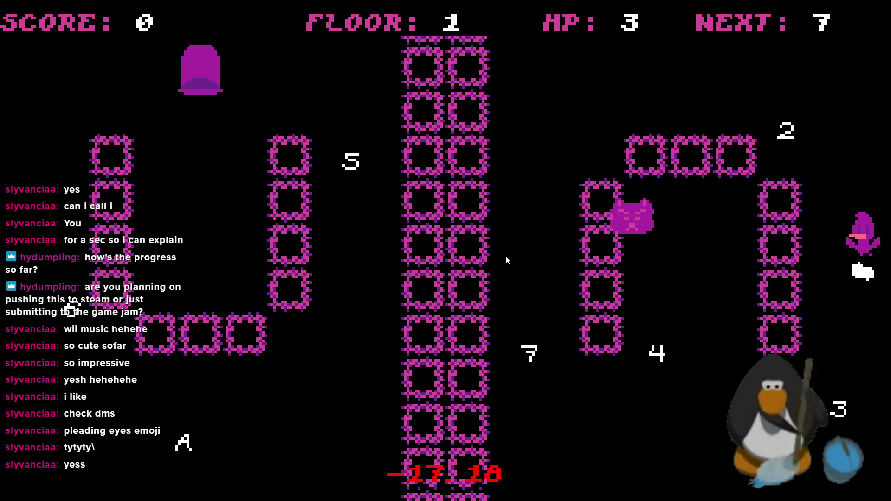
pyautogui.press('Right')
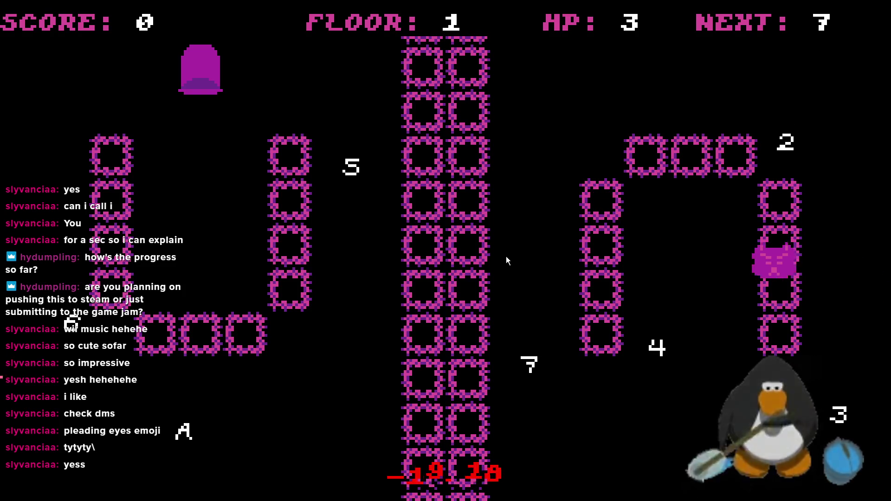
pyautogui.press('Left')
pyautogui.press('Left')
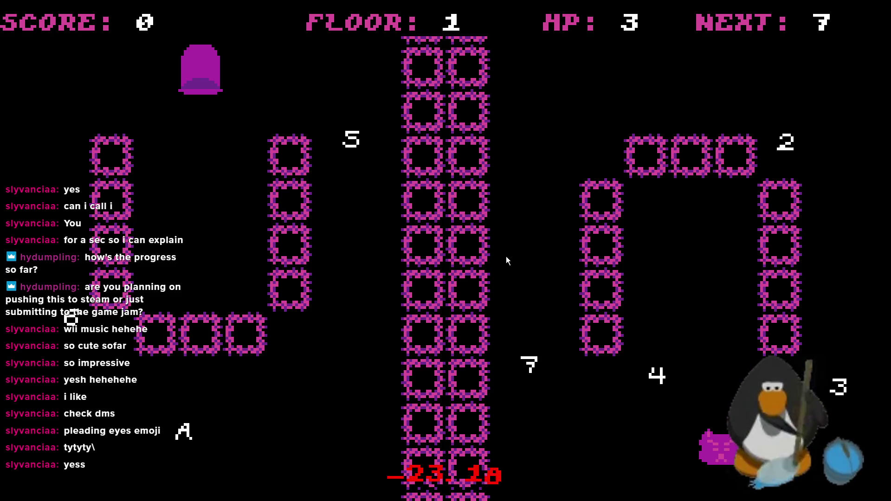
# Collect the 7, 6 and 5 in order.
pyautogui.press('Up')
pyautogui.press('Right')
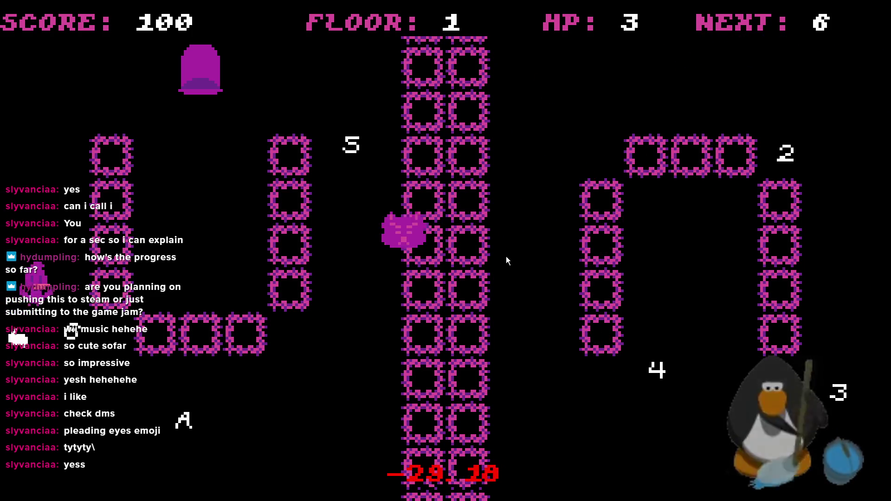
pyautogui.press('Down')
pyautogui.press('Up')
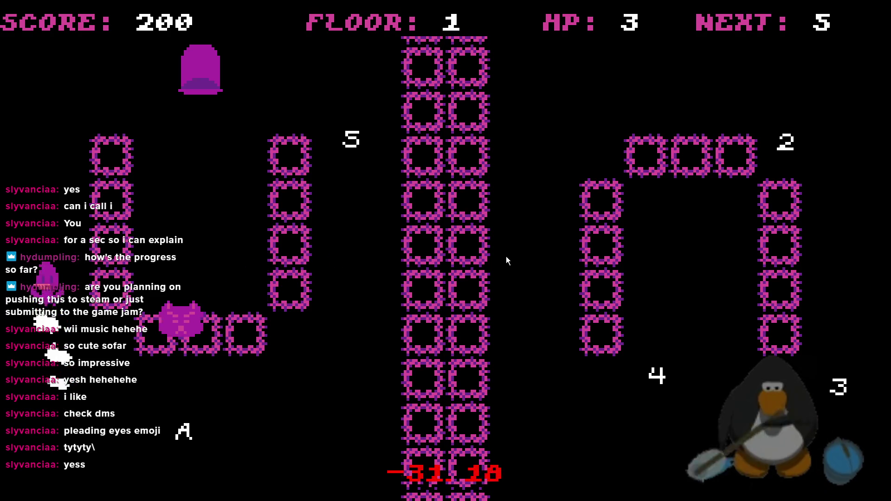
pyautogui.press('Right')
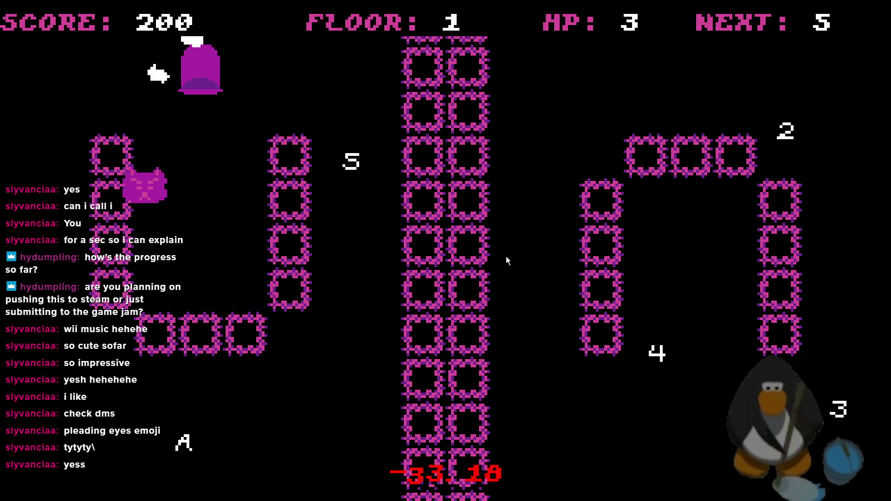
pyautogui.press('Down')
pyautogui.press('Left')
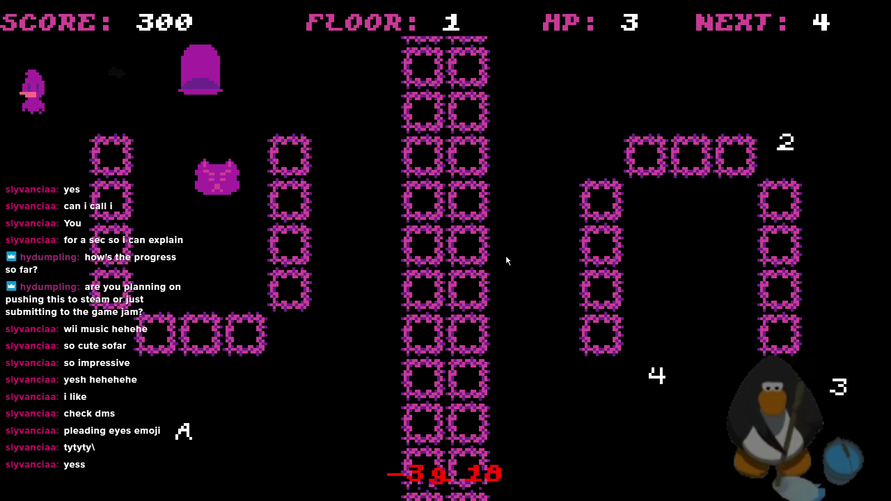
# Collect the 4, 3, 2 and A to reach ROOM CLEAR, then head up the left corridor.
pyautogui.press('Up')
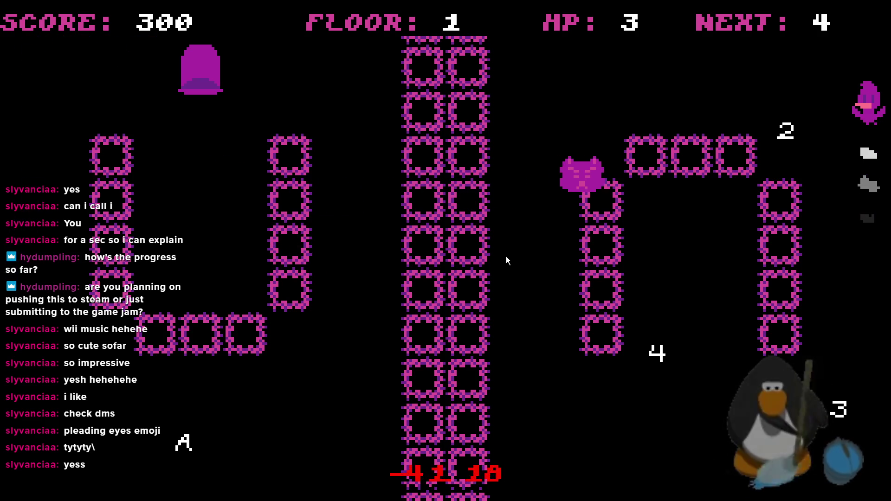
pyautogui.press('Down')
pyautogui.press('Up')
pyautogui.press('Left')
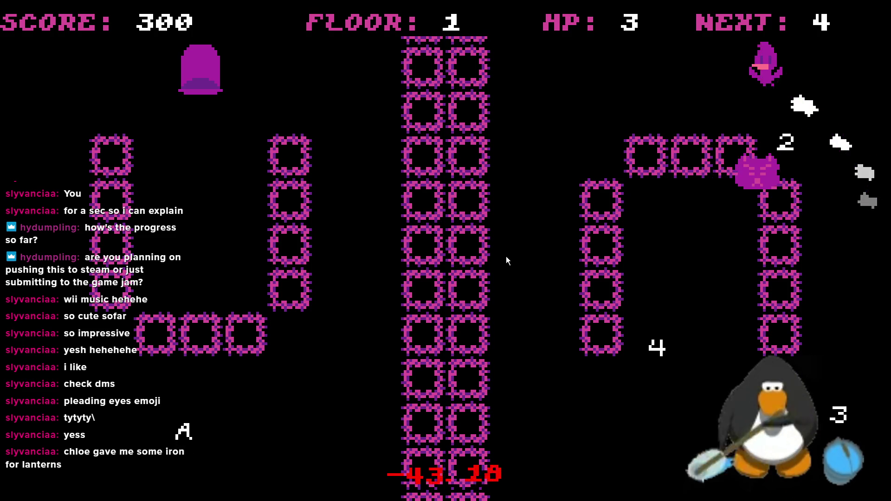
pyautogui.press('Down')
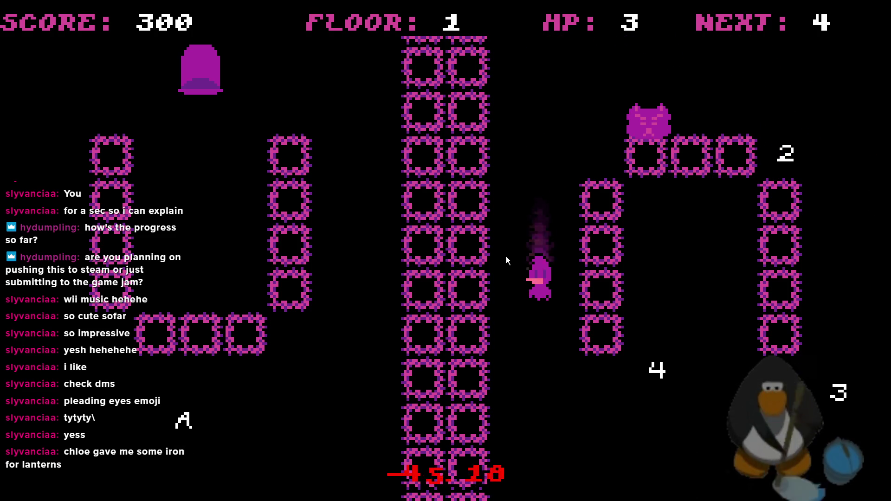
pyautogui.press('Right')
pyautogui.press('Up')
pyautogui.press('Right')
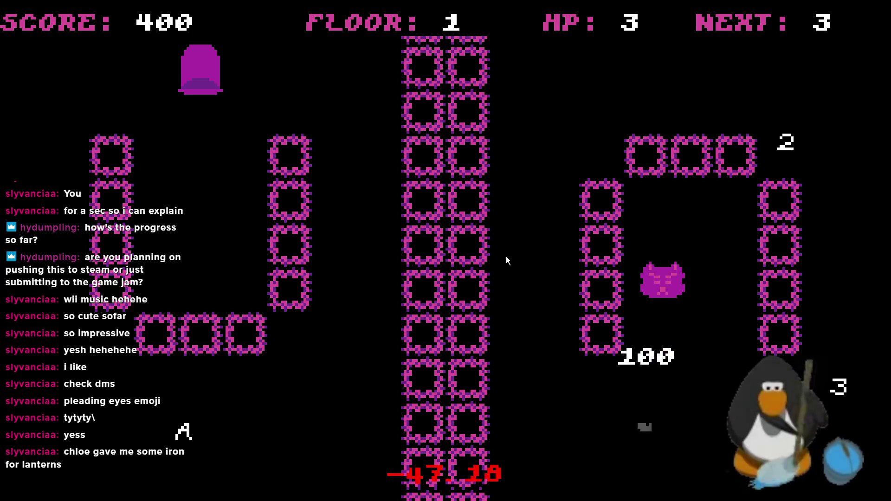
pyautogui.press('Up')
pyautogui.press('Left')
pyautogui.press('Right')
pyautogui.press('Down')
pyautogui.press('Right')
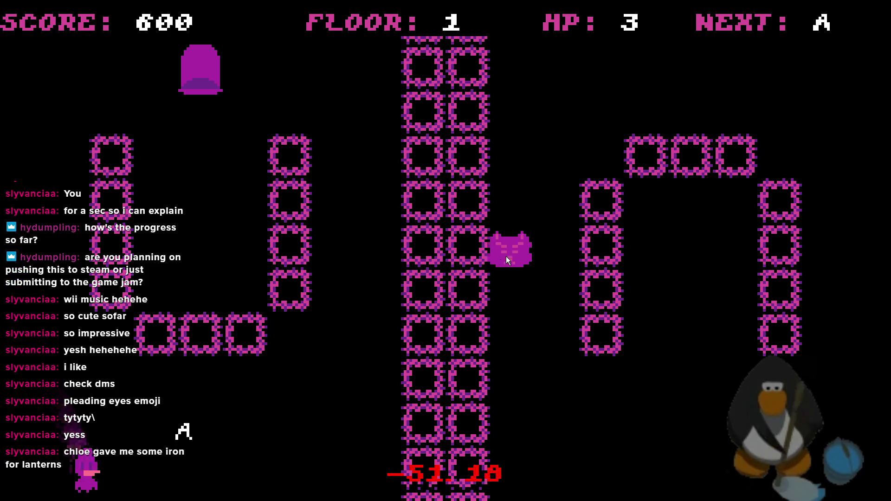
pyautogui.press('Up')
pyautogui.press('Left')
pyautogui.press('Up')
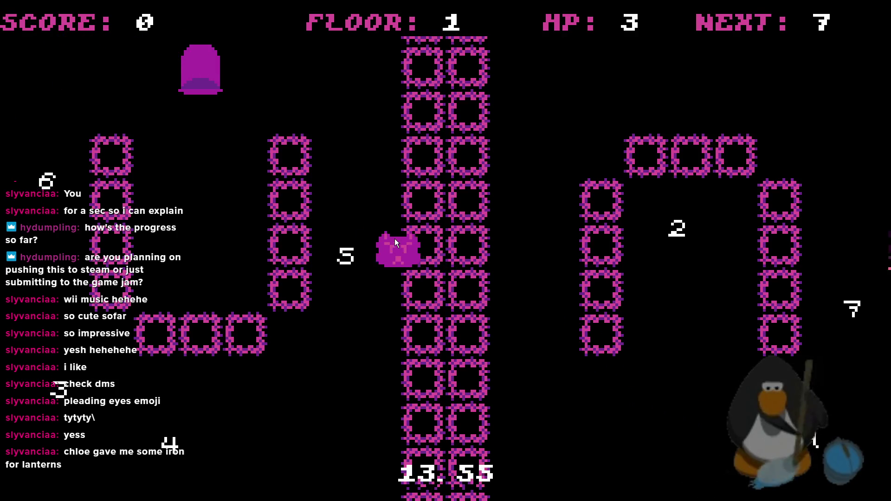
# Collect the 7, 6, 5, 4 and 3 in order while avoiding the cat.
pyautogui.press('Down')
pyautogui.press('Right')
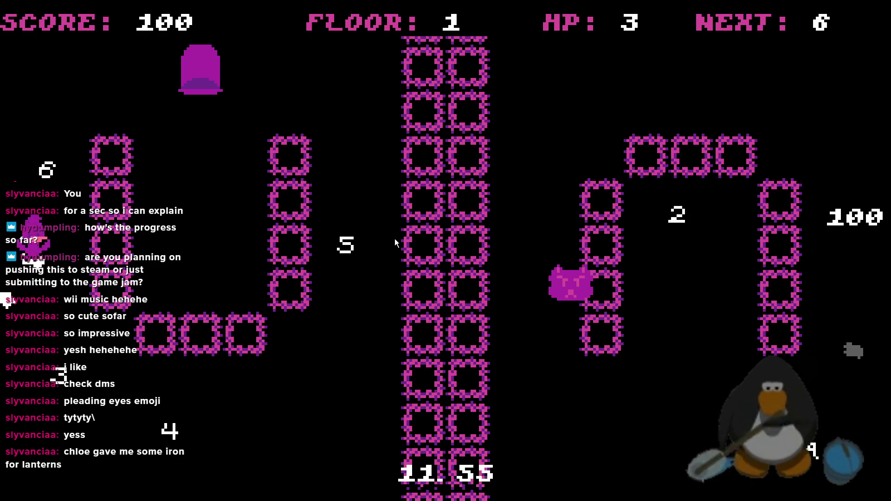
pyautogui.press('Up')
pyautogui.press('Down')
pyautogui.press('Up')
pyautogui.press('Right')
pyautogui.press('Down')
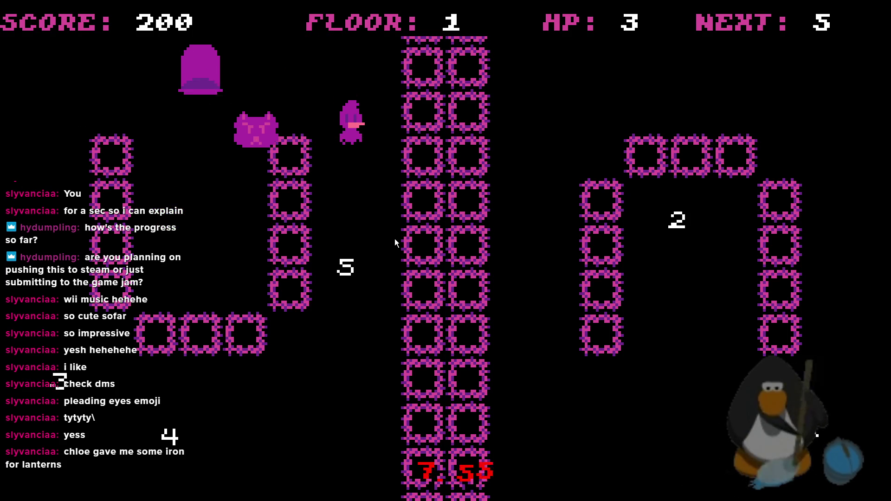
pyautogui.press('Left')
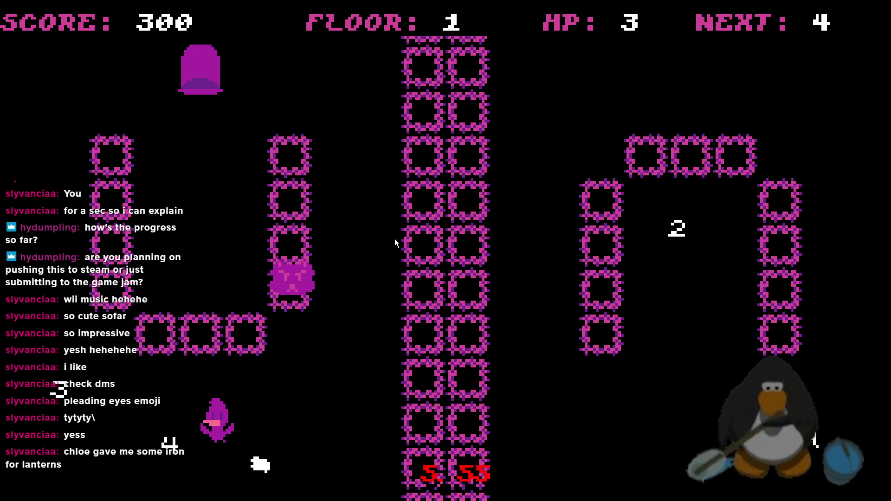
pyautogui.press('Up')
pyautogui.press('Left')
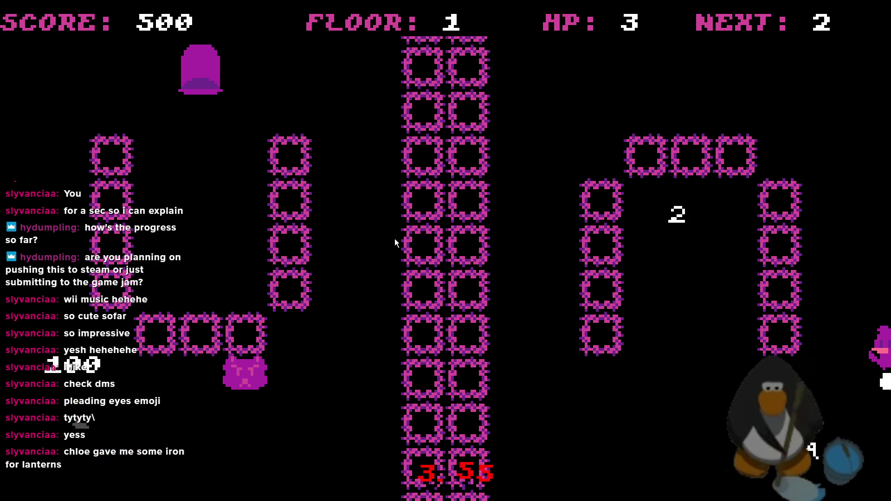
pyautogui.press('Down')
pyautogui.press('Up')
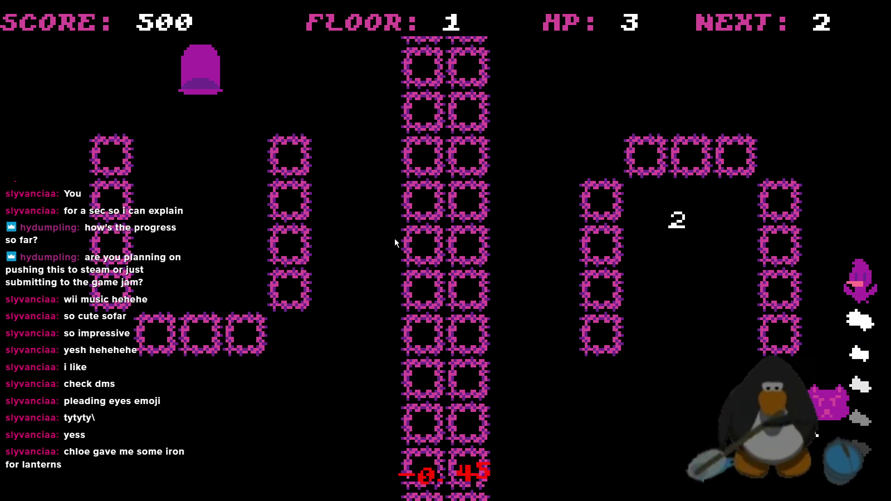
# Collect the 2 and the A for ROOM CLEAR at 750, then fly out of the room.
pyautogui.press('Left')
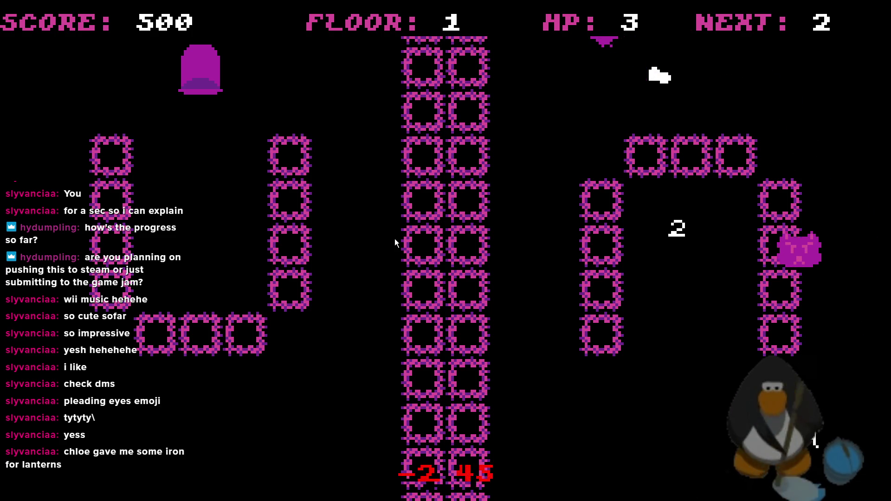
pyautogui.press('Down')
pyautogui.press('Right')
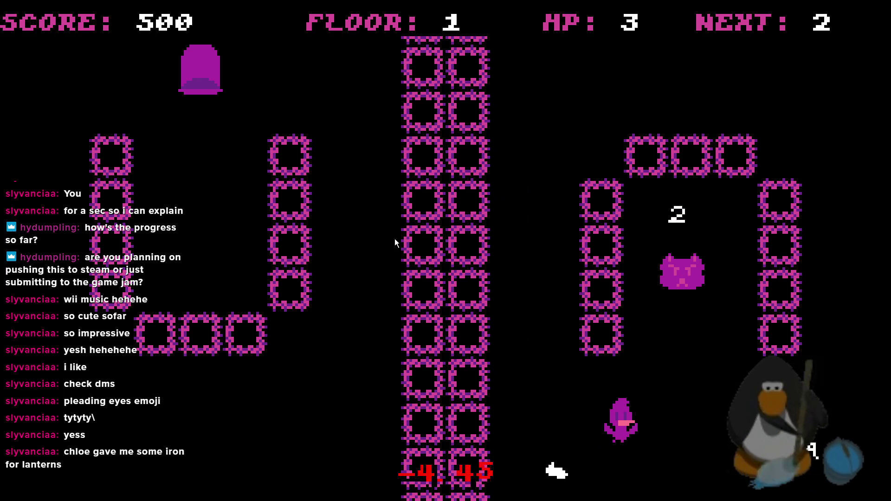
pyautogui.press('Up')
pyautogui.press('Down')
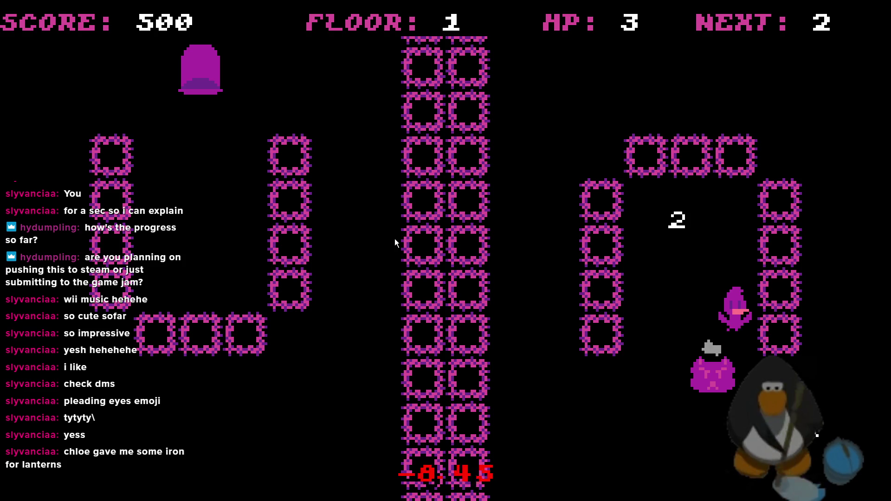
pyautogui.press('Left')
pyautogui.press('Down')
pyautogui.press('Right')
pyautogui.press('Right')
pyautogui.press('Up')
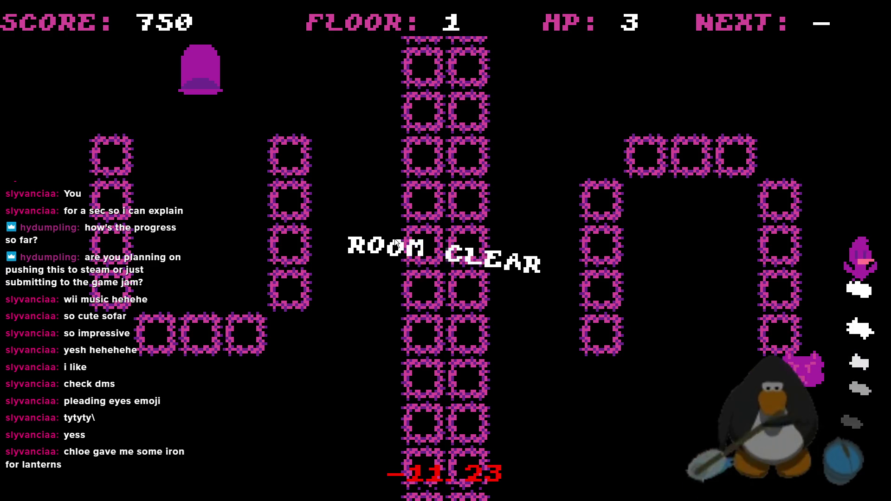
pyautogui.press('Left')
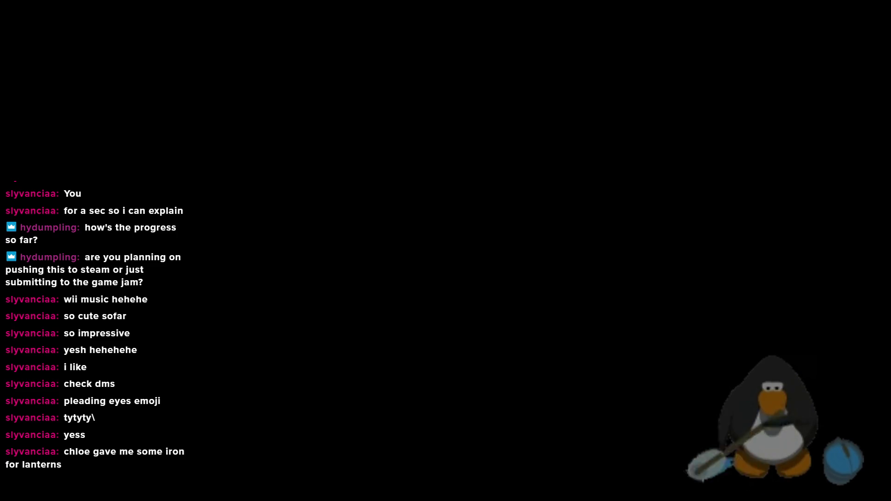
pyautogui.scroll(-5, 832, 356)
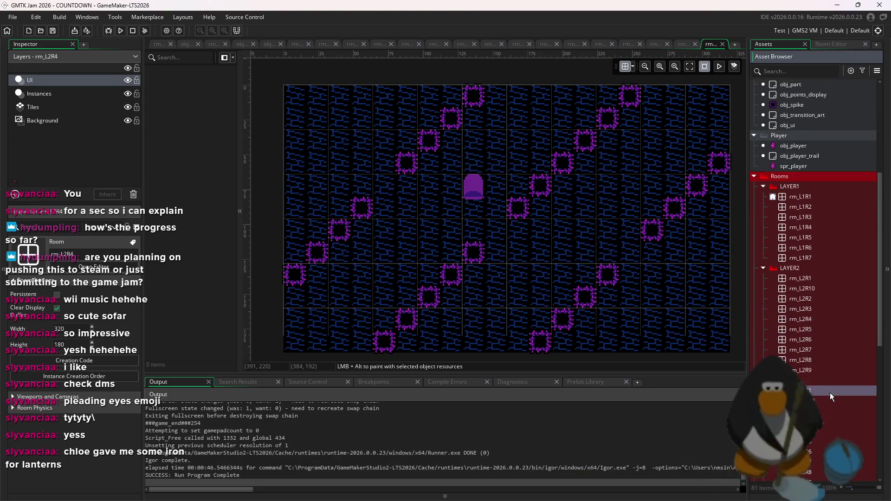
# Open the rm_L1R4 and rm_L3R10 rooms.
pyautogui.doubleClick(807, 229)
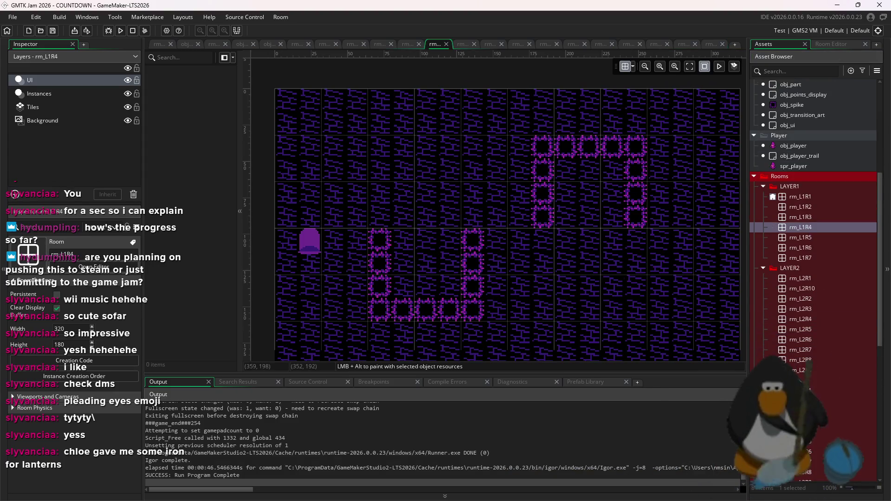
pyautogui.scroll(-2, 817, 426)
pyautogui.doubleClick(806, 363)
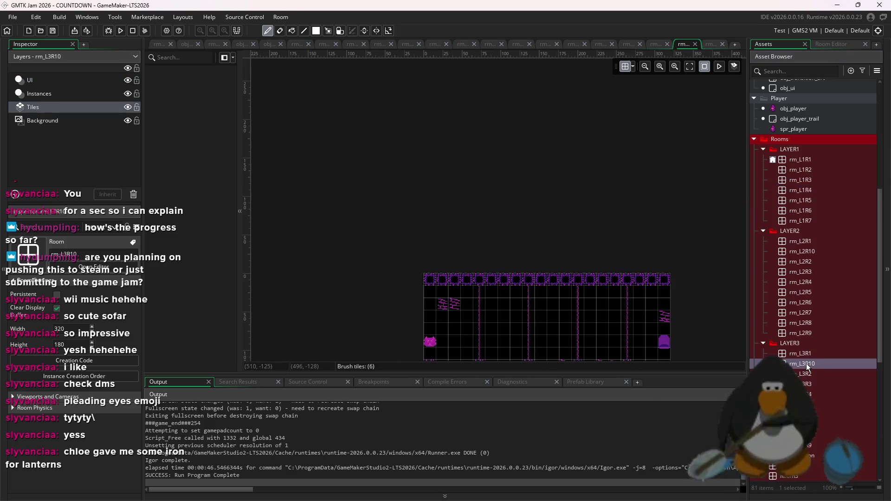
# Set room_array_3 on line 4 of the Create code to rm_L3R6 and rerun the game.
pyautogui.click(186, 44)
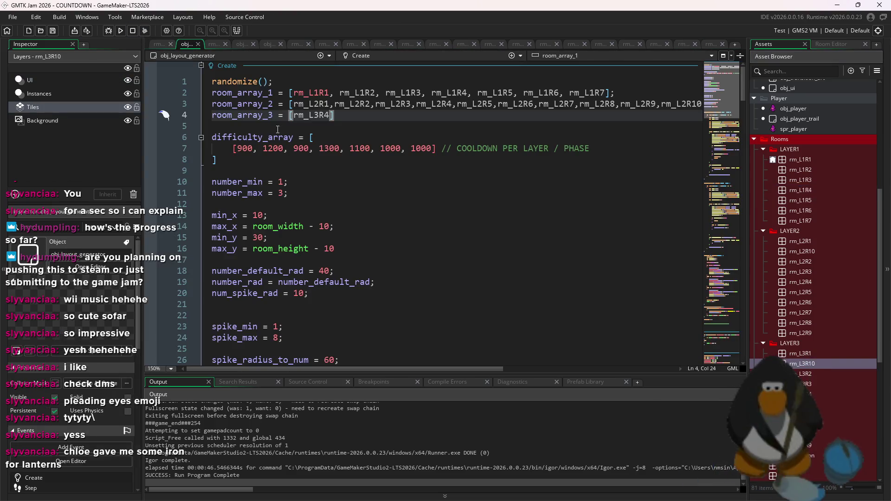
pyautogui.press('BackSpace')
pyautogui.write('5')
pyautogui.press('F5')
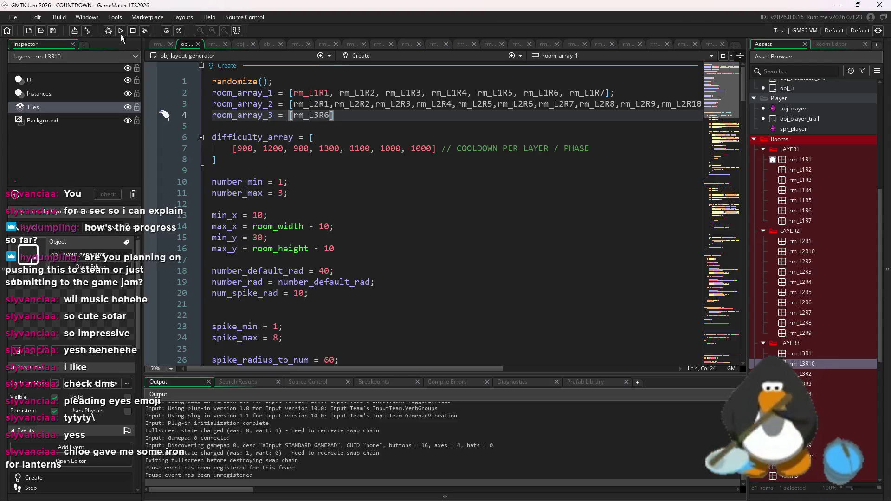
pyautogui.click(120, 31)
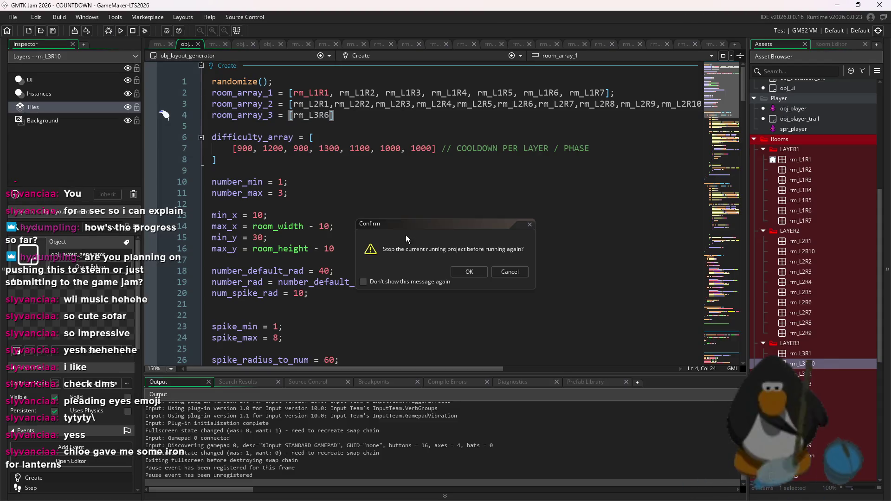
# Confirm stopping the running game, then collect the 7 and the 6 using WASD.
pyautogui.press('Return')
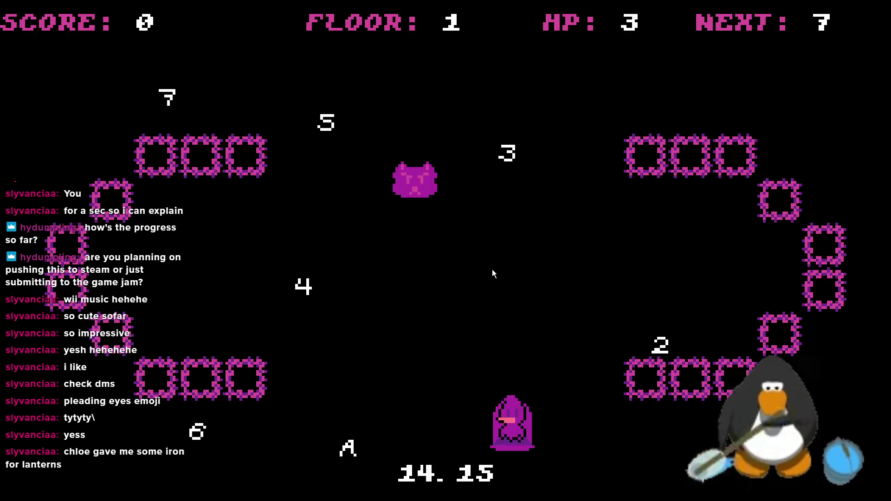
pyautogui.press('s')
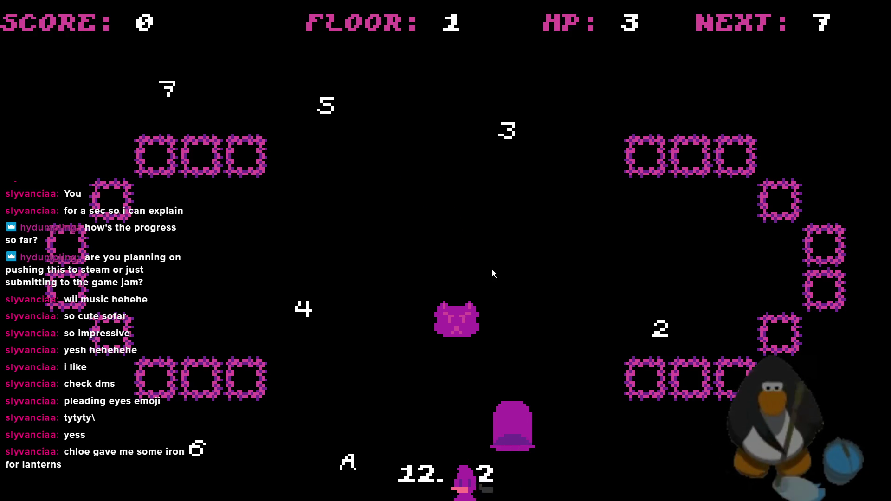
pyautogui.press('a')
pyautogui.press('w')
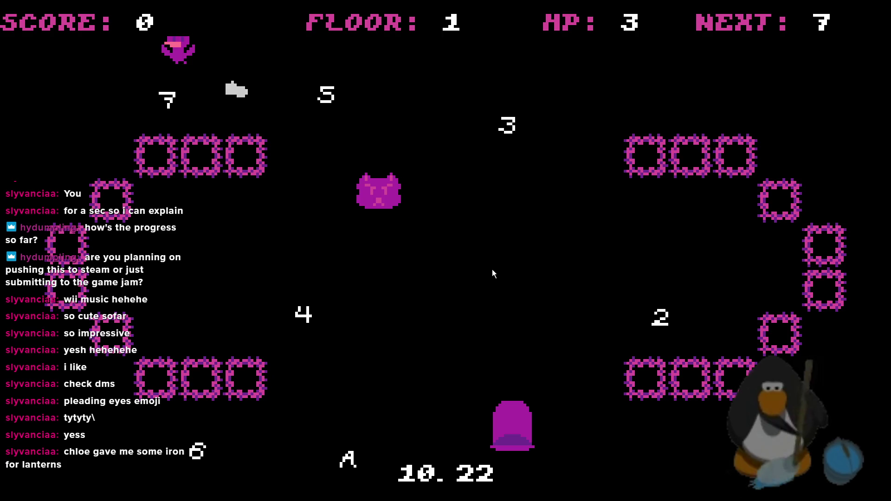
pyautogui.press('s')
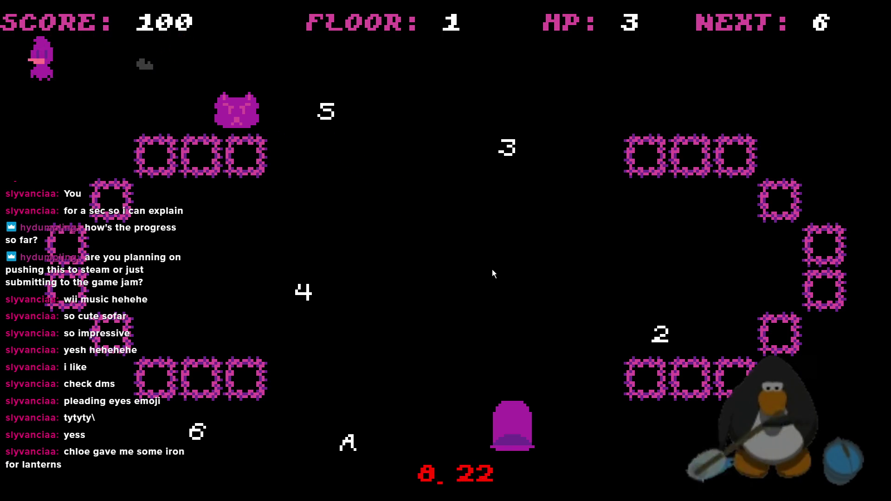
pyautogui.press('d')
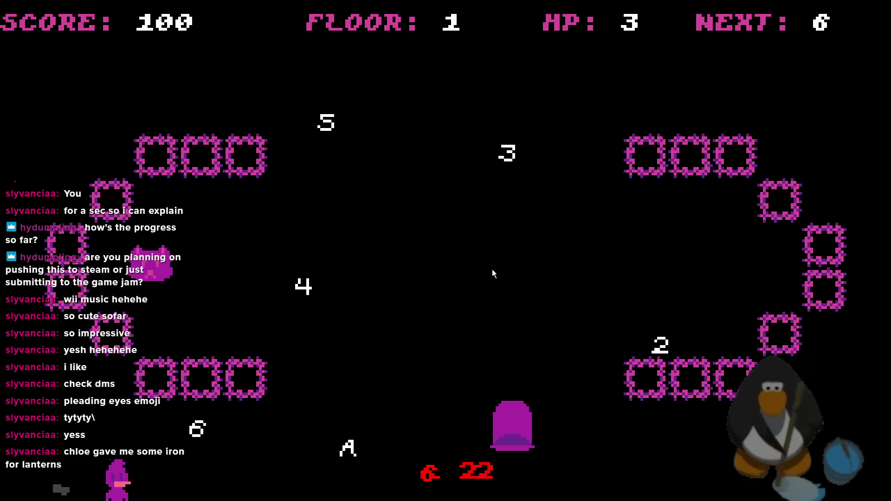
pyautogui.press('w')
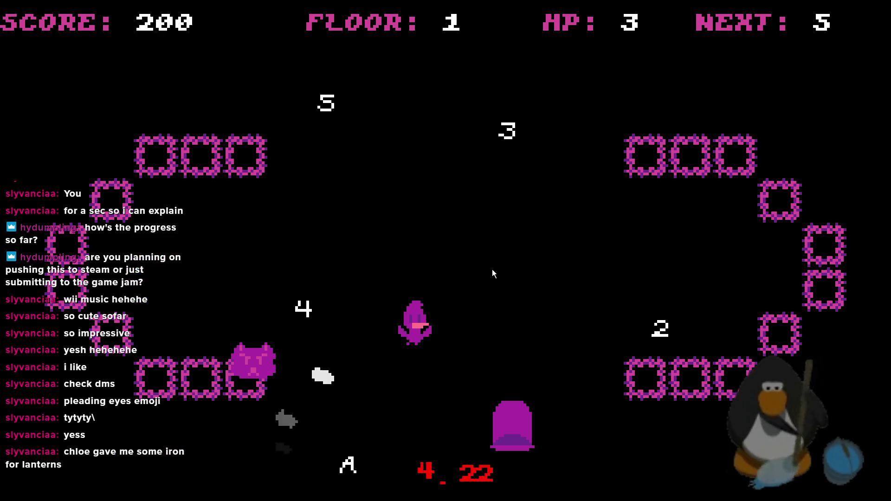
# Collect the 5, 4, 3 and 2 in order around the room.
pyautogui.press('a')
pyautogui.press('d')
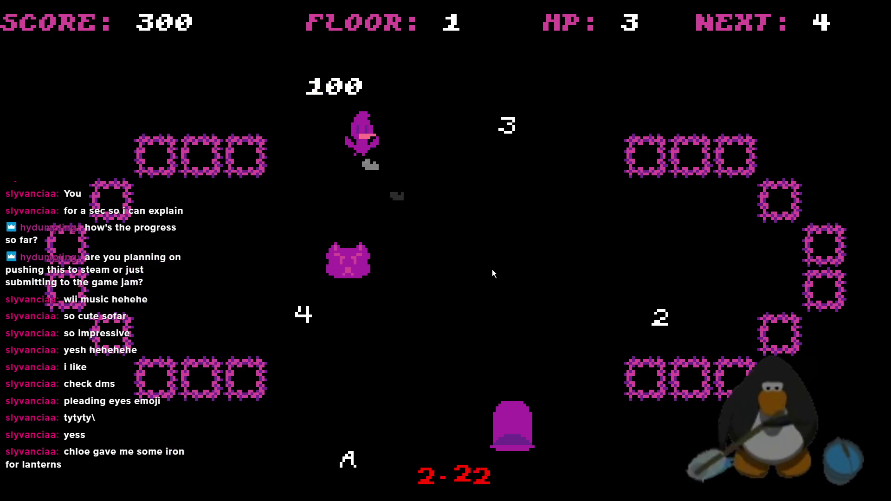
pyautogui.press('s')
pyautogui.press('a')
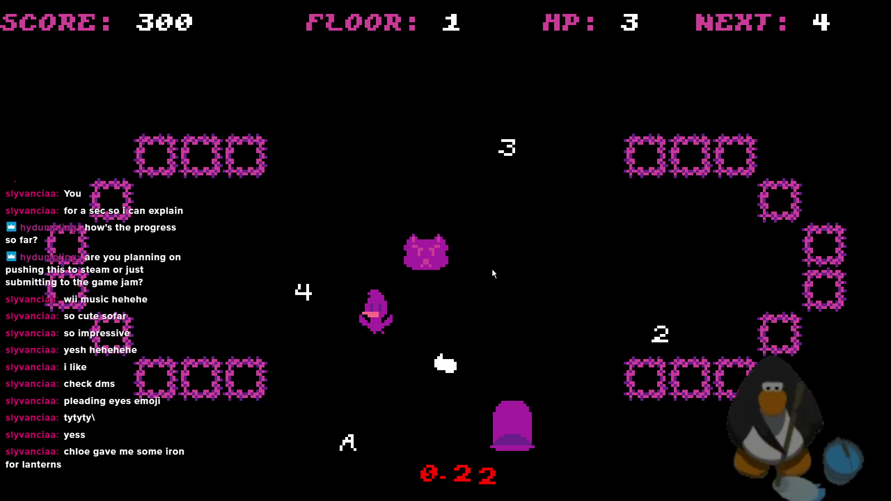
pyautogui.press('w')
pyautogui.press('d')
pyautogui.press('s')
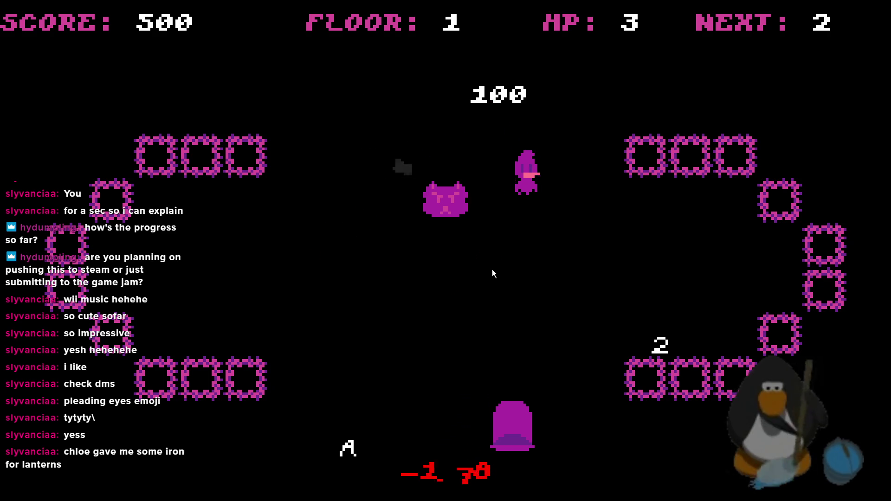
pyautogui.press('d')
pyautogui.press('s')
# Curve the player down-left to grab the final A and clear the room.
pyautogui.press('w')
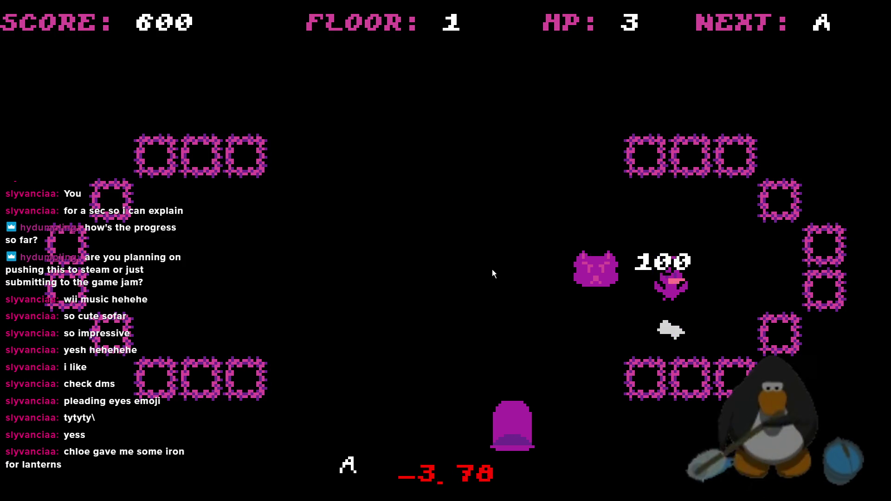
pyautogui.press('a')
pyautogui.press('s')
pyautogui.press('a')
pyautogui.press('w')
pyautogui.press('s')
pyautogui.press('w')
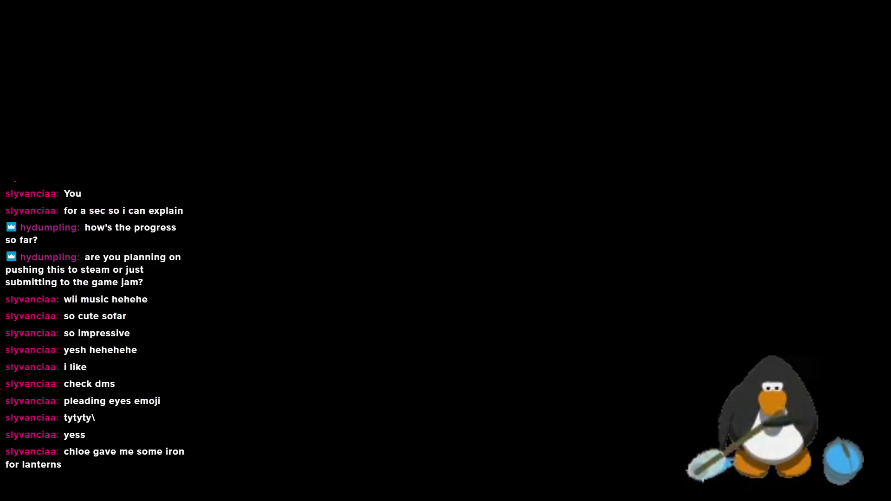
# Rebuild and play the room, collecting the 7 down to the 3, reaching ROOM CLEAR at 750.
pyautogui.click(120, 35)
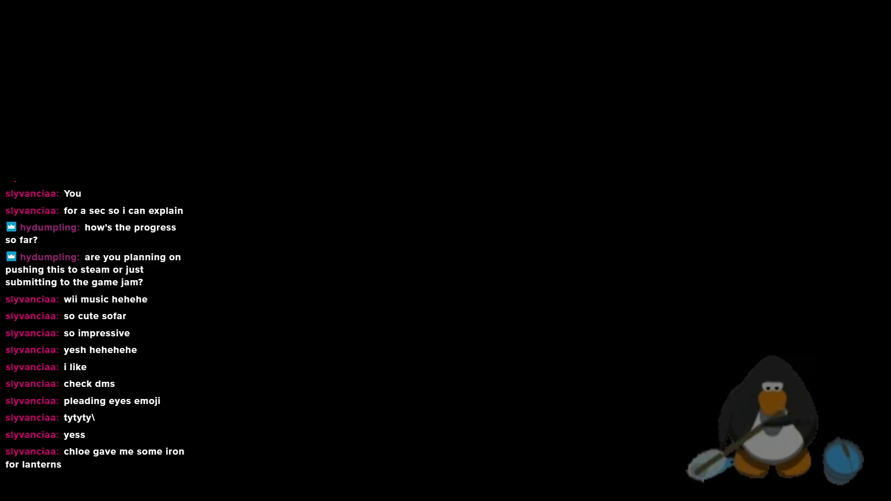
pyautogui.press('Left')
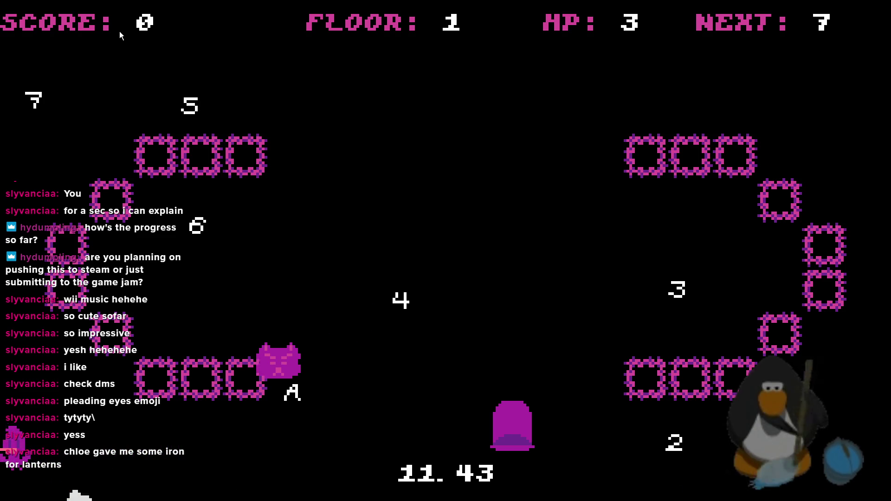
pyautogui.press('Down')
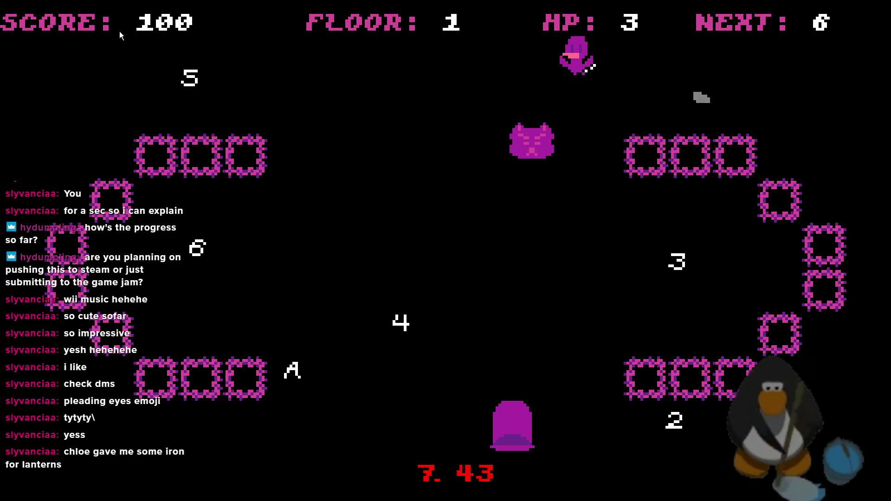
pyautogui.press('Down')
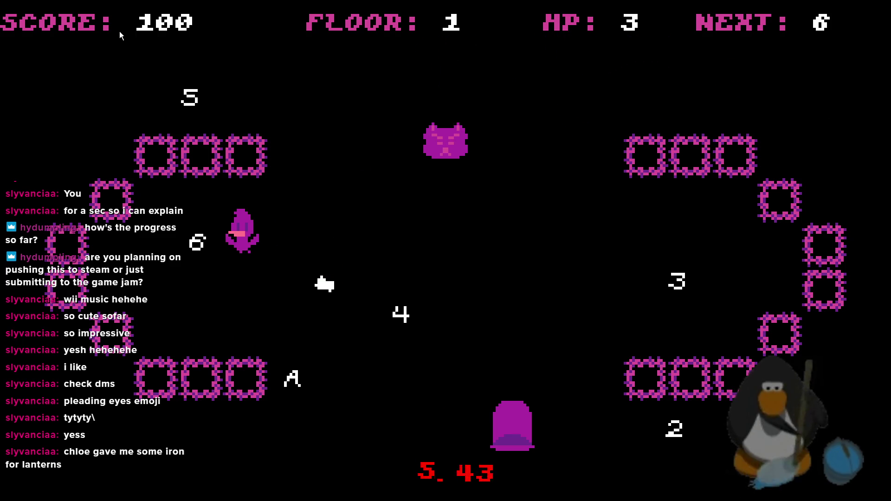
pyautogui.press('Down')
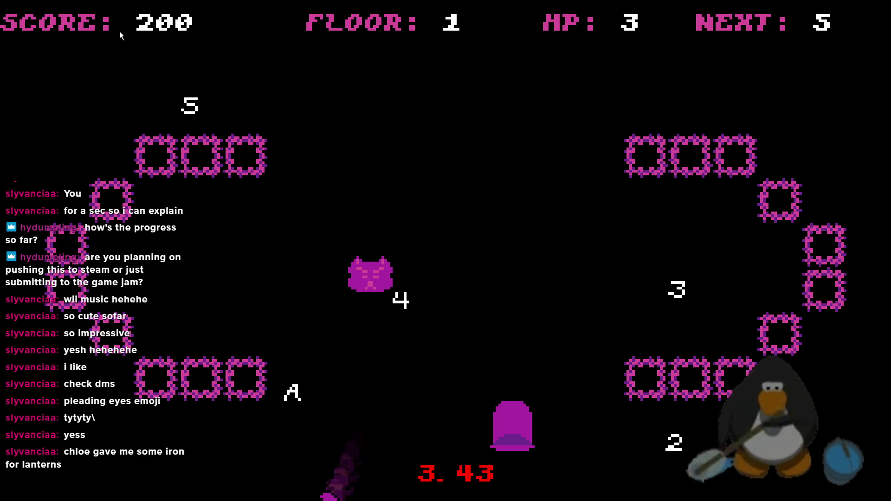
pyautogui.press('Right')
pyautogui.press('Down')
pyautogui.press('Right')
pyautogui.press('Down')
pyautogui.press('Left')
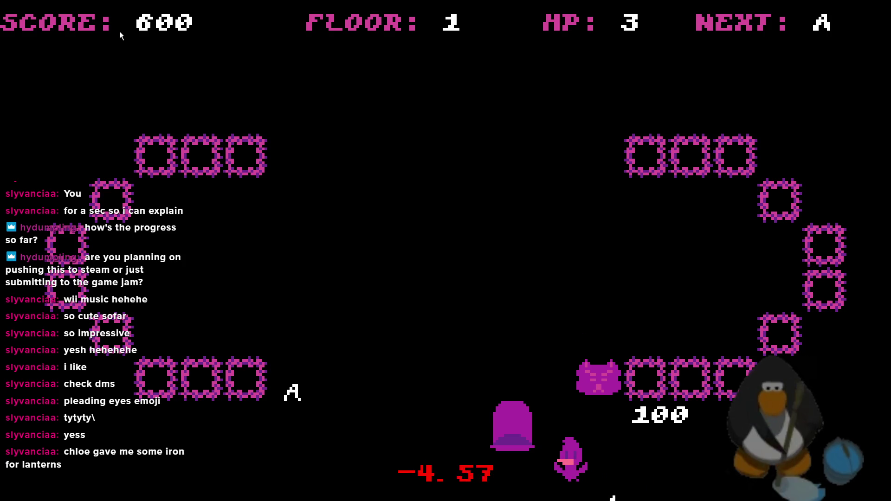
pyautogui.press('Up')
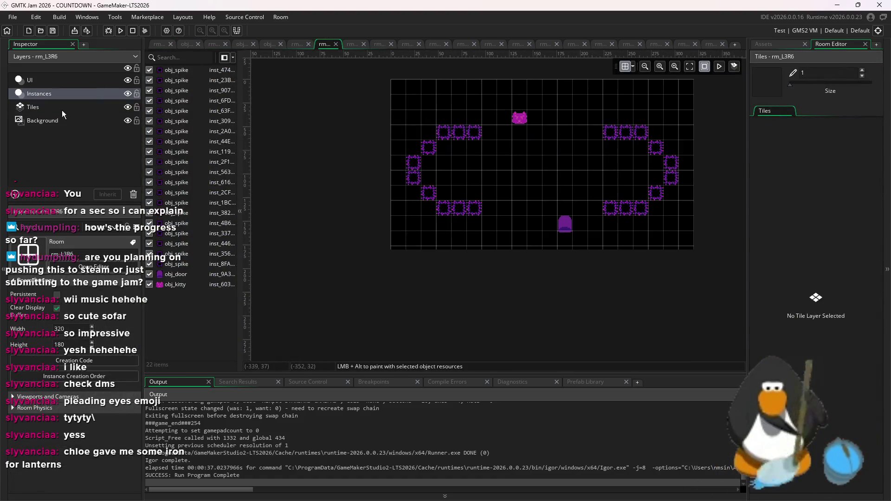
pyautogui.click(765, 214)
# Paint a vertical tile line down inside the right wall ring and place a brick tile in rm_L3R6.
pyautogui.scroll(1, 696, 178)
pyautogui.moveTo(616, 134); pyautogui.dragTo(616, 199)
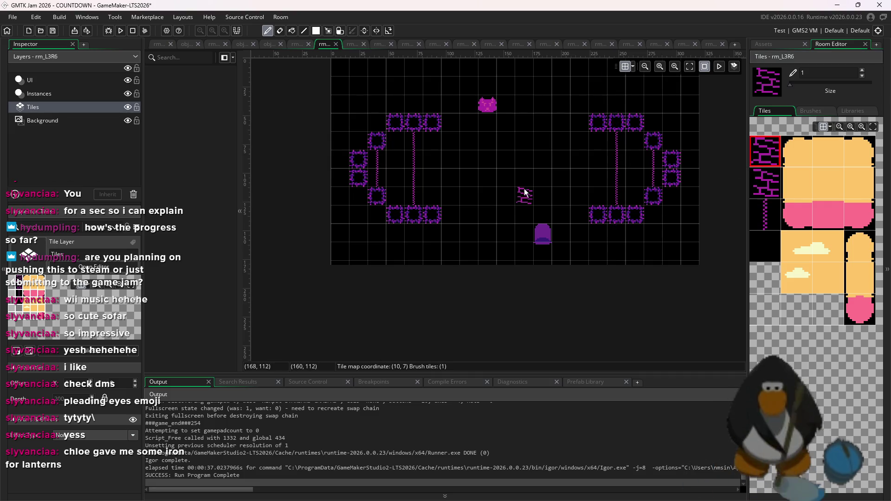
pyautogui.scroll(2, 493, 217)
pyautogui.click(455, 185)
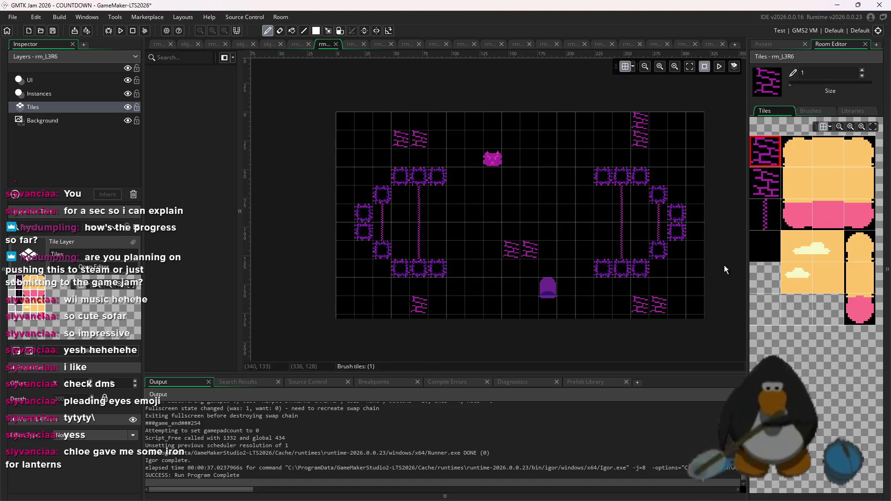
pyautogui.click(761, 44)
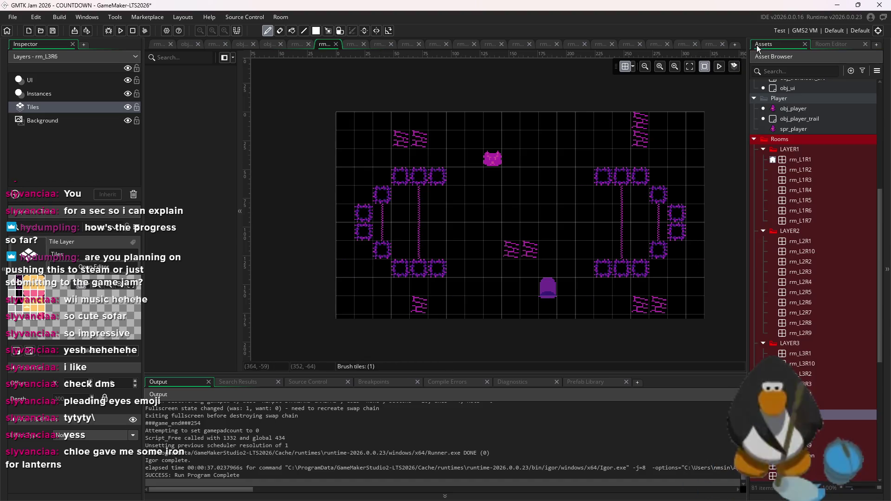
# Switch to rm_L3R7, edit room_array_3 on line 4 of obj_layout_generator's Create event, and run.
pyautogui.hotkey('ctrl', 'Tab')
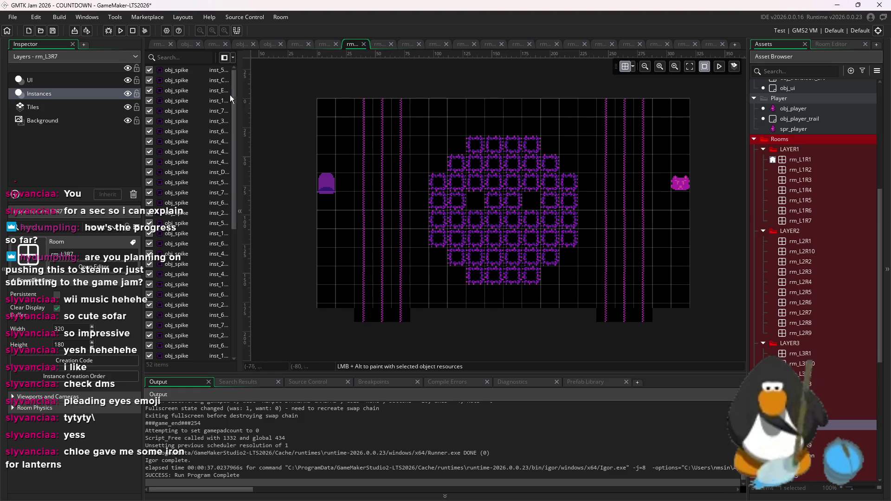
pyautogui.click(187, 45)
pyautogui.click(327, 114)
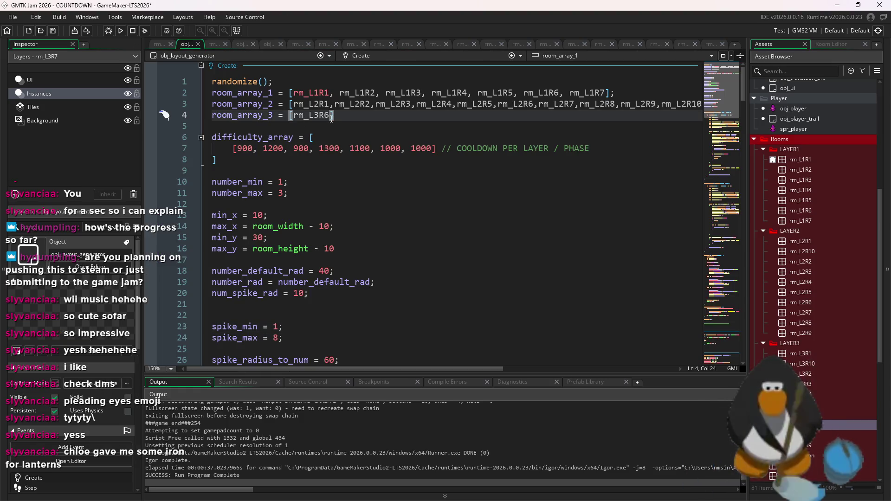
pyautogui.click(121, 30)
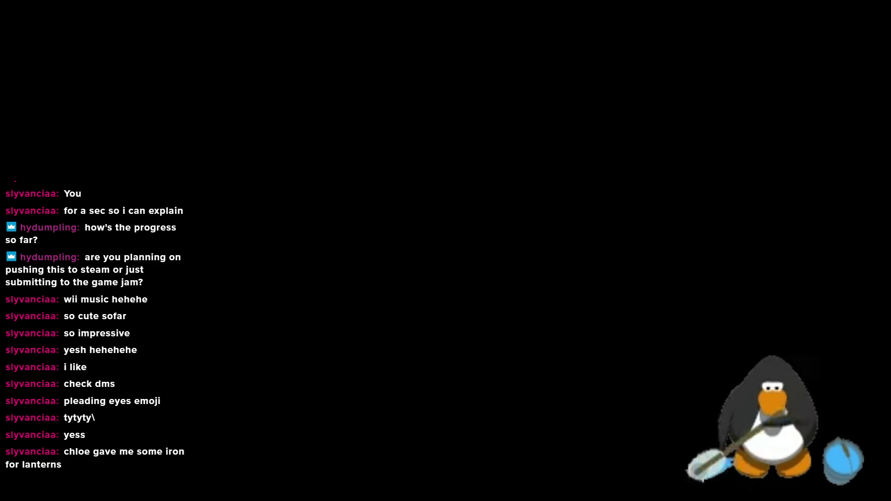
# Relaunch with F5, play through to floor 2 at score 750, then close the game window.
pyautogui.press('F5')
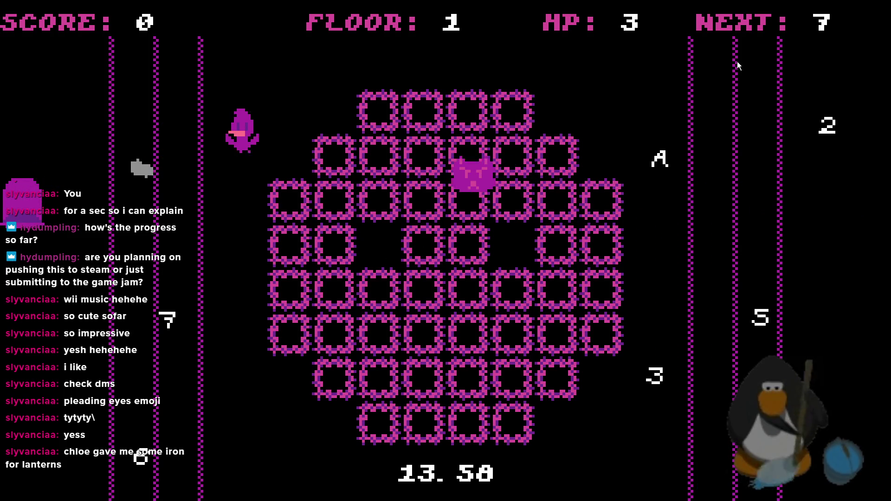
pyautogui.press('Left')
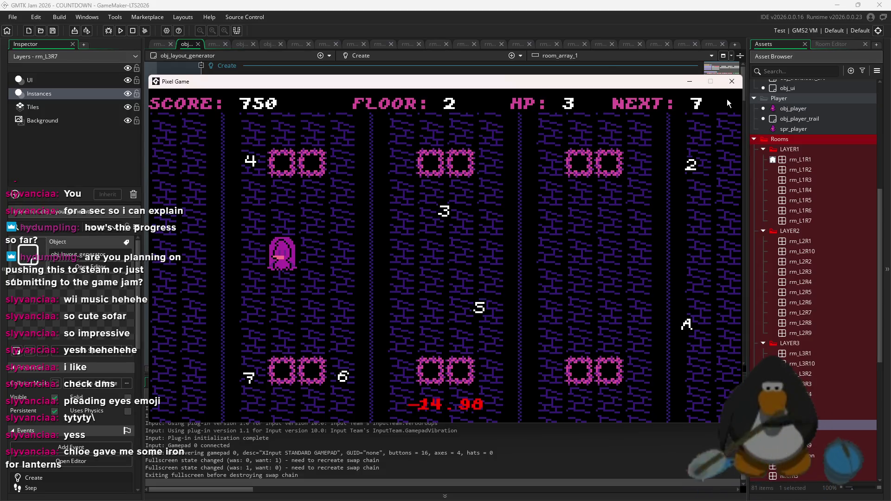
pyautogui.click(727, 86)
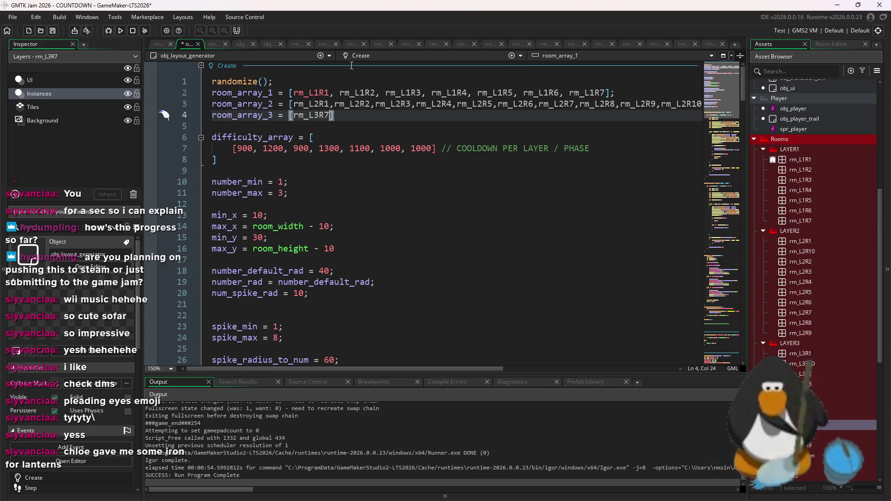
pyautogui.write('8')
# Rebuild the game with room_array_3 set to rm_L3R8, confirming the restart.
pyautogui.click(120, 31)
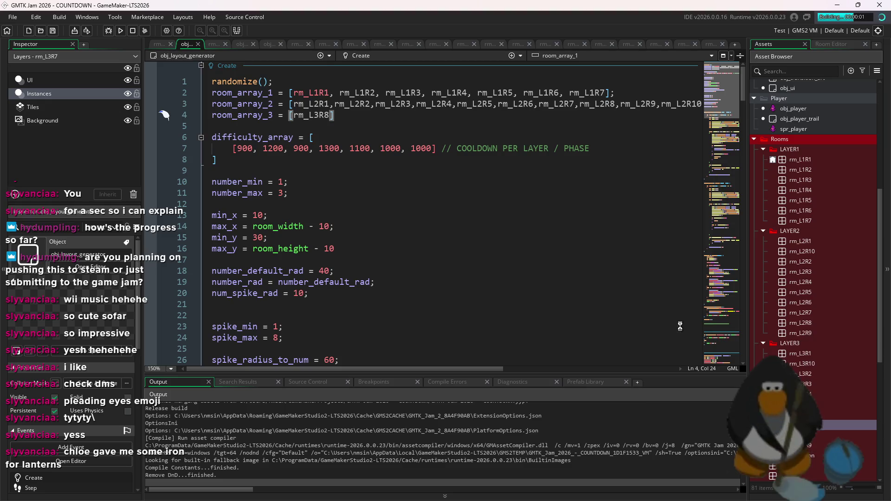
pyautogui.click(493, 293)
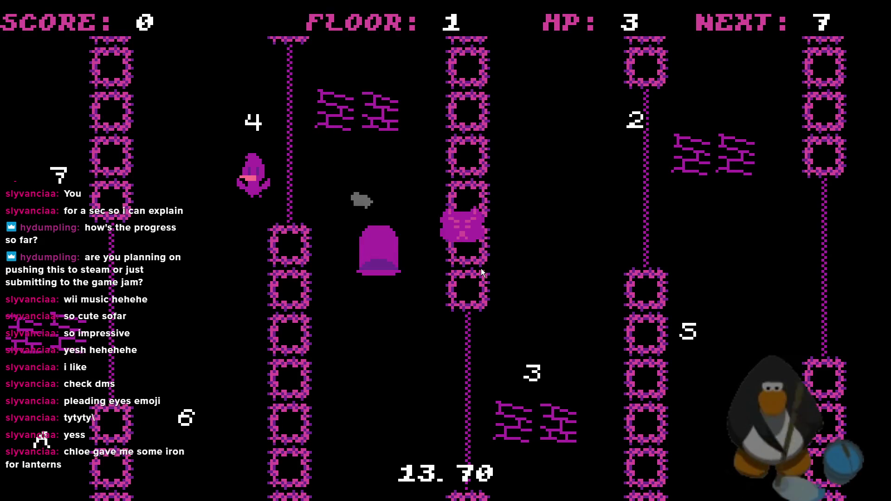
# Play the rm_L3R8 room, collecting the 7, 6, 5 and 4.
pyautogui.press('Left')
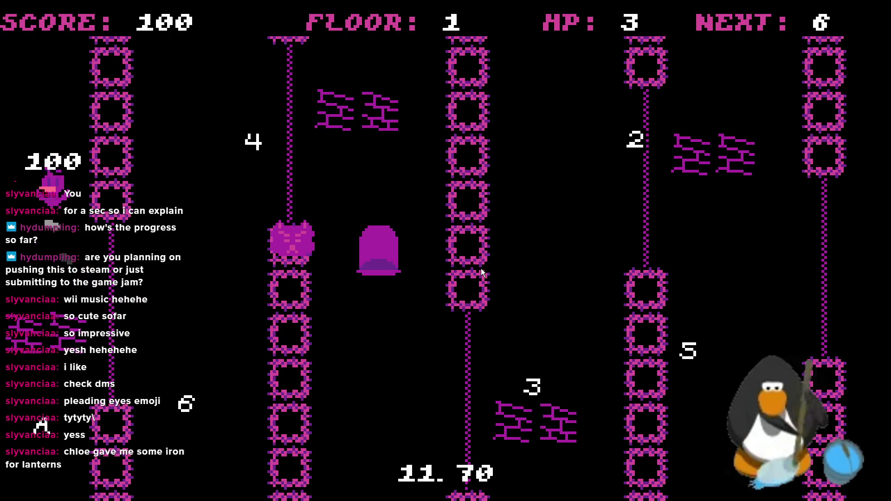
pyautogui.press('Down')
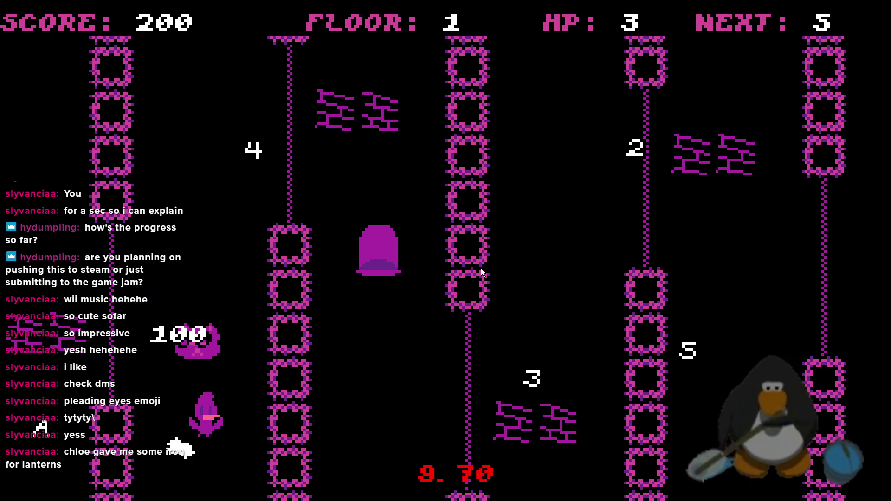
pyautogui.press('Up')
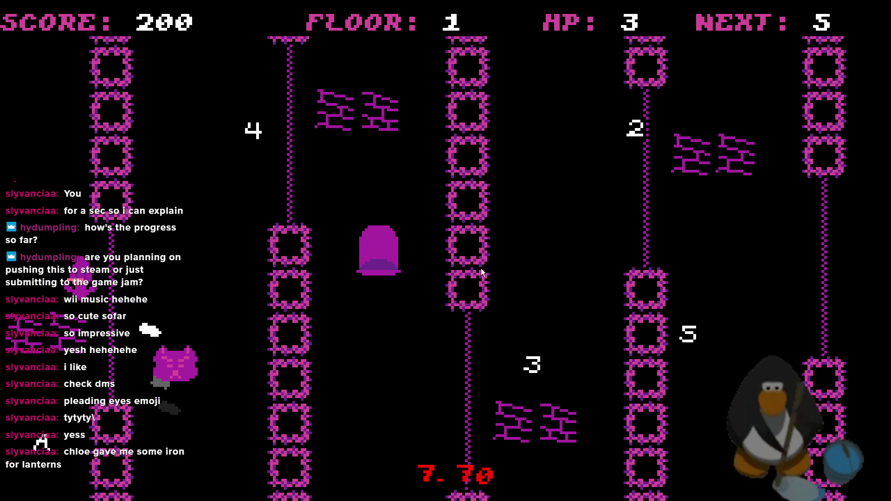
pyautogui.press('Right')
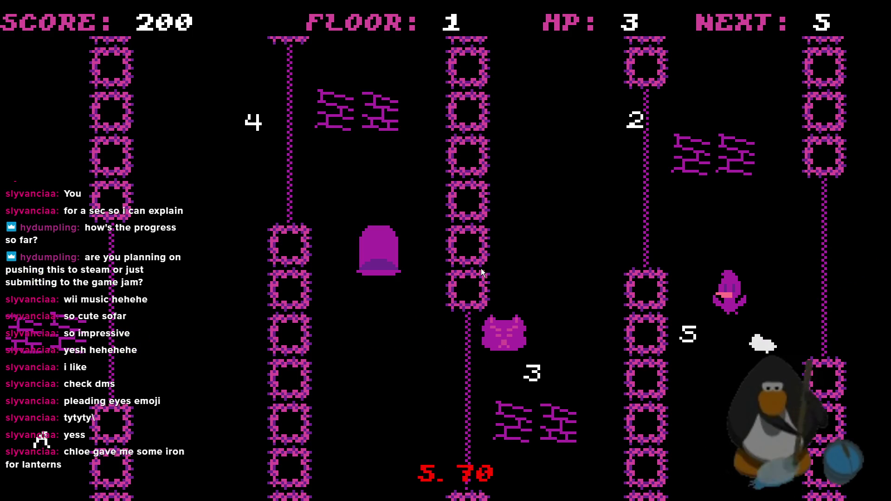
pyautogui.press('Left')
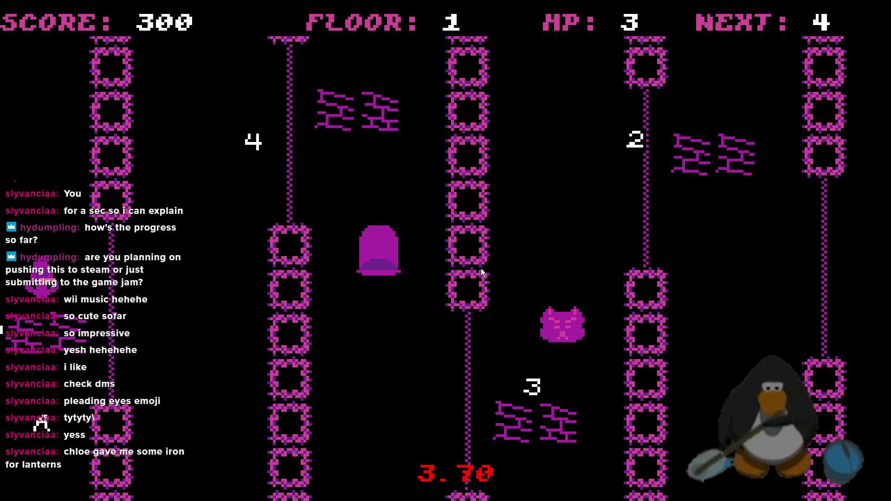
pyautogui.press('Up')
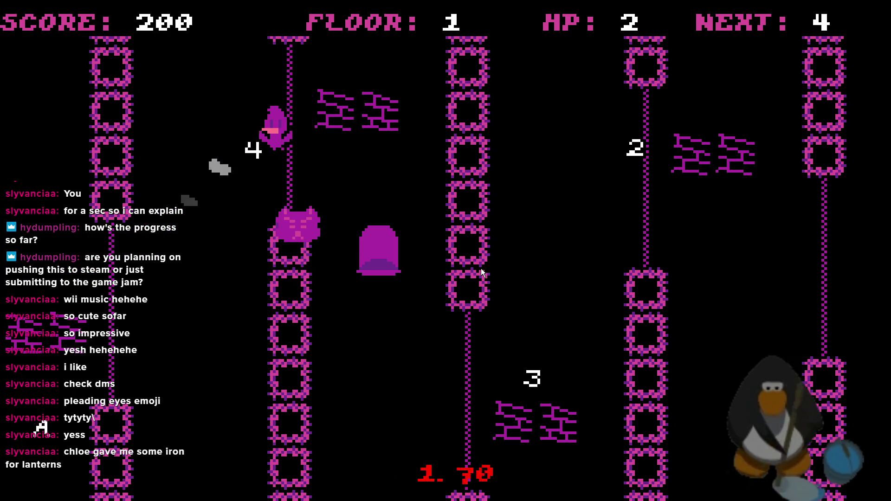
pyautogui.press('Down')
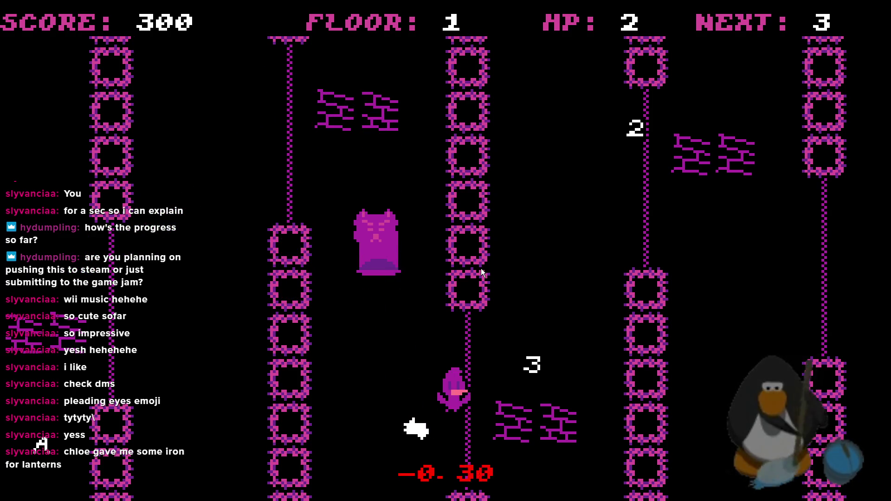
pyautogui.press('Right')
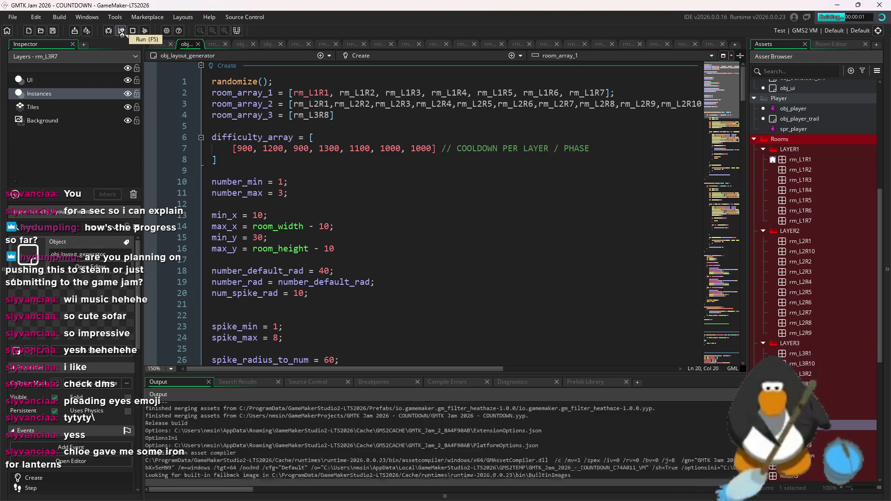
# Rebuild and relaunch the game, then steer the character into the first numbered enemies.
pyautogui.click(121, 31)
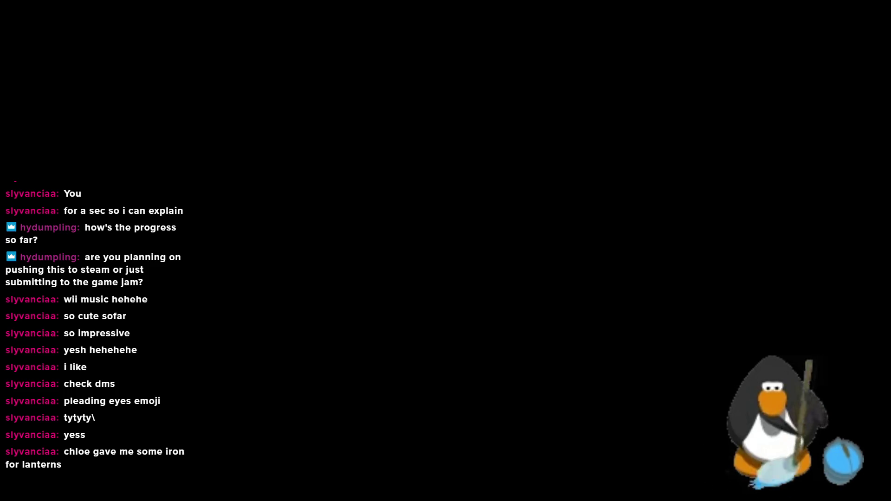
pyautogui.press('Up')
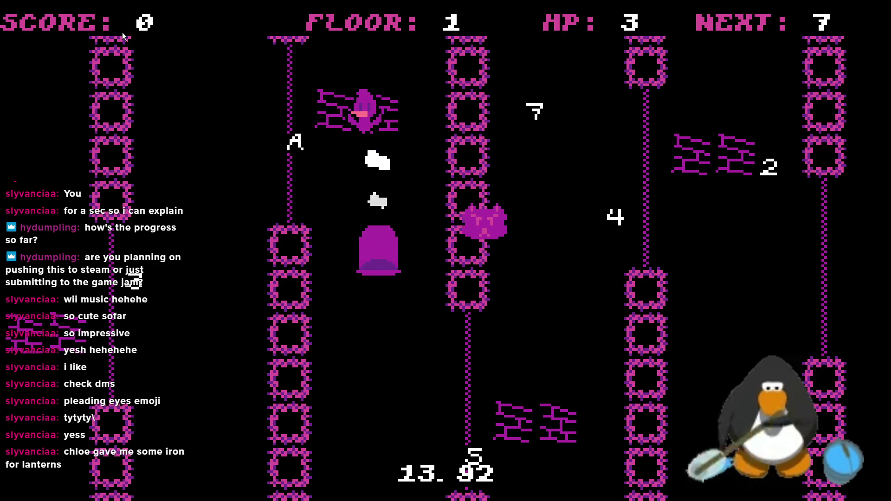
pyautogui.press('Left')
pyautogui.press('Down')
pyautogui.press('Left')
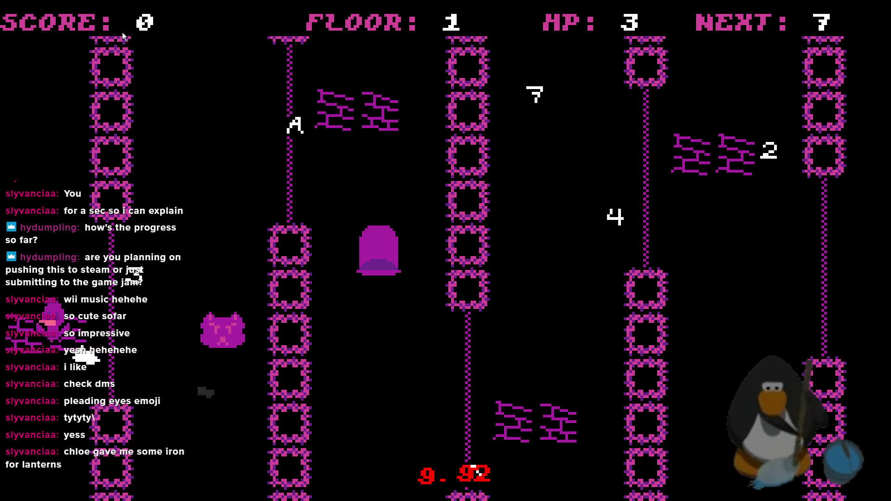
pyautogui.press('Right')
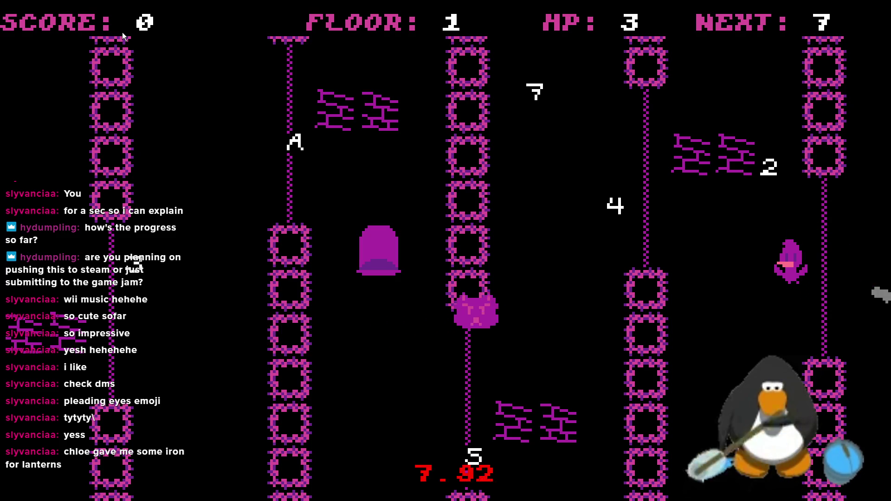
pyautogui.press('Up')
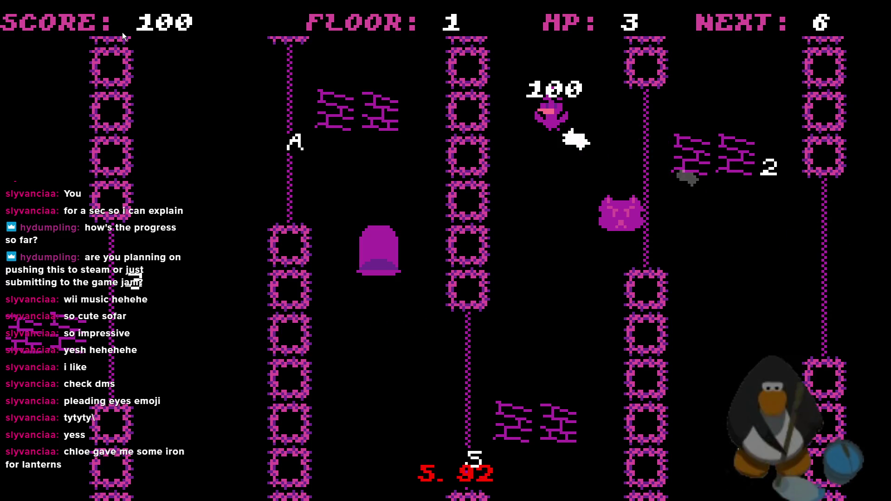
pyautogui.press('Left')
pyautogui.press('Down')
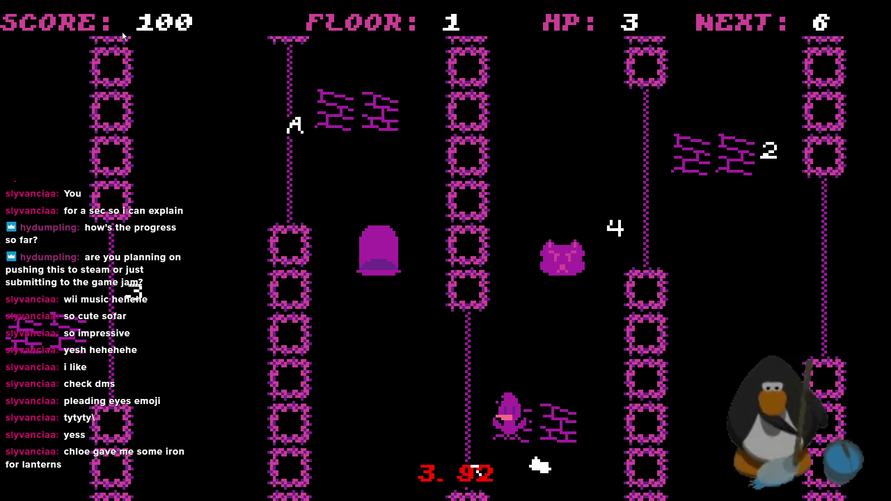
pyautogui.press('Left')
pyautogui.press('Left')
pyautogui.press('Left')
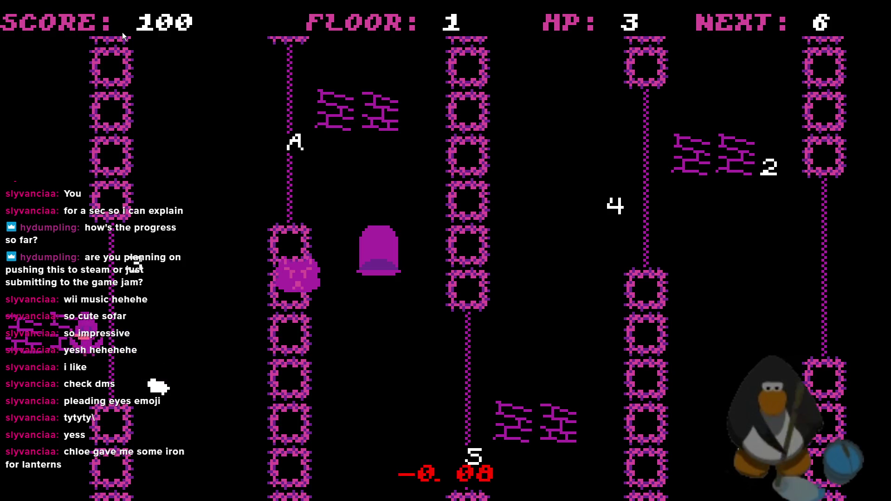
# Hit the remaining numbered enemies, reaching score 600 with only the A left.
pyautogui.press('Right')
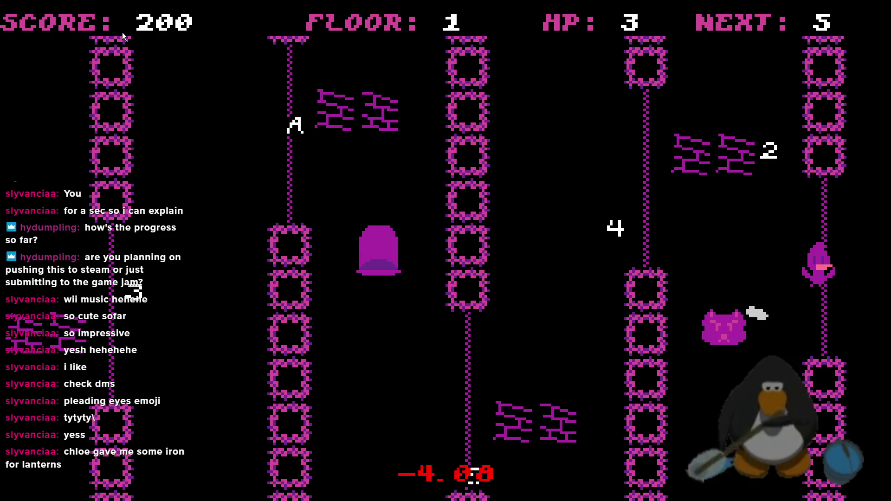
pyautogui.press('Left')
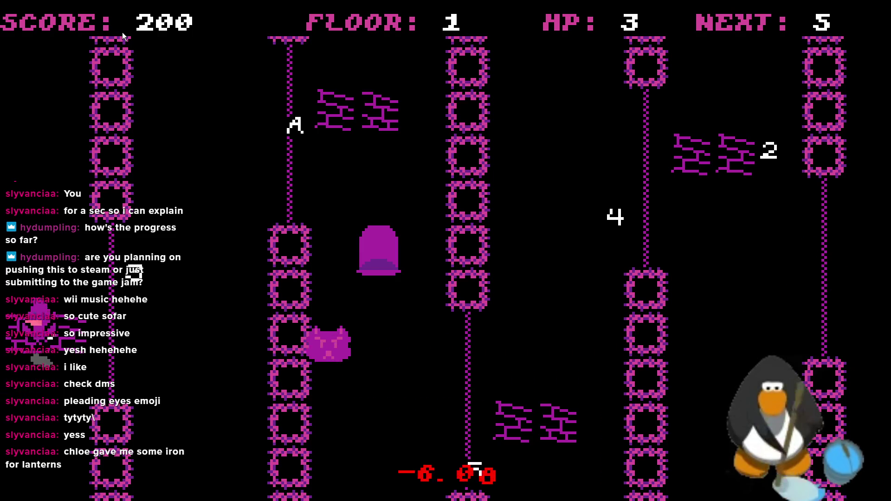
pyautogui.press('Right')
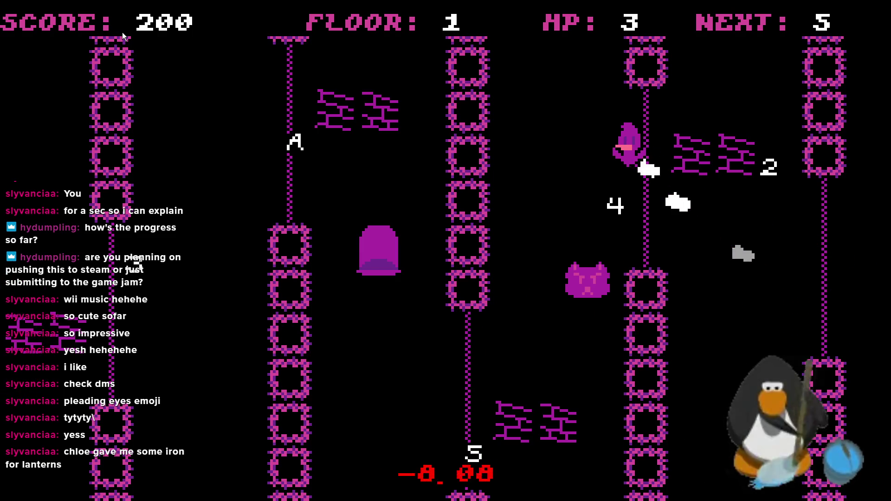
pyautogui.press('Down')
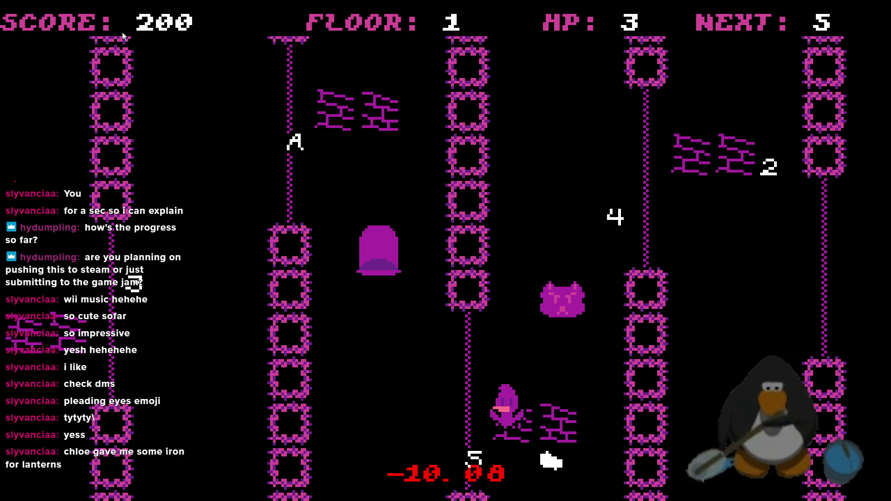
pyautogui.press('Left')
pyautogui.press('Up')
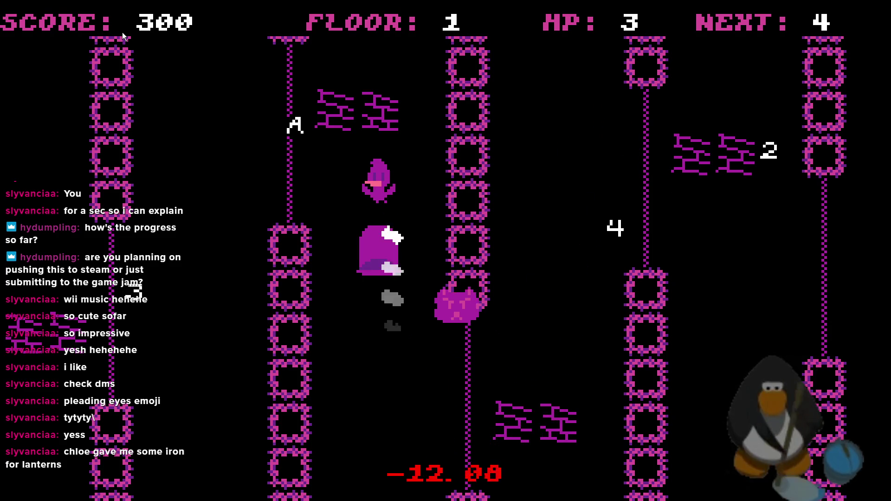
pyautogui.press('Left')
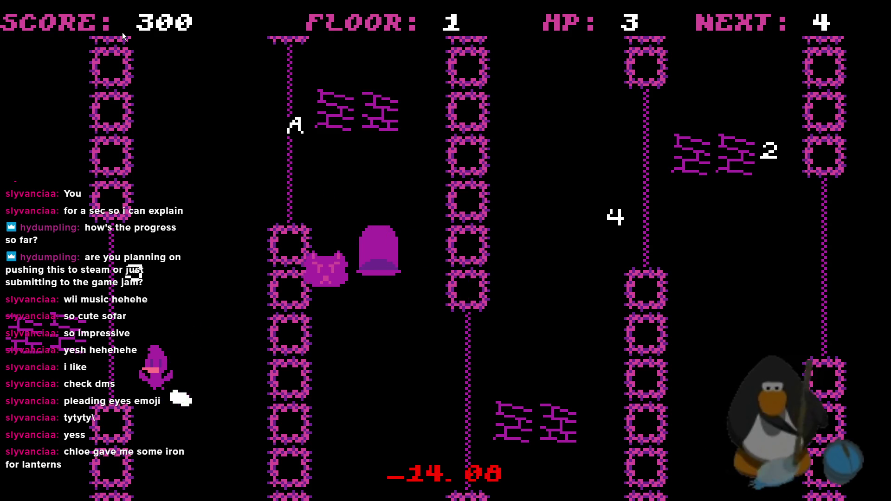
pyautogui.press('Right')
pyautogui.press('Up')
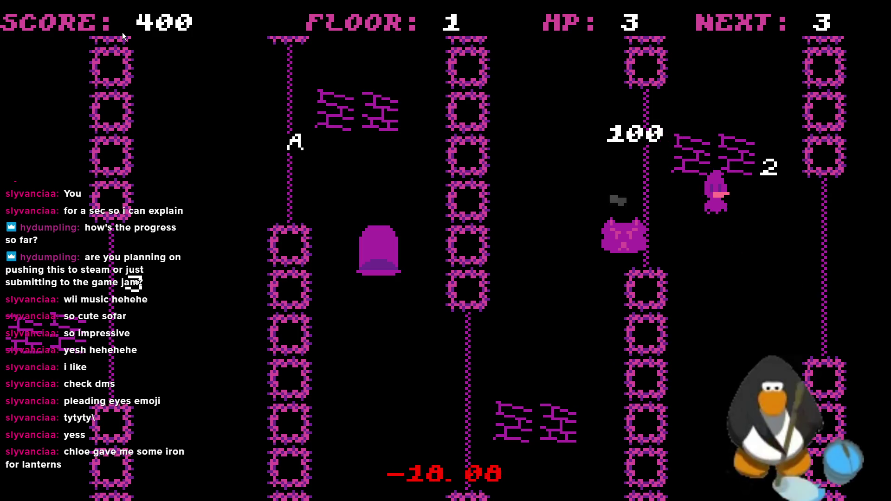
pyautogui.press('Left')
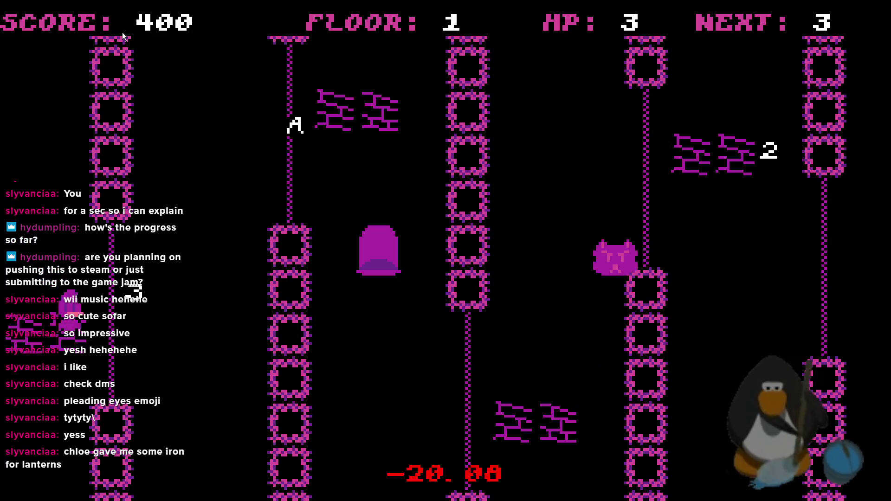
pyautogui.press('Right')
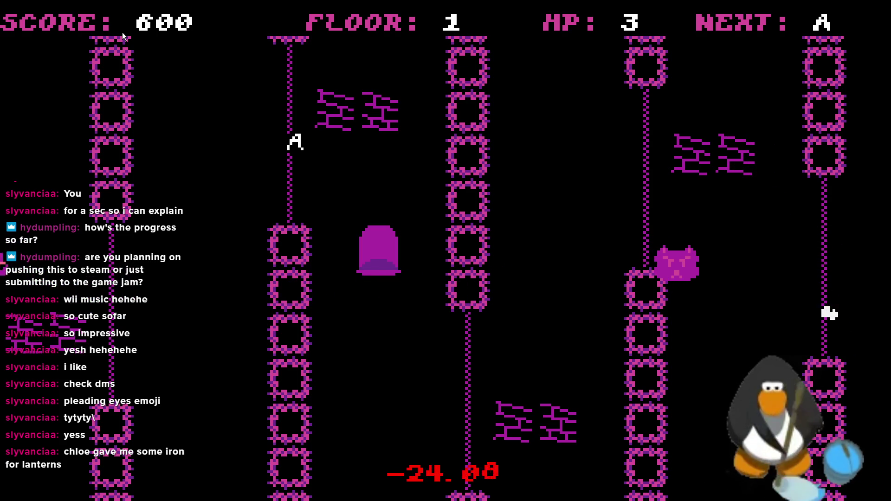
pyautogui.press('Left')
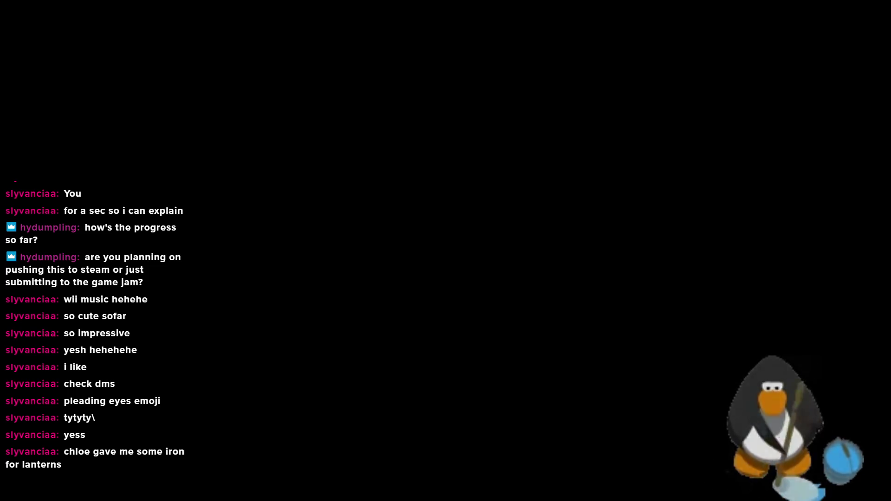
# Relaunch and play rm_L3R8 again, hitting every enemy through A for ROOM CLEAR at 750.
pyautogui.click(123, 30)
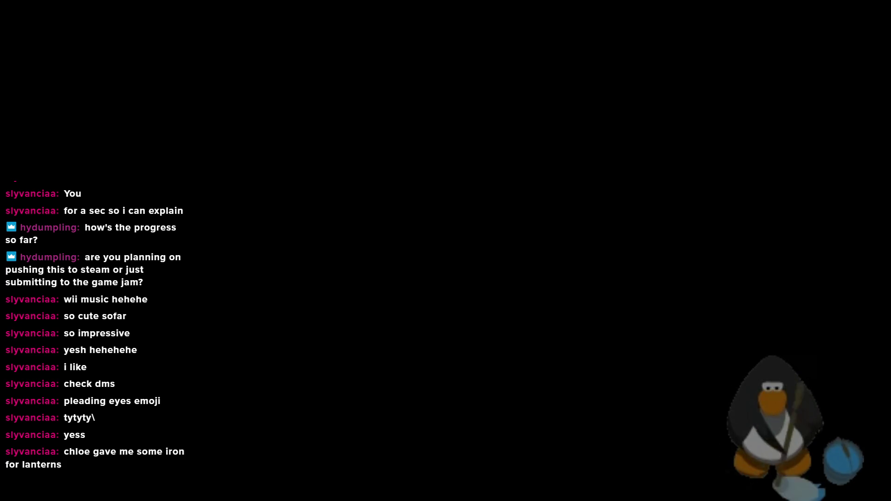
pyautogui.press('Right')
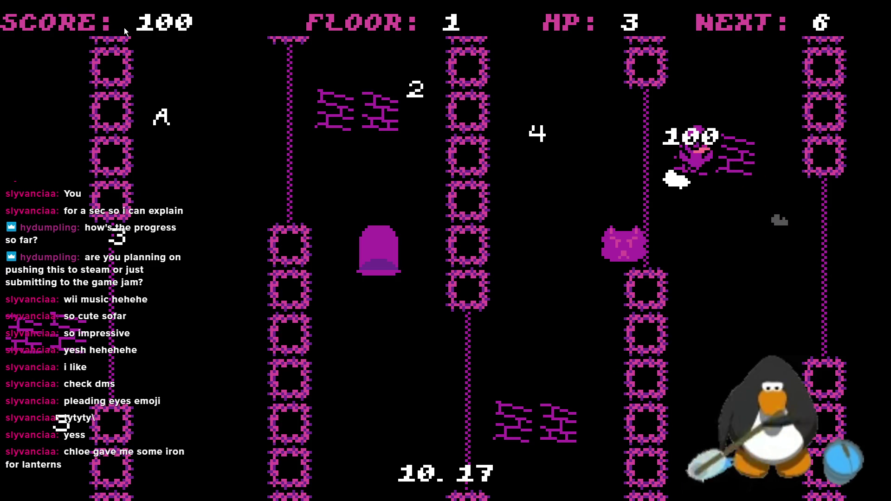
pyautogui.press('Right')
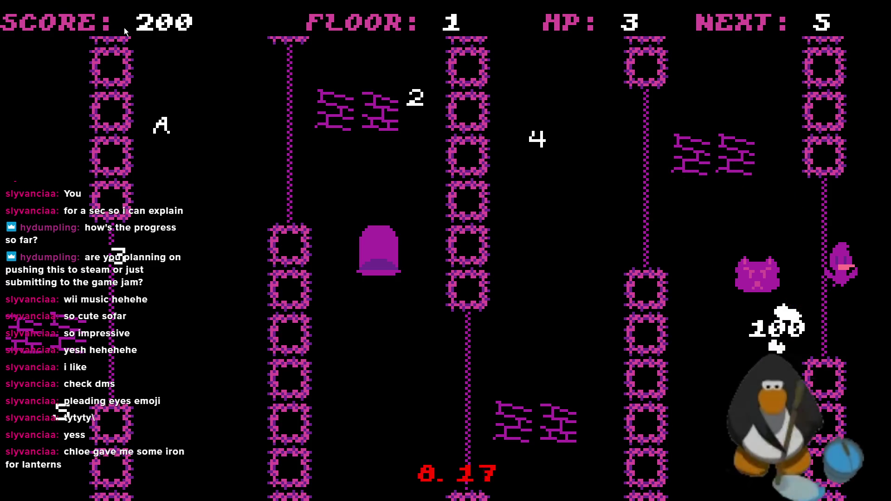
pyautogui.press('Left')
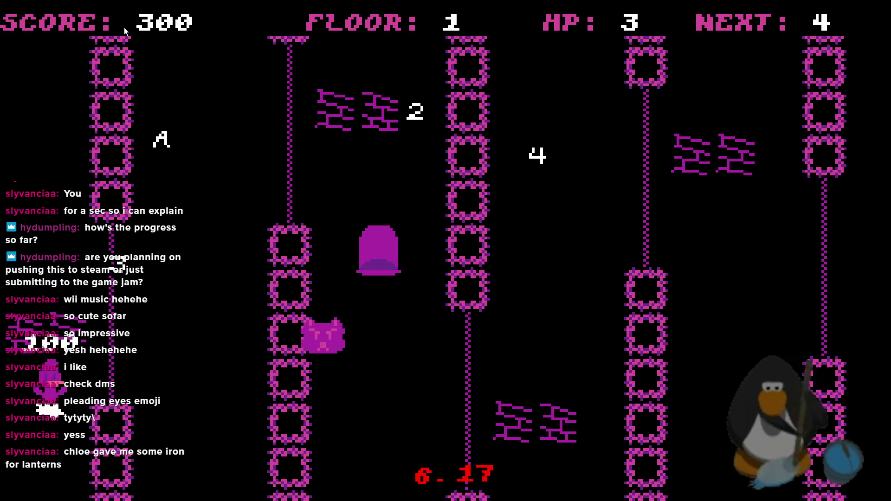
pyautogui.press('Right')
pyautogui.press('Up')
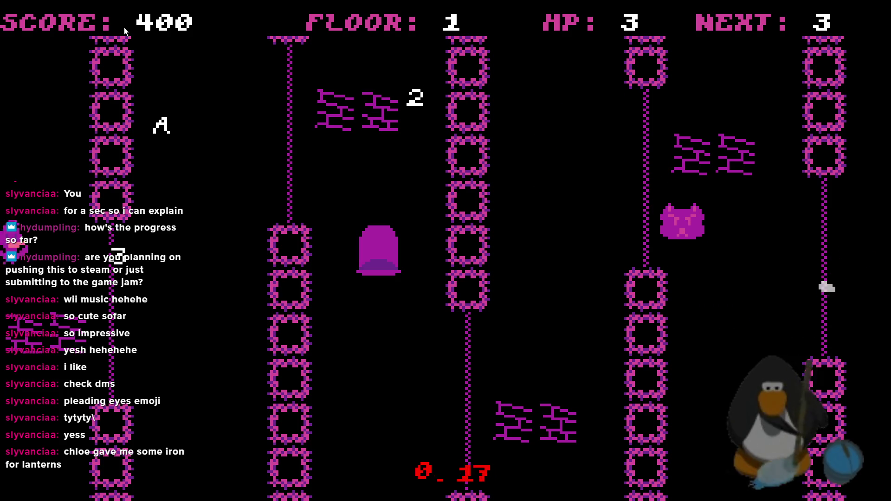
pyautogui.press('Left')
pyautogui.press('Up')
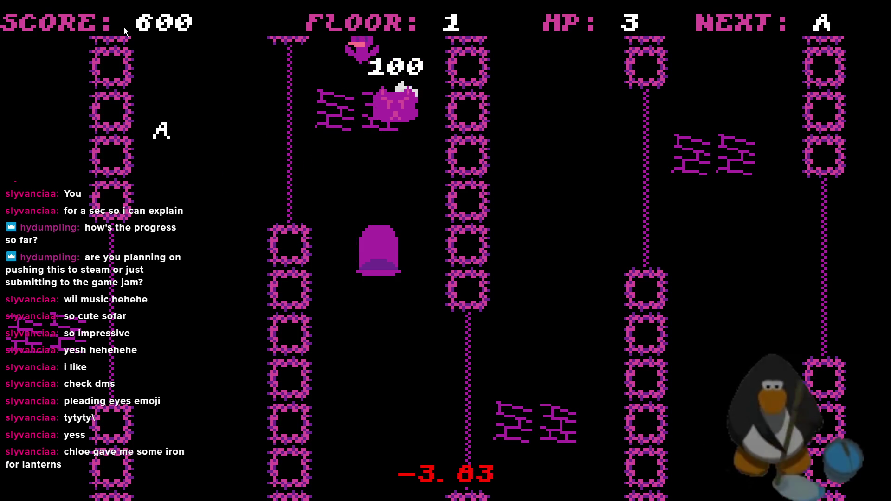
pyautogui.press('Down')
pyautogui.press('Left')
pyautogui.press('Down')
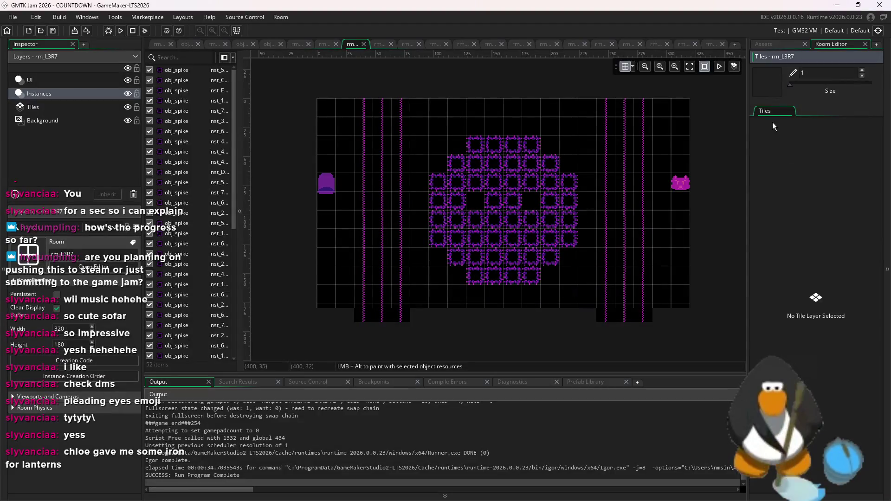
# Change room_array_3 in obj_layout_generator's Create event to rm_L3R9 and rerun the game.
pyautogui.click(772, 42)
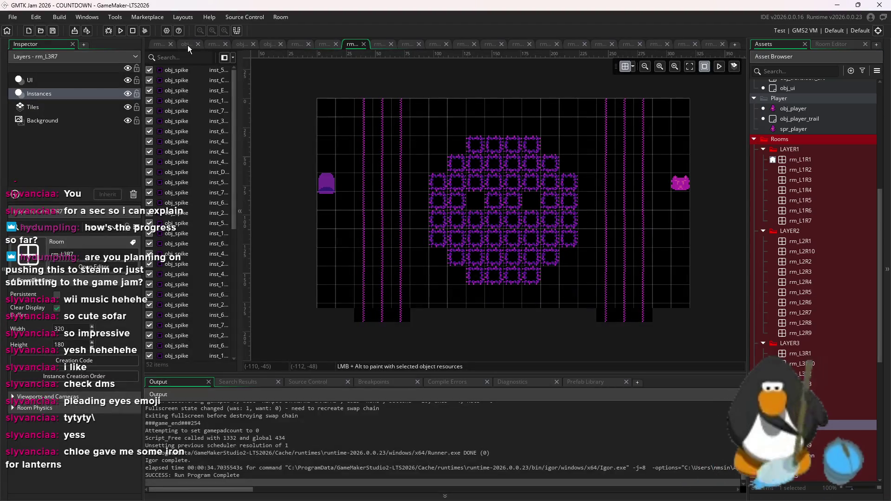
pyautogui.click(187, 44)
pyautogui.click(330, 115)
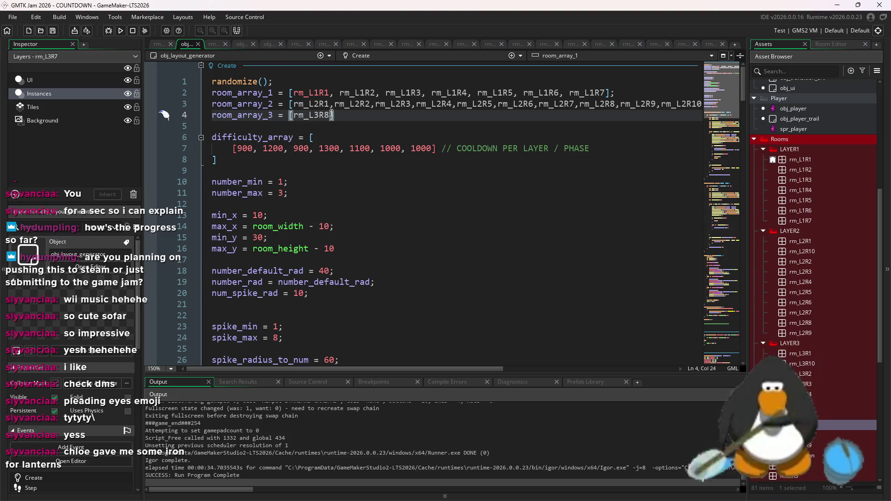
pyautogui.click(121, 31)
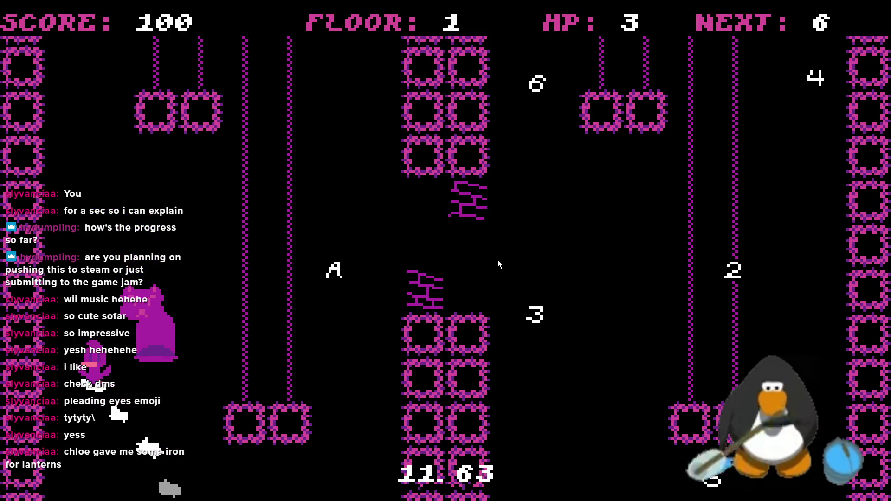
# Steer the character to collect the 6, 5 and 4 in the rm_L3R9 room.
pyautogui.press('Right')
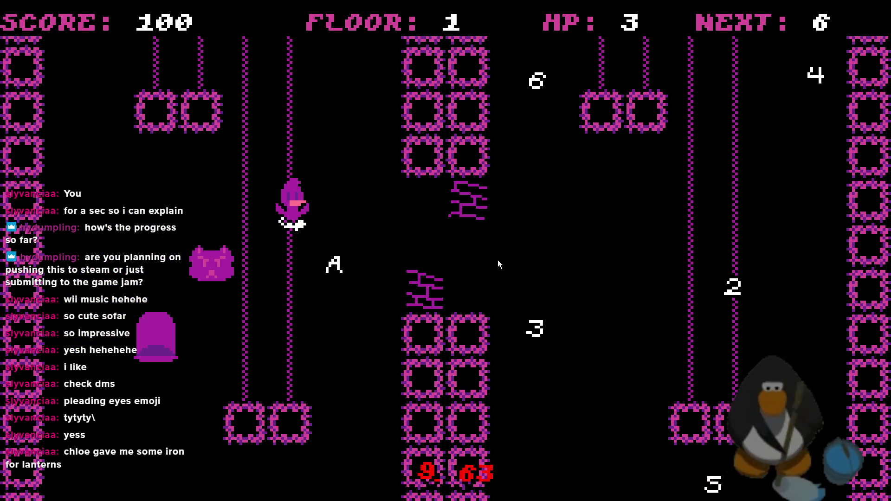
pyautogui.press('Up')
pyautogui.press('Right')
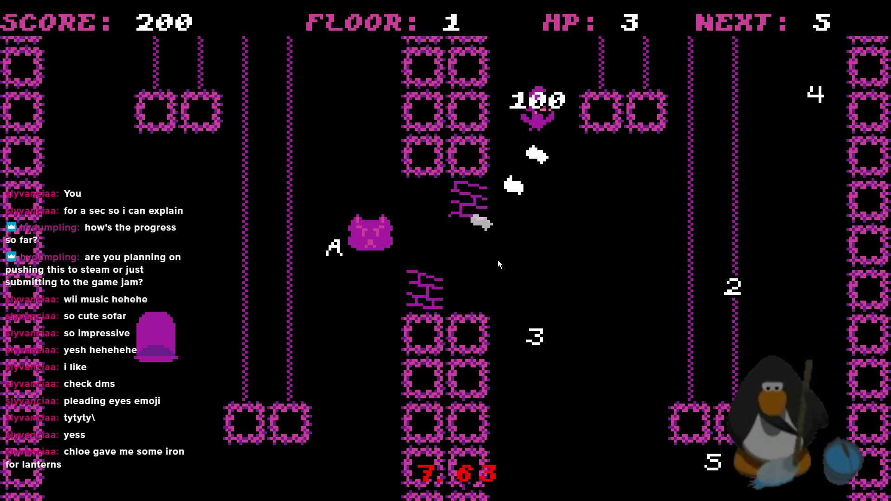
pyautogui.press('Up')
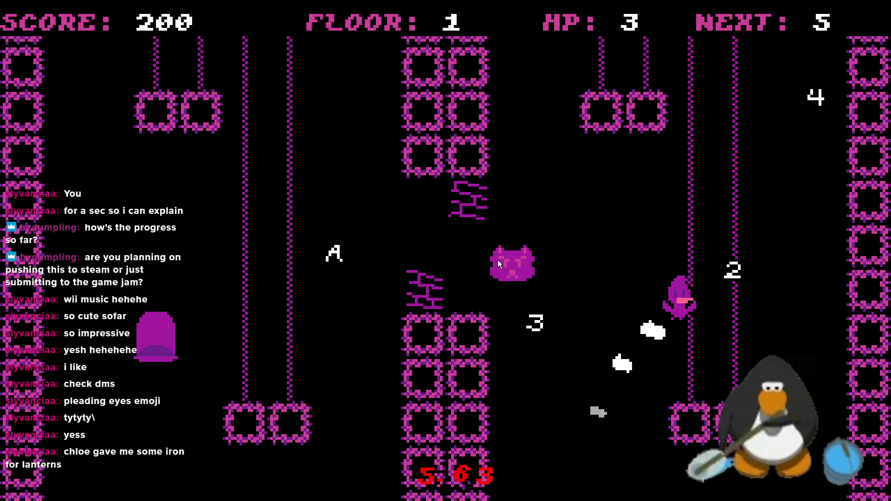
pyautogui.press('Up')
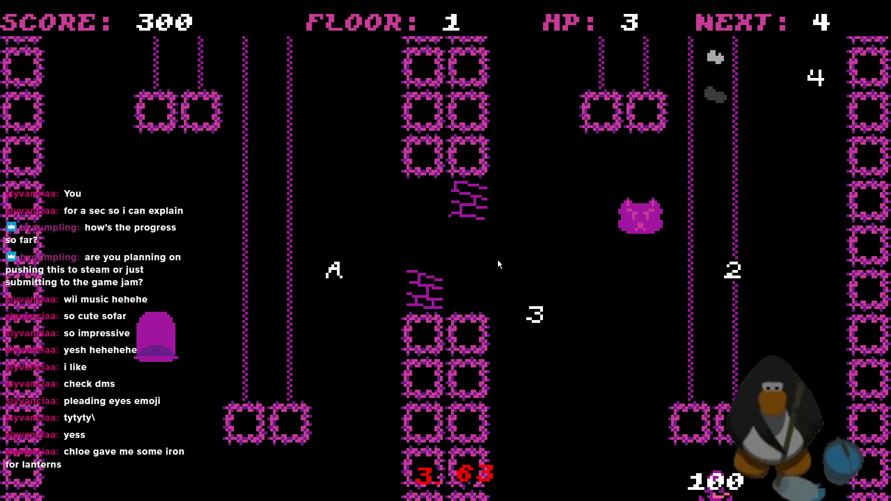
pyautogui.press('Right')
pyautogui.press('Up')
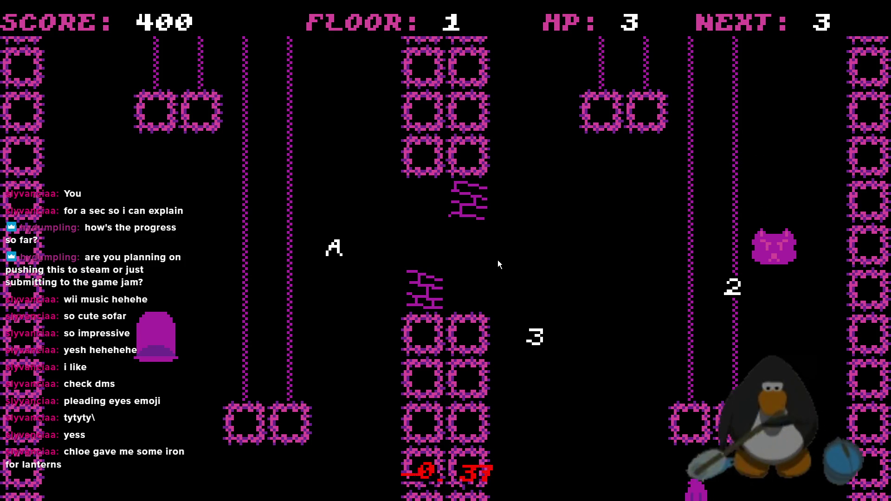
pyautogui.press('Up')
# Collect the 3, 2 and A to reach ROOM CLEAR at 750 points.
pyautogui.press('Up')
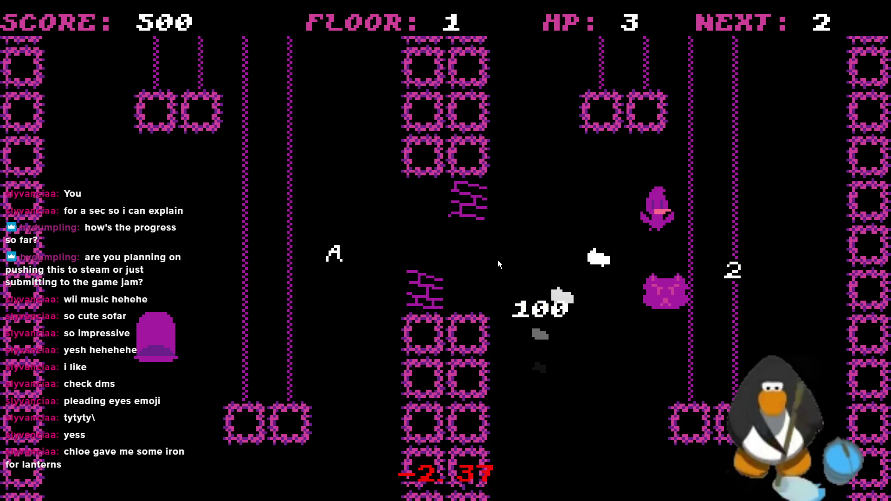
pyautogui.press('Up')
pyautogui.press('Left')
pyautogui.press('Up')
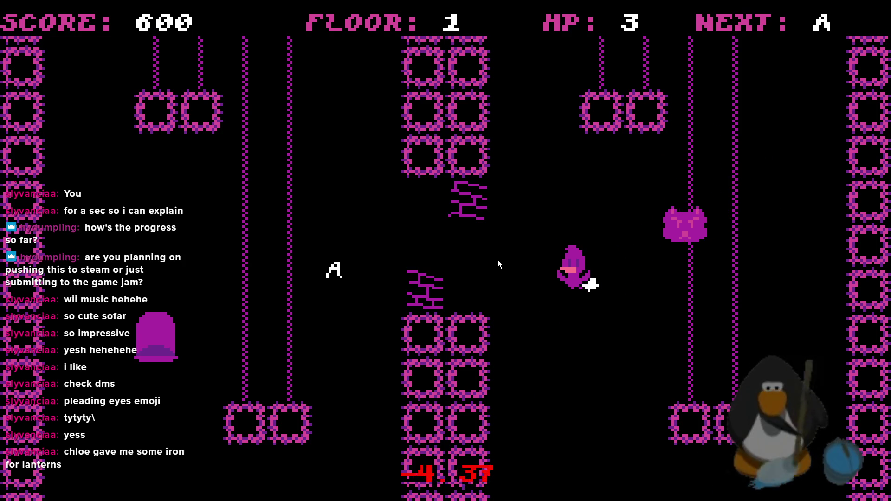
pyautogui.press('Up')
pyautogui.press('Left')
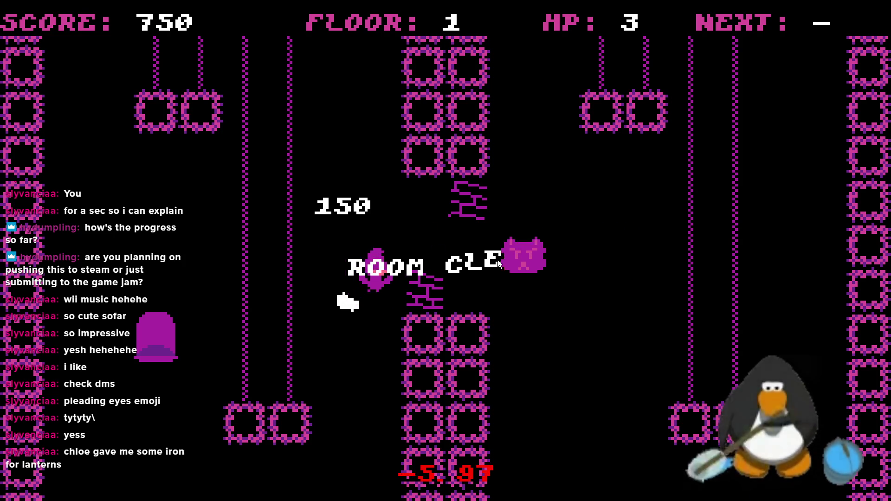
pyautogui.press('Right')
pyautogui.press('Up')
pyautogui.press('Up')
pyautogui.press('Left')
pyautogui.press('Up')
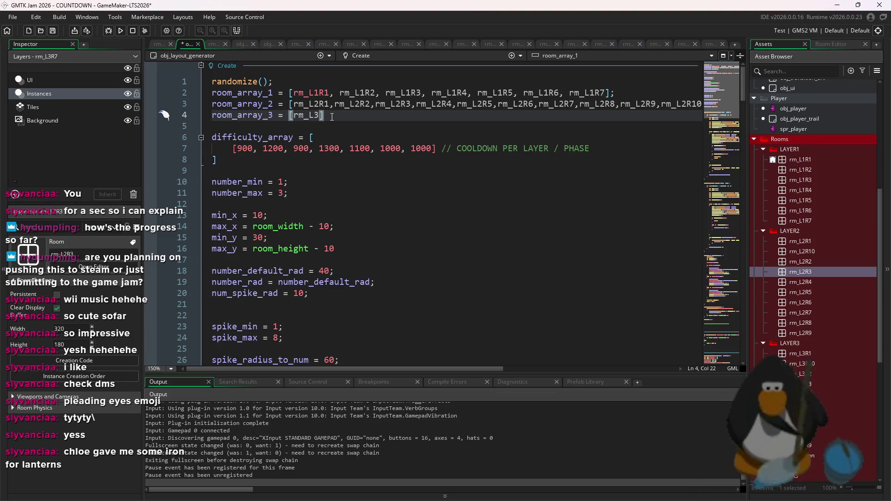
# Relaunch the game with room_array_3 set to rm_L3R10, confirming the stop and rerun.
pyautogui.click(122, 31)
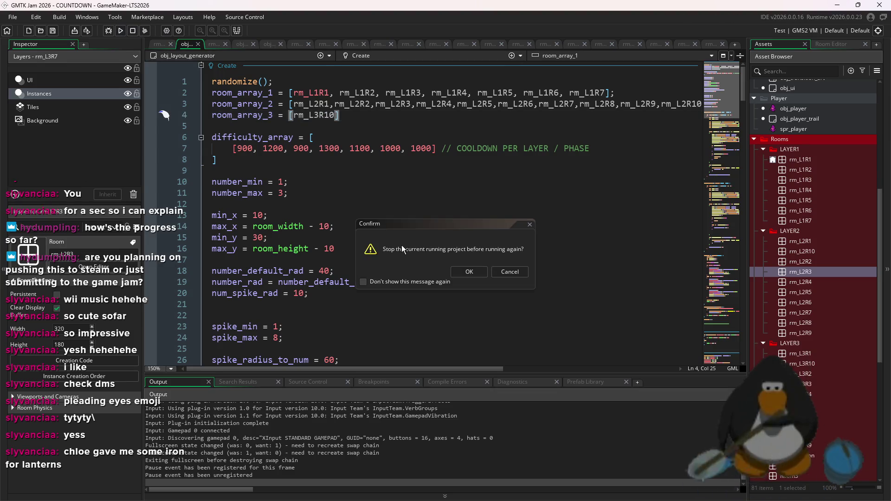
pyautogui.click(472, 272)
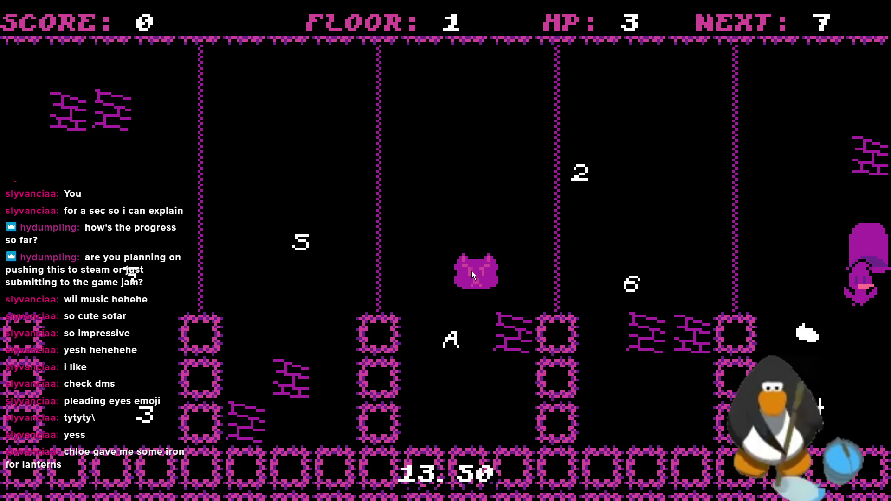
# Collect the 7, 6 and 5 in the rope room while dodging the cat.
pyautogui.press('Left')
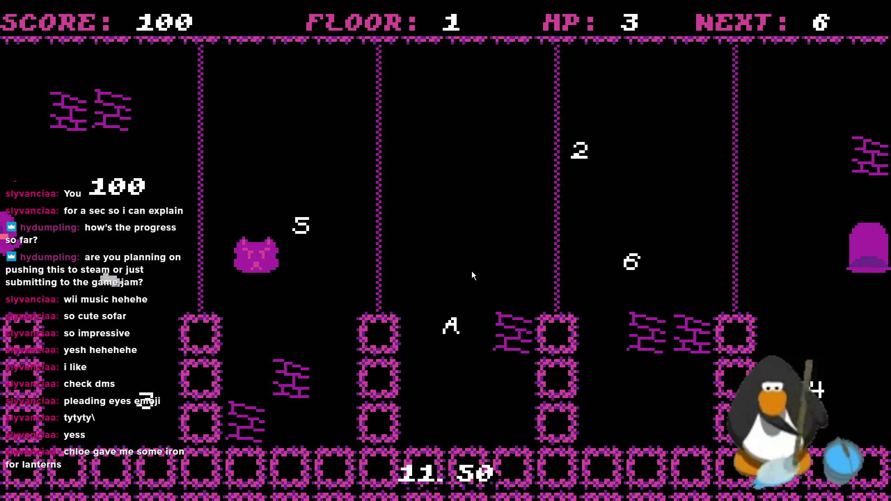
pyautogui.press('Left')
pyautogui.press('Down')
pyautogui.press('Right')
pyautogui.press('Up')
pyautogui.press('Left')
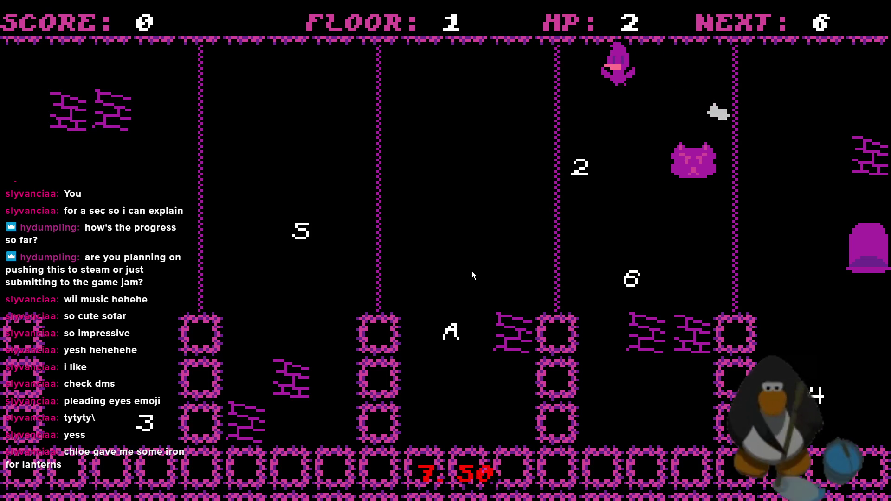
pyautogui.press('Down')
pyautogui.press('Left')
pyautogui.press('Up')
pyautogui.press('Down')
pyautogui.press('Up')
# Collect the 4, 3, 2 and A to clear the rope room at 650 points.
pyautogui.press('Up')
pyautogui.press('Down')
pyautogui.press('Down')
pyautogui.press('Up')
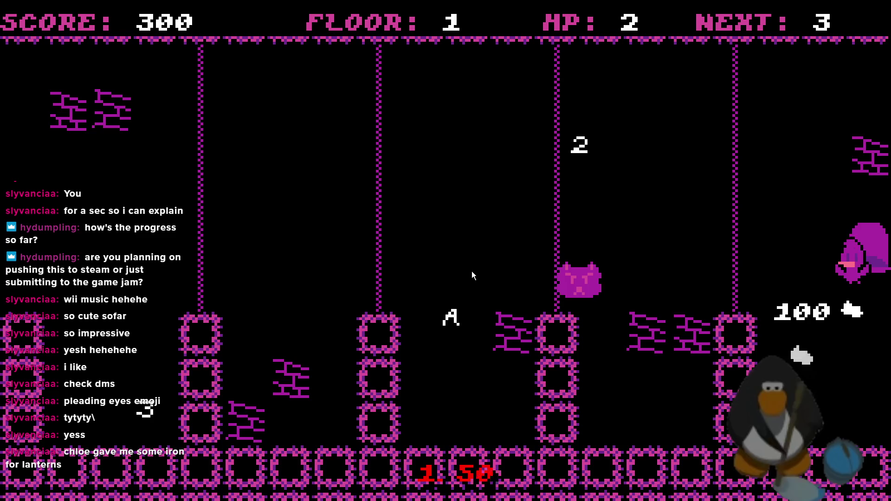
pyautogui.press('Up')
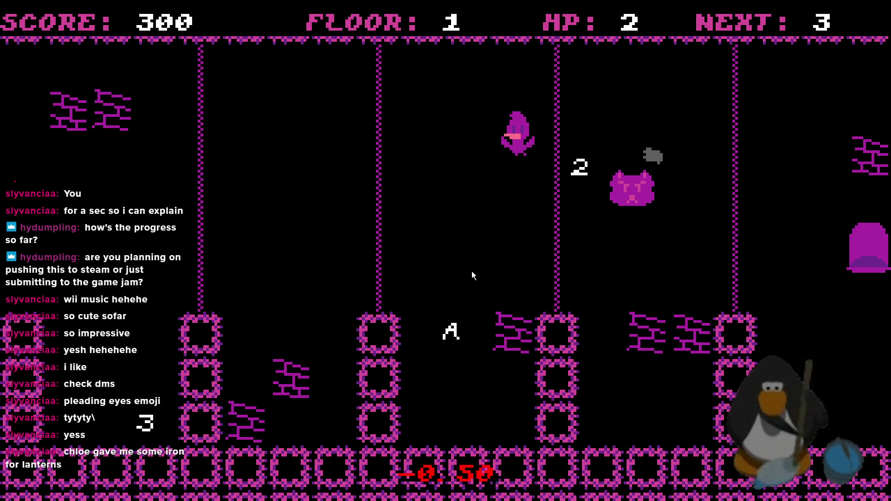
pyautogui.press('Up')
pyautogui.press('Down')
pyautogui.press('Up')
pyautogui.press('Down')
pyautogui.press('Up')
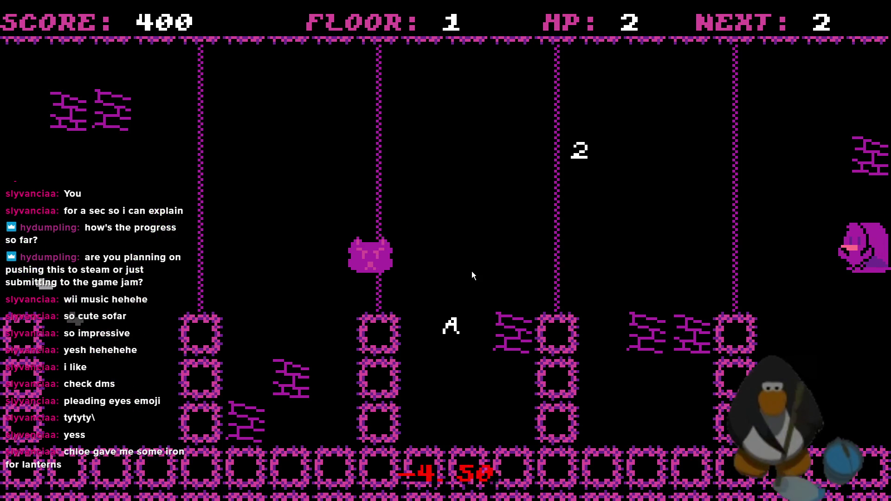
pyautogui.press('Down')
pyautogui.press('Up')
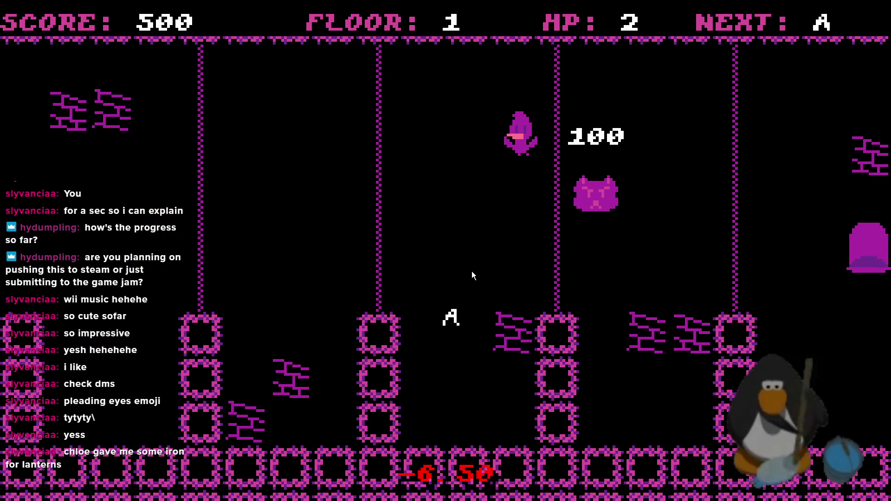
pyautogui.press('Down')
pyautogui.press('Down')
pyautogui.press('Up')
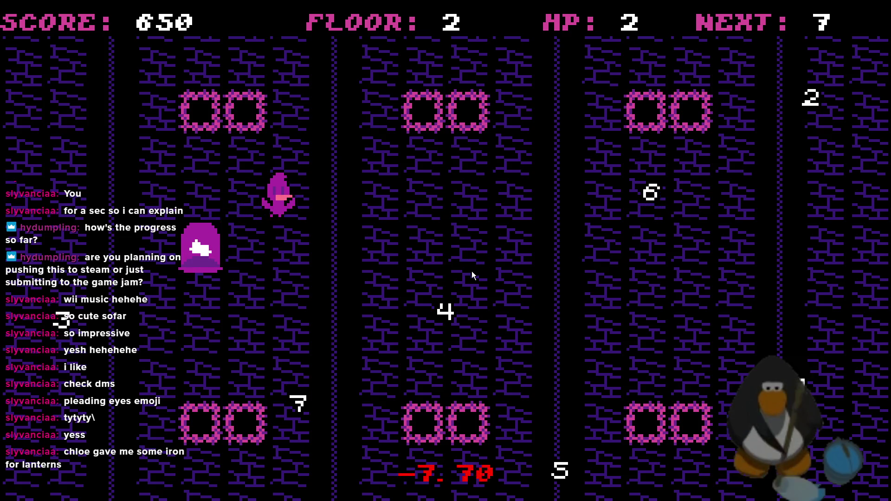
# Collect the 7, 6 and 5 in the next room, reaching 950 points.
pyautogui.press('Down')
pyautogui.press('Up')
pyautogui.press('Right')
pyautogui.press('Down')
pyautogui.press('Down')
pyautogui.press('Right')
pyautogui.press('Left')
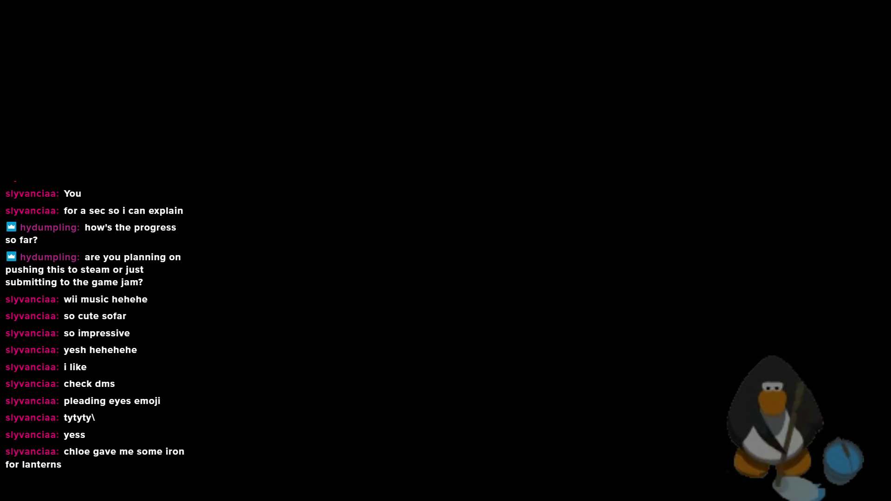
# Start a fresh rope-room run and sweep left collecting the 7, 6 and 5.
pyautogui.scroll(2, 305, 152)
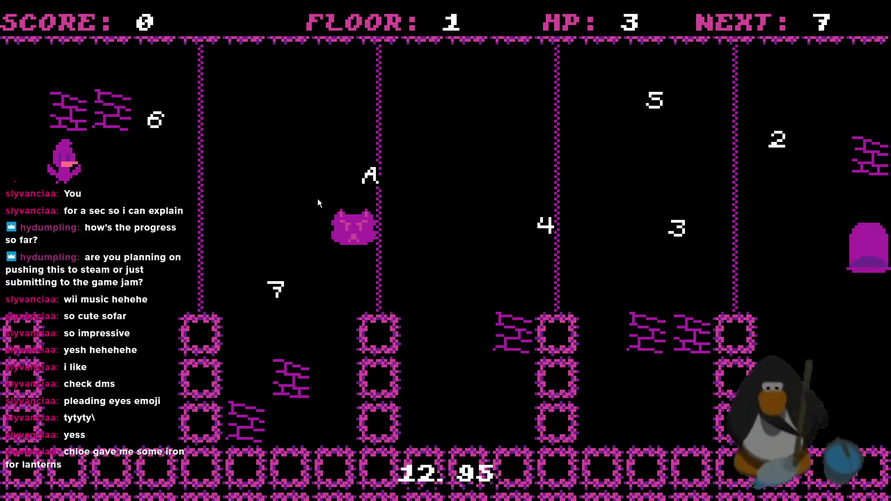
pyautogui.press('Left')
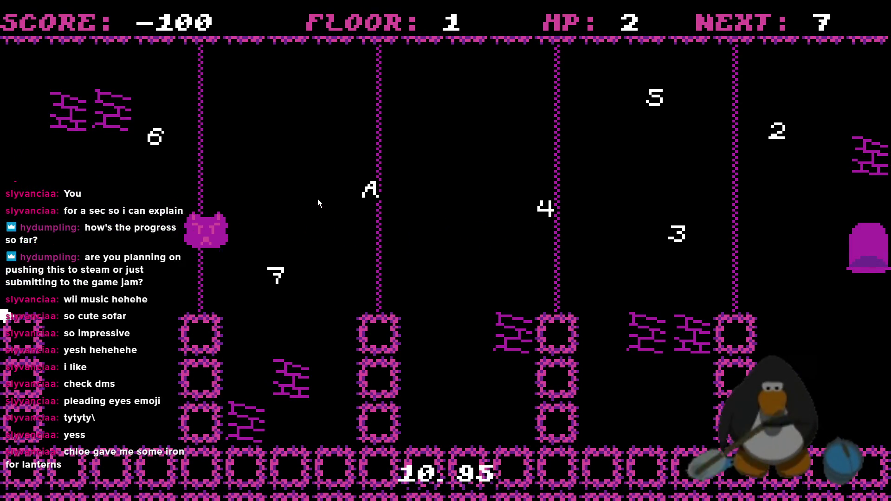
pyautogui.press('Left')
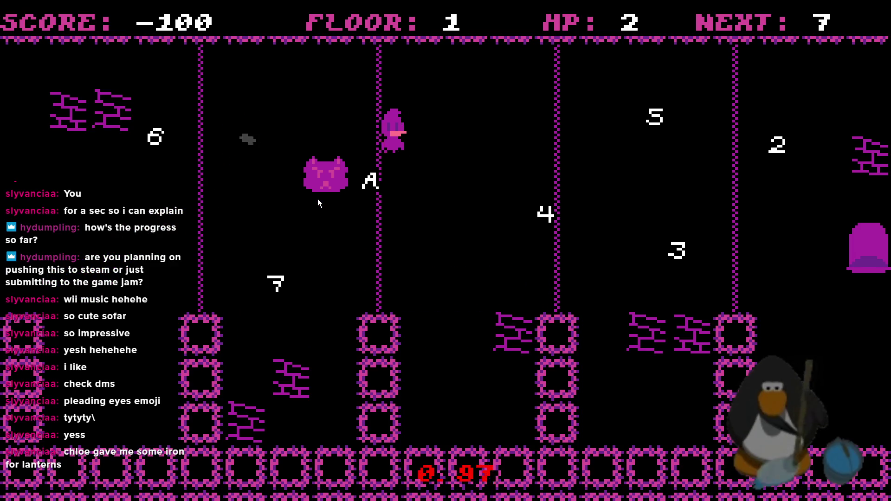
pyautogui.press('Left')
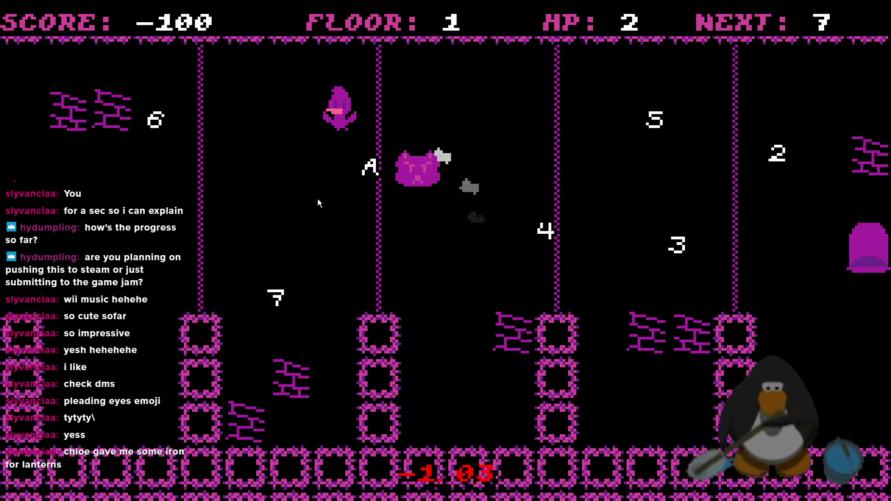
pyautogui.press('Left')
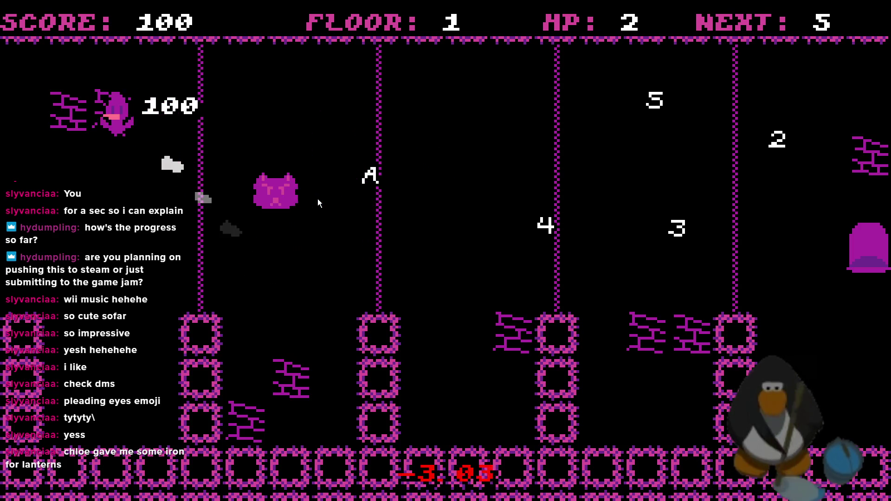
pyautogui.press('Left')
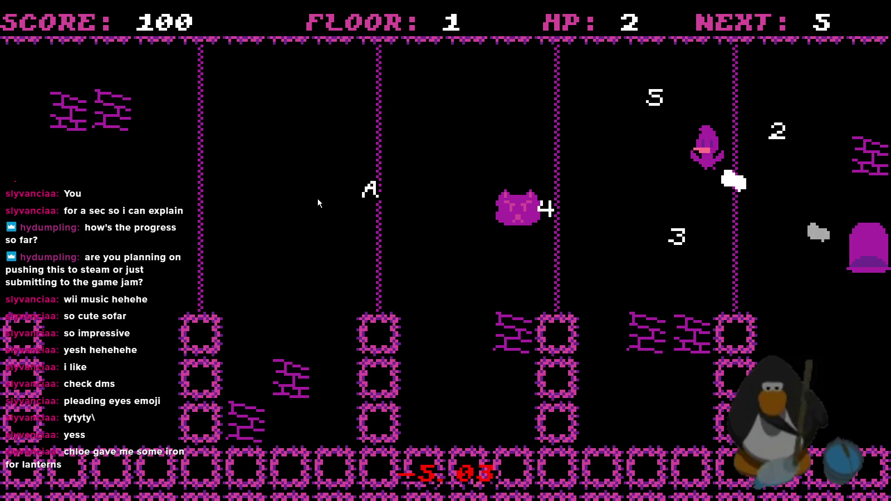
pyautogui.press('Right')
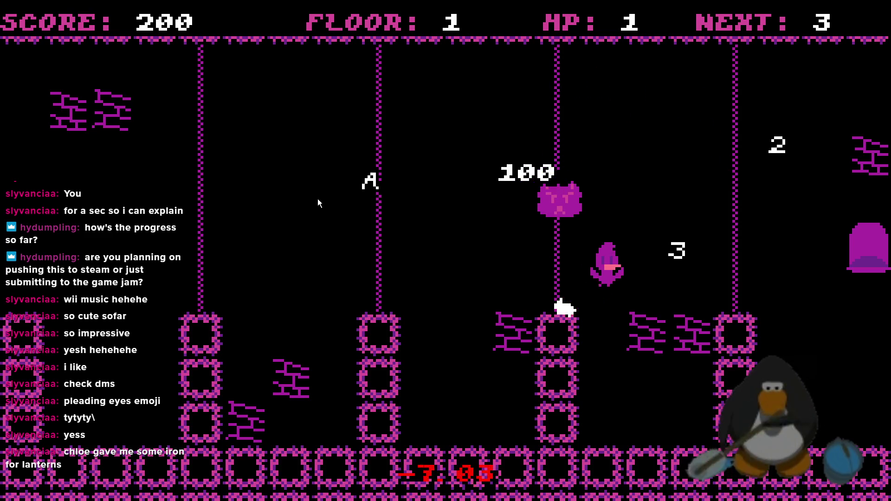
# Collect the 3, 2 and A to reach ROOM CLEAR at 550 points.
pyautogui.press('Left')
pyautogui.press('Down')
pyautogui.press('Right')
pyautogui.press('Up')
pyautogui.press('Left')
pyautogui.press('Left')
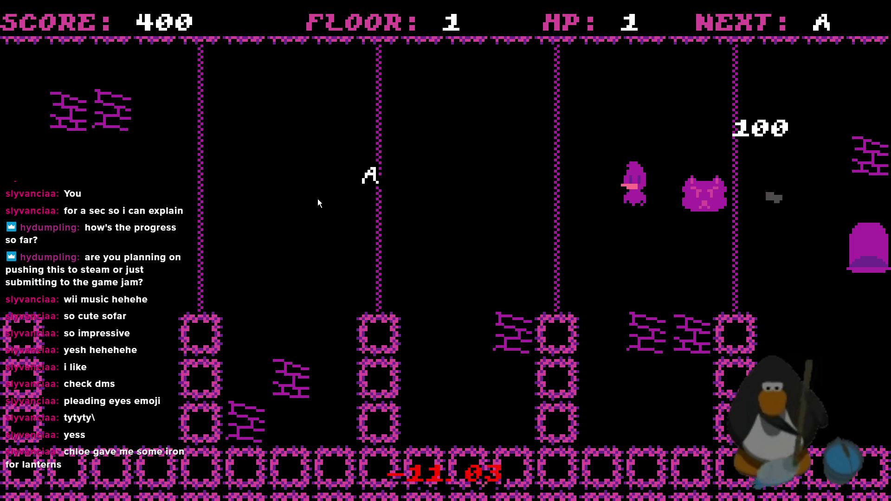
pyautogui.press('Left')
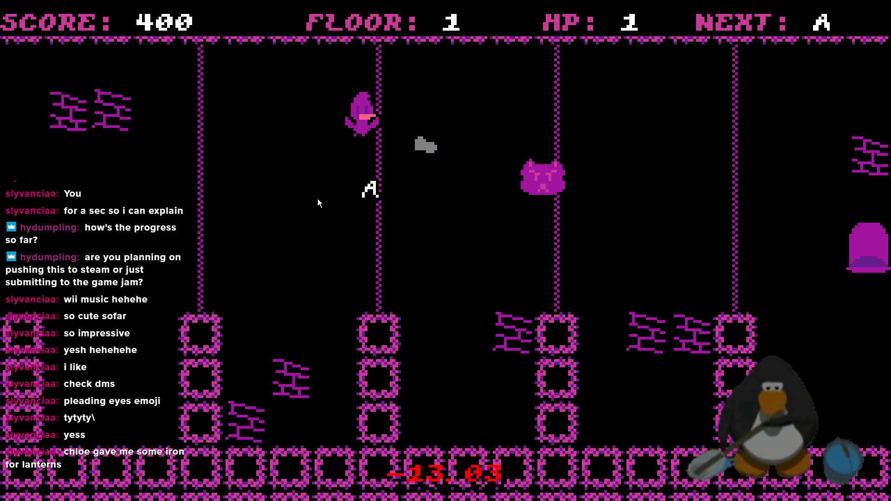
pyautogui.press('Left')
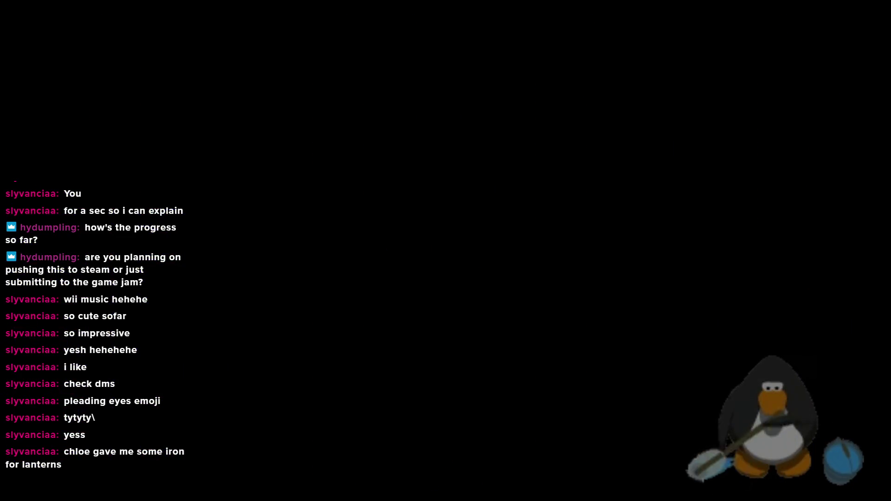
pyautogui.scroll(-4, 431, 205)
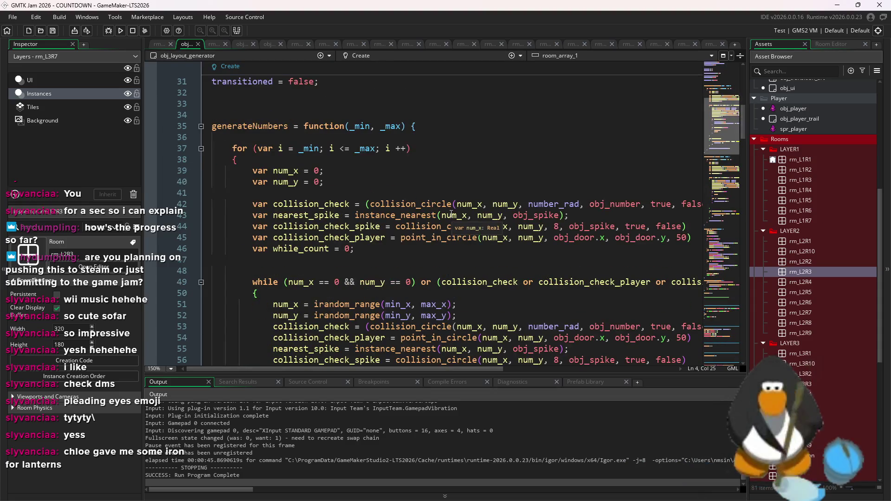
# Open rm_L3R1 and then rm_L3R4 in the Room Editor from the Asset Browser.
pyautogui.scroll(10, 431, 205)
pyautogui.scroll(-20, 552, 298)
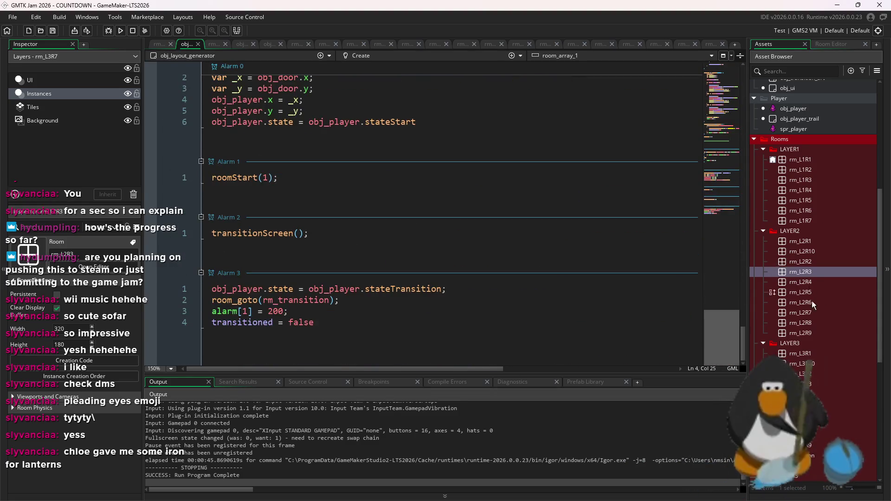
pyautogui.scroll(10, 430, 189)
pyautogui.scroll(10, 430, 189)
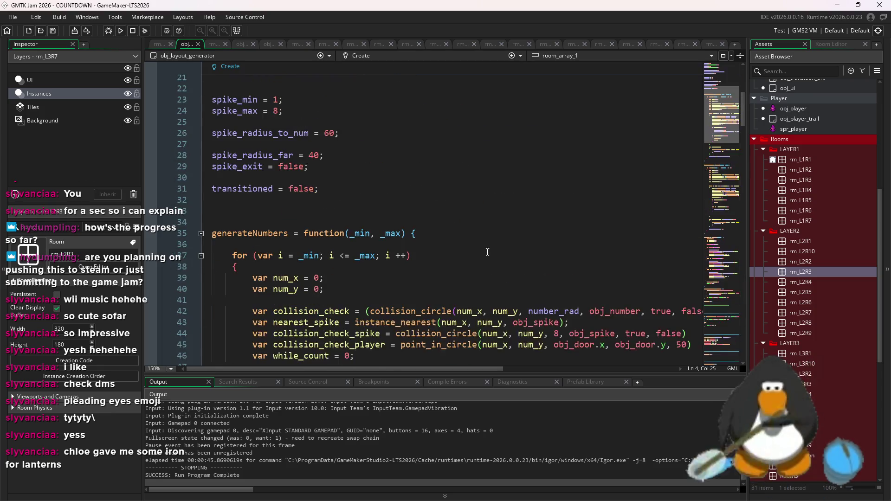
pyautogui.doubleClick(800, 352)
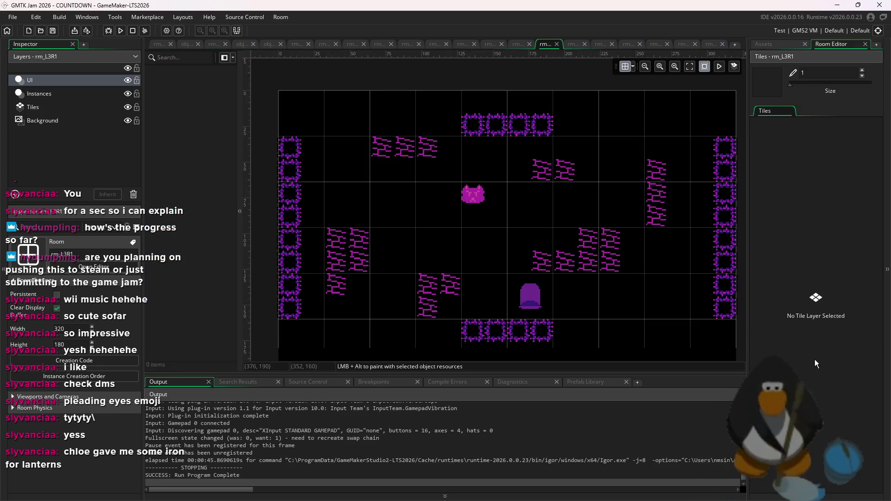
pyautogui.click(770, 45)
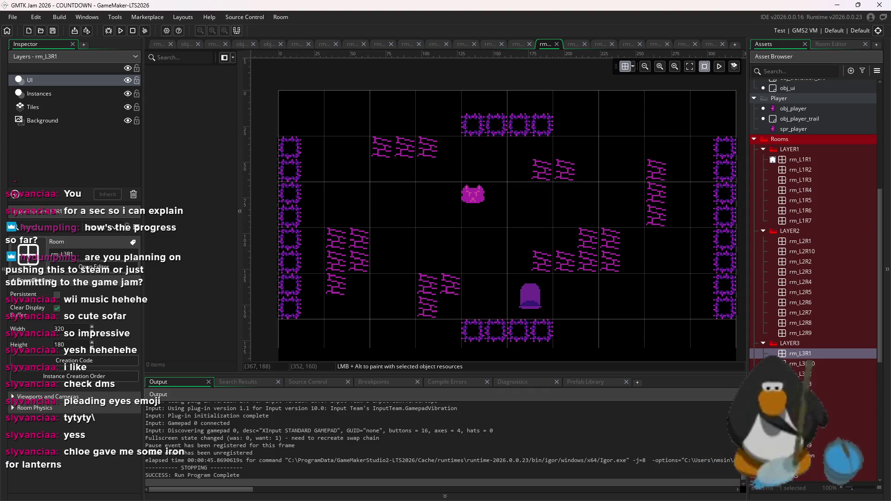
pyautogui.doubleClick(807, 394)
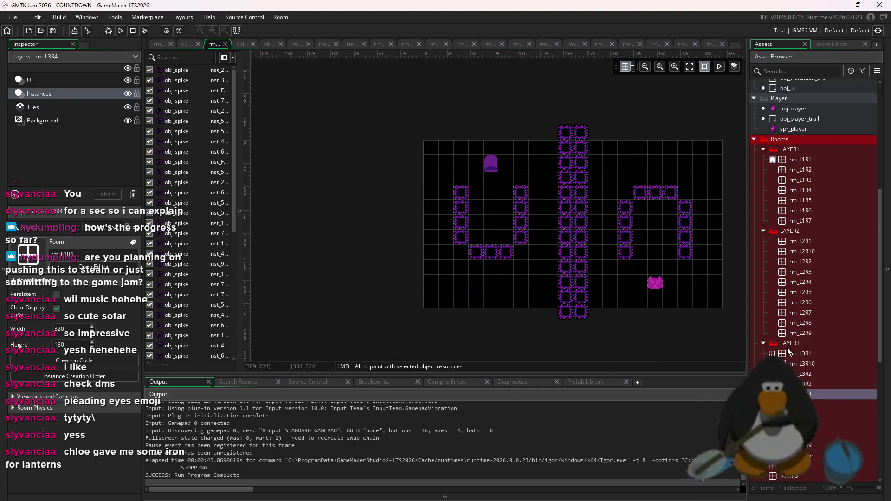
# Inspect the LAYER3 rooms rm_L3R1, rm_L3R5 and rm_L3R9 in the asset list.
pyautogui.click(811, 357)
pyautogui.click(809, 404)
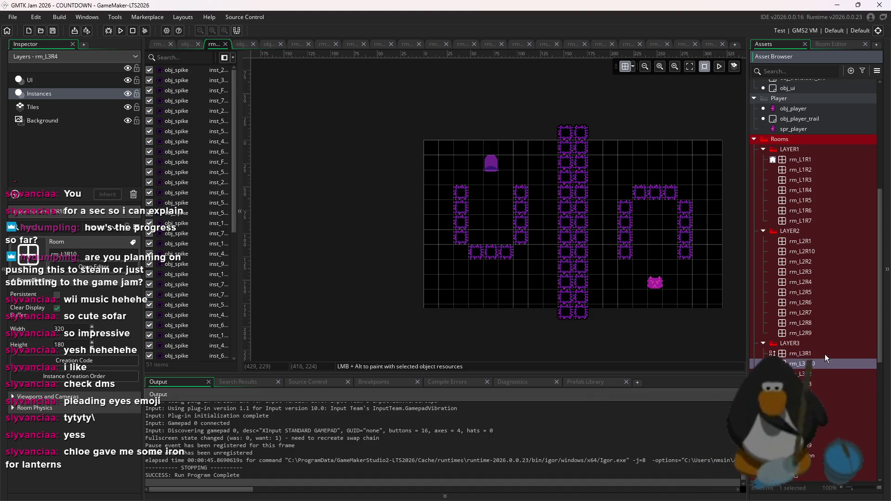
pyautogui.click(822, 444)
pyautogui.click(822, 408)
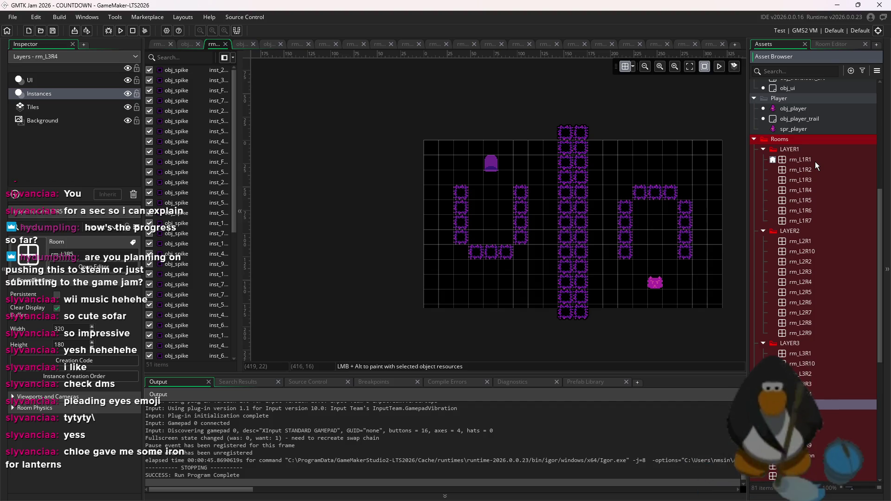
# Create a new group inside the LAYER1 rooms folder, then minimize GameMaker to the desktop.
pyautogui.rightClick(803, 151)
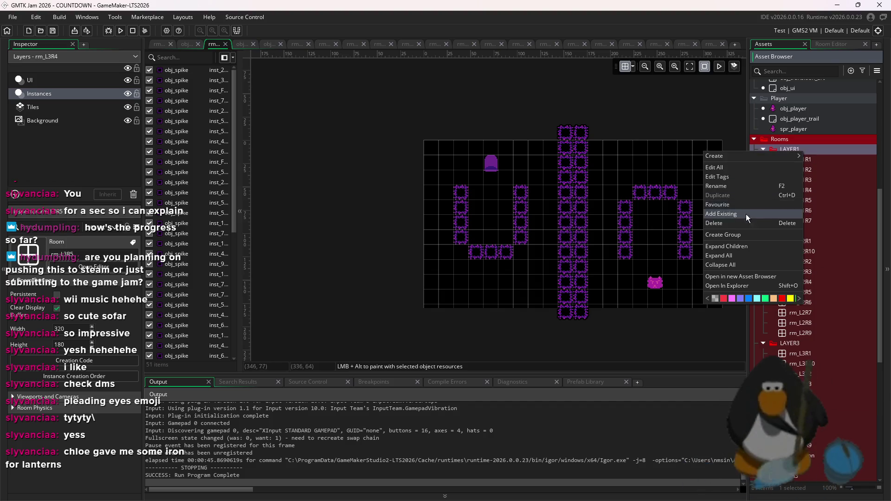
pyautogui.click(736, 235)
pyautogui.write('LAYER4')
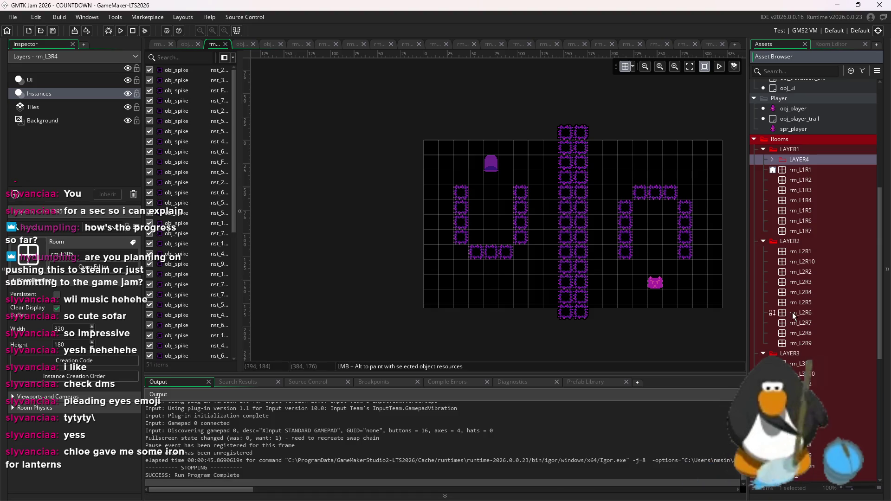
pyautogui.moveTo(812, 312); pyautogui.dragTo(887, 187)
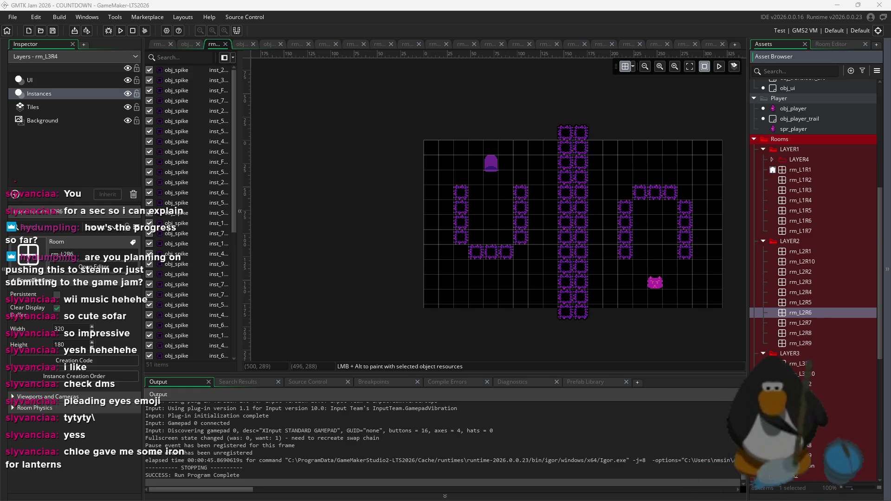
pyautogui.press('super+d')
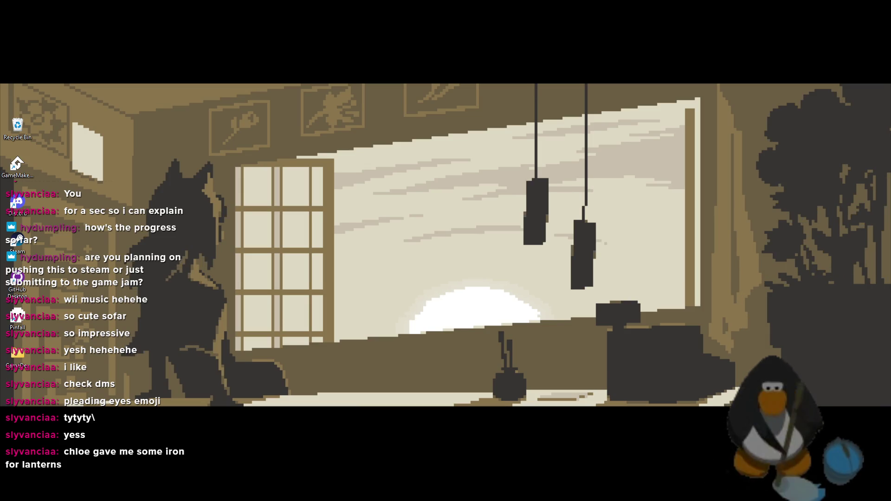
# Set global.level to 30 in scr_values and run the game to test it.
pyautogui.press('super+d')
pyautogui.scroll(-4, 805, 367)
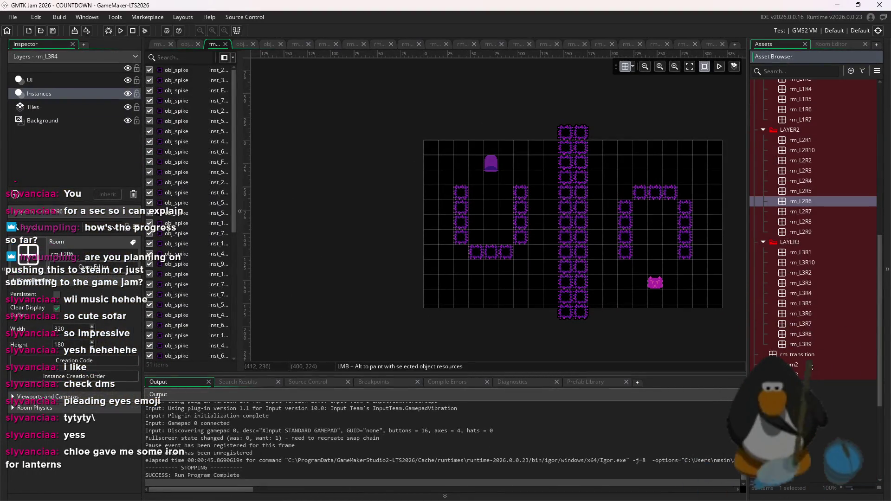
pyautogui.scroll(-1, 811, 367)
pyautogui.click(815, 334)
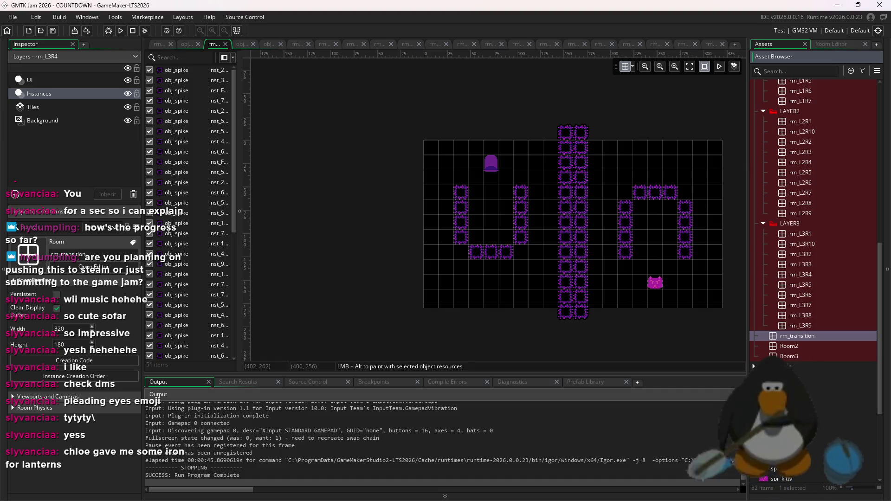
pyautogui.doubleClick(826, 418)
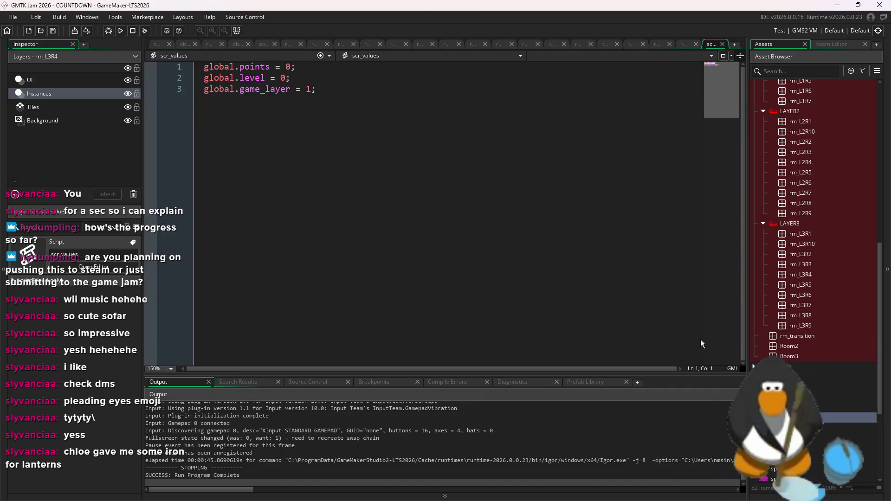
pyautogui.click(287, 78)
pyautogui.press('BackSpace')
pyautogui.write('30')
pyautogui.click(120, 30)
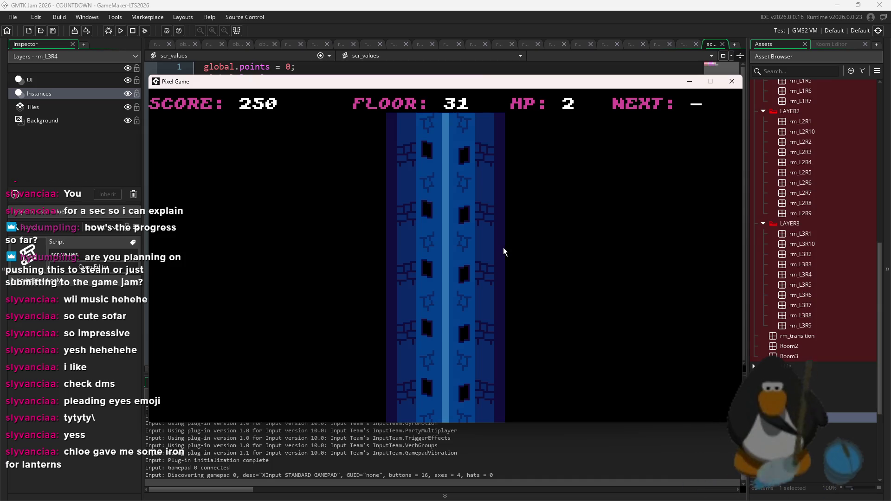
# Change global.level to 20, save, and restart the running build.
pyautogui.click(775, 282)
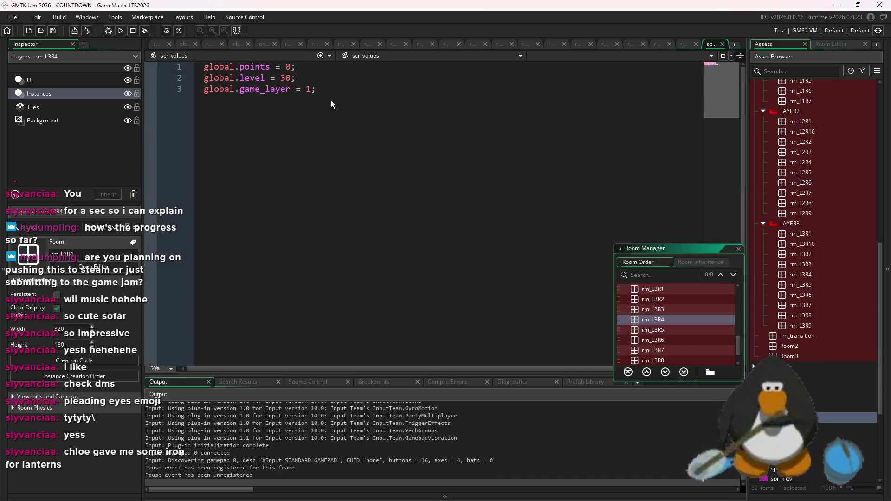
pyautogui.click(292, 77)
pyautogui.write('2')
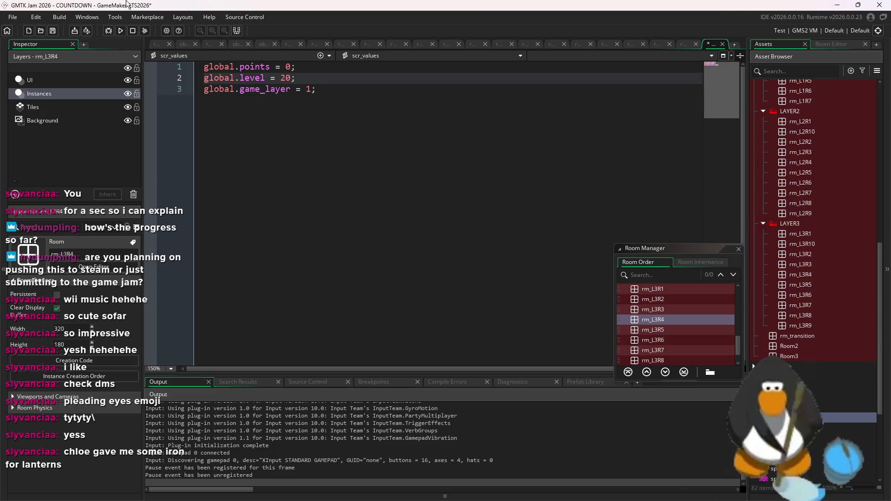
pyautogui.click(120, 30)
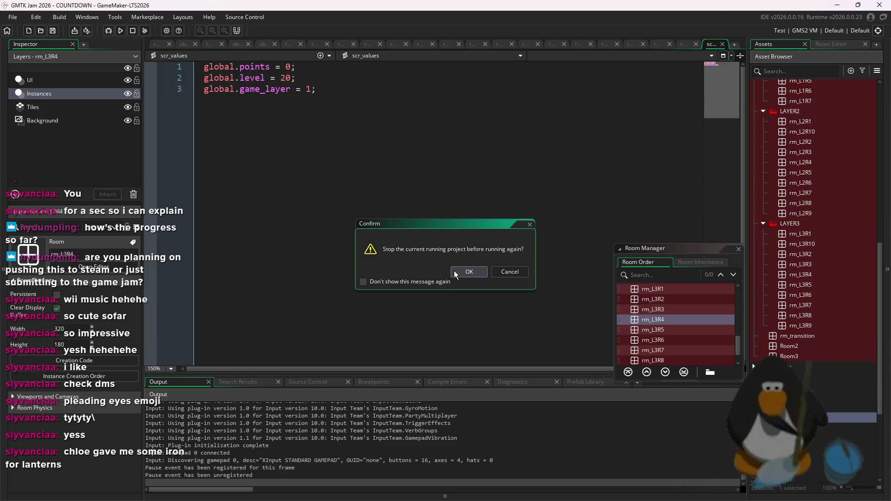
pyautogui.click(453, 271)
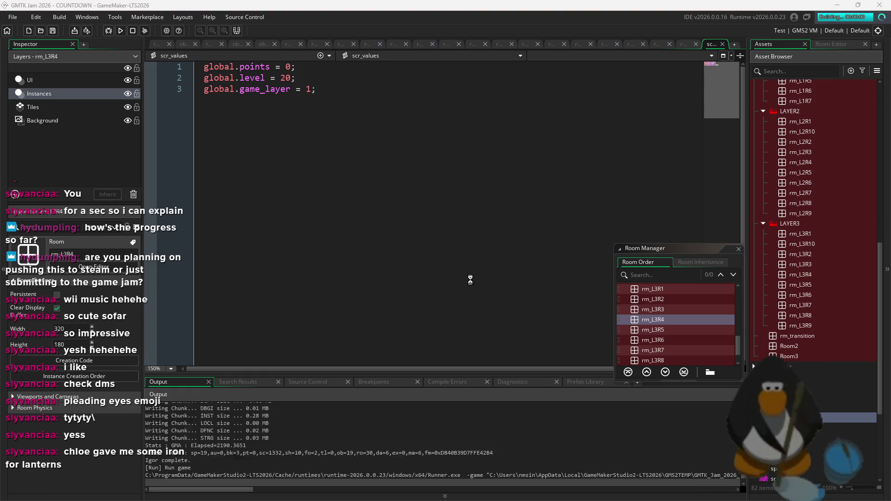
# Clear two rooms by collecting the 3, 2 and A pickups in each.
pyautogui.press('Right')
pyautogui.press('Up')
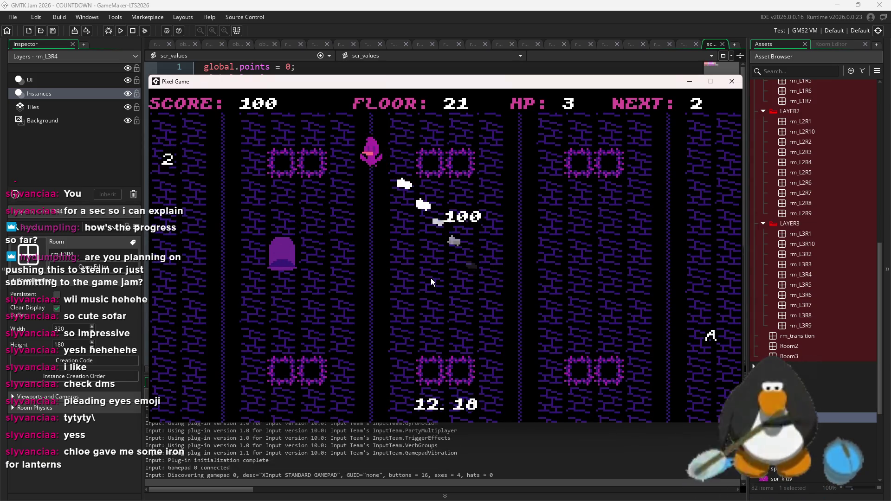
pyautogui.press('Left')
pyautogui.press('Down')
pyautogui.press('Up')
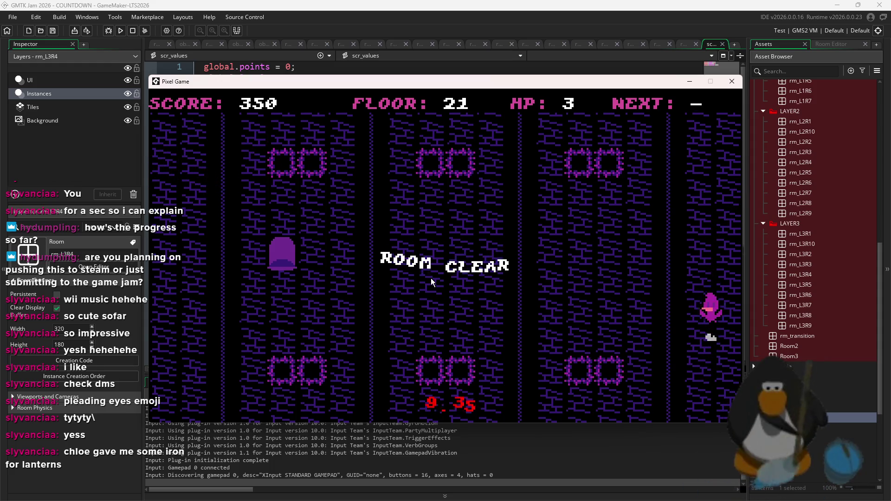
pyautogui.press('Down')
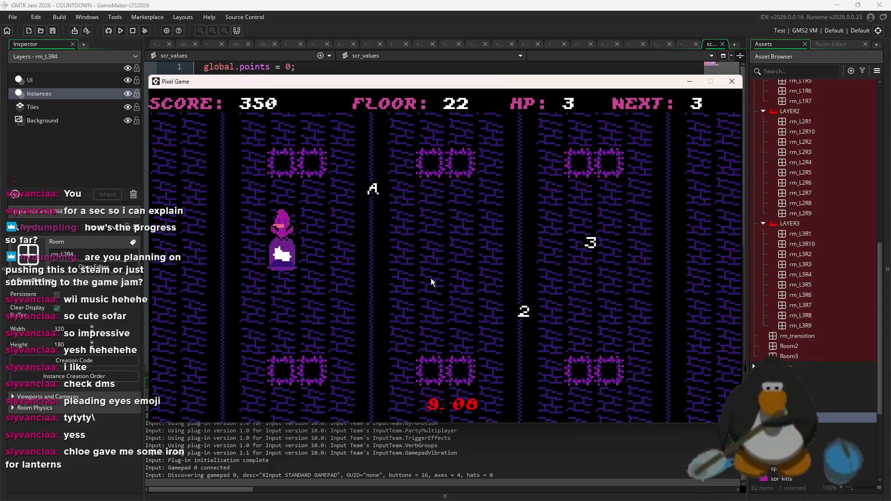
pyautogui.press('Right')
pyautogui.press('Right')
pyautogui.press('Up')
pyautogui.press('Down')
pyautogui.press('Left')
pyautogui.press('Left')
pyautogui.press('Up')
pyautogui.press('Up')
pyautogui.press('Left')
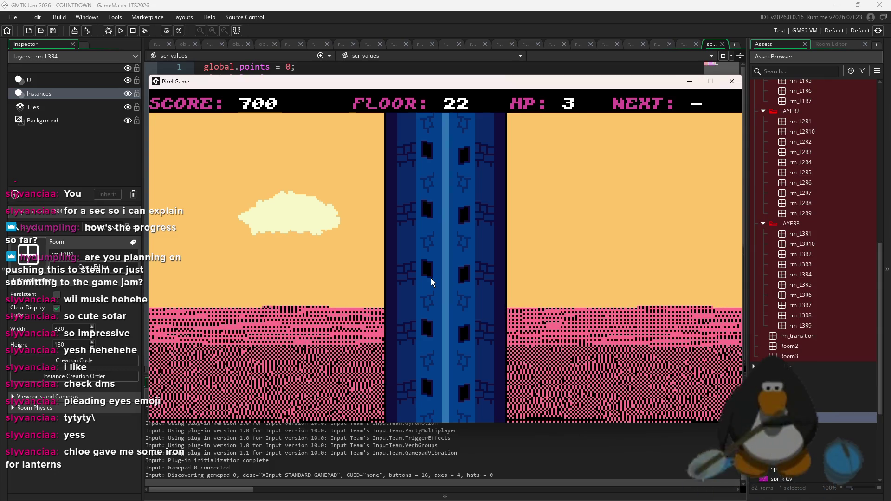
# Clear two more rooms via the 3, 2 and A targets, reaching floor 26 at 1750 points.
pyautogui.press('Left')
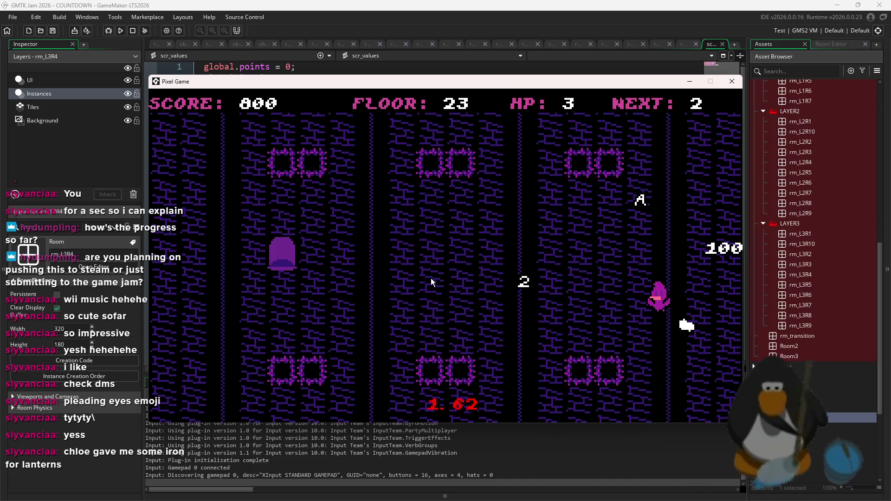
pyautogui.press('Up')
pyautogui.press('Right')
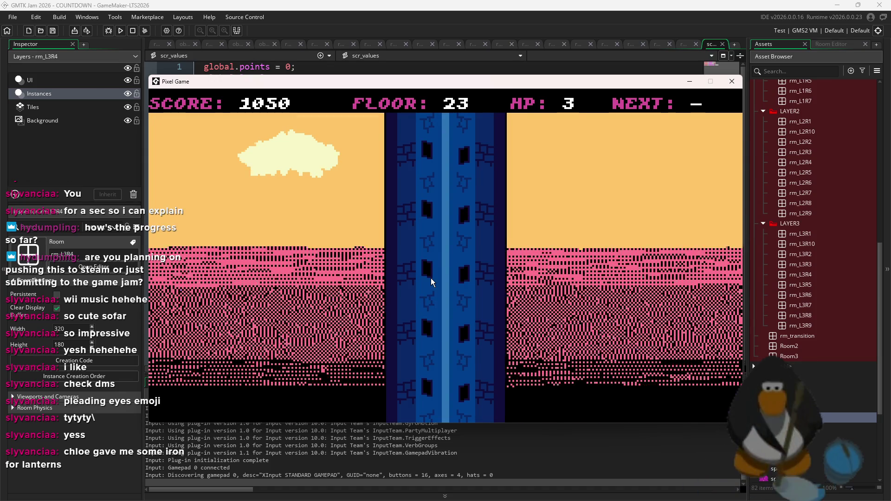
pyautogui.press('Up')
pyautogui.press('Down')
pyautogui.press('Down')
pyautogui.press('Up')
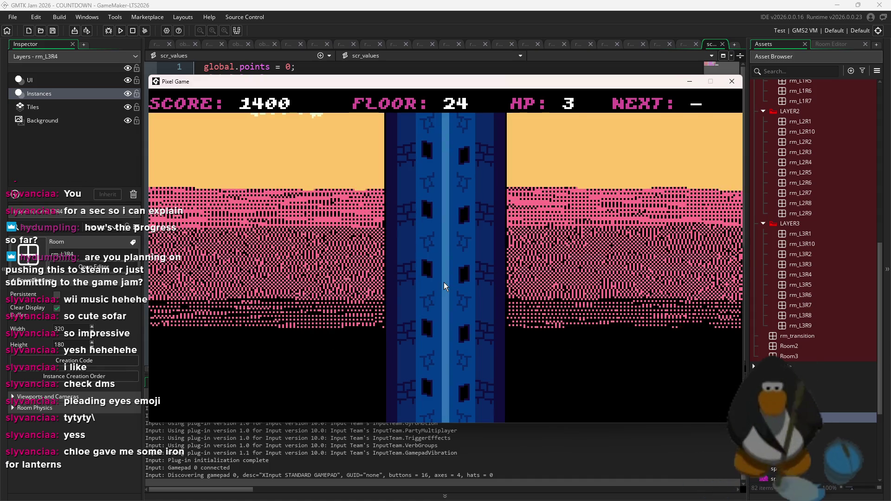
pyautogui.press('Right')
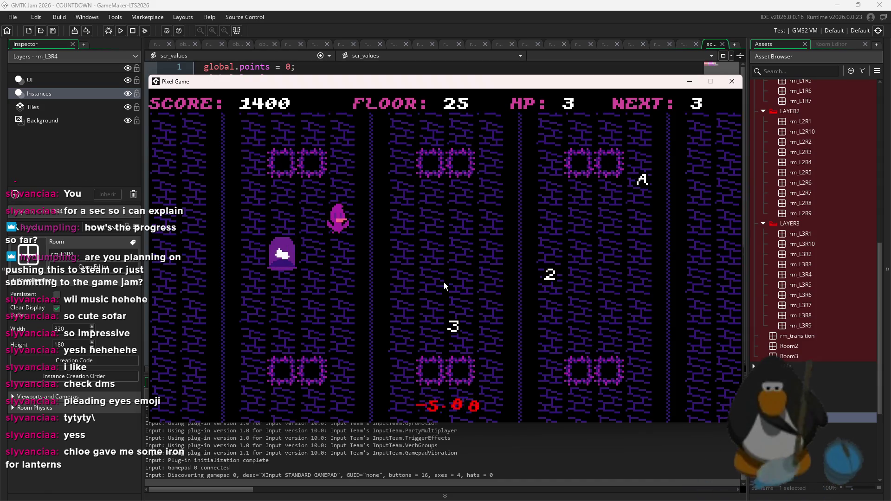
pyautogui.press('Right')
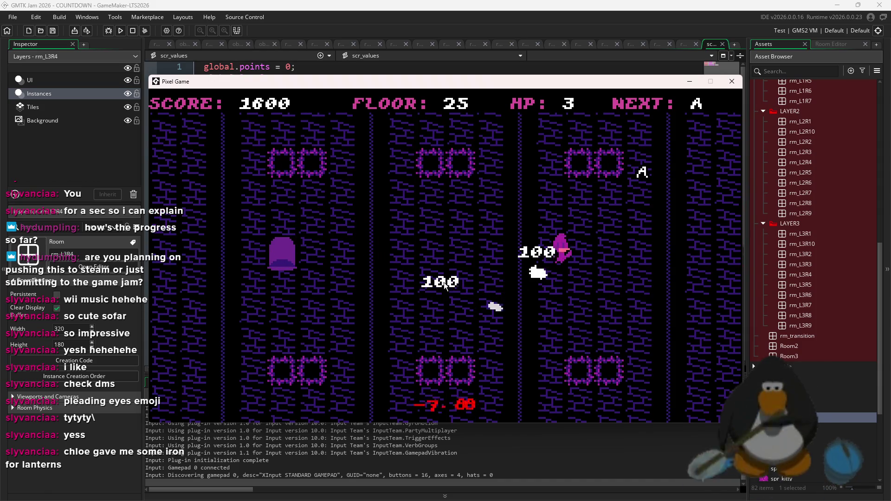
pyautogui.press('Right')
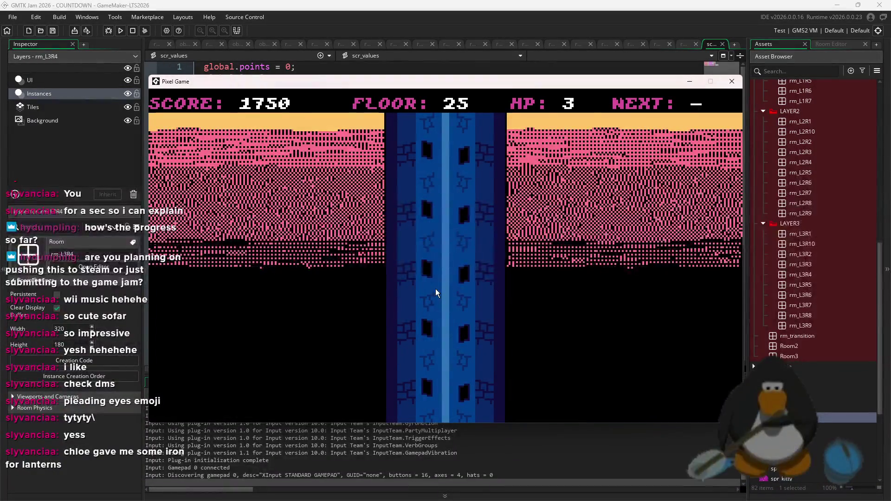
pyautogui.press('Right')
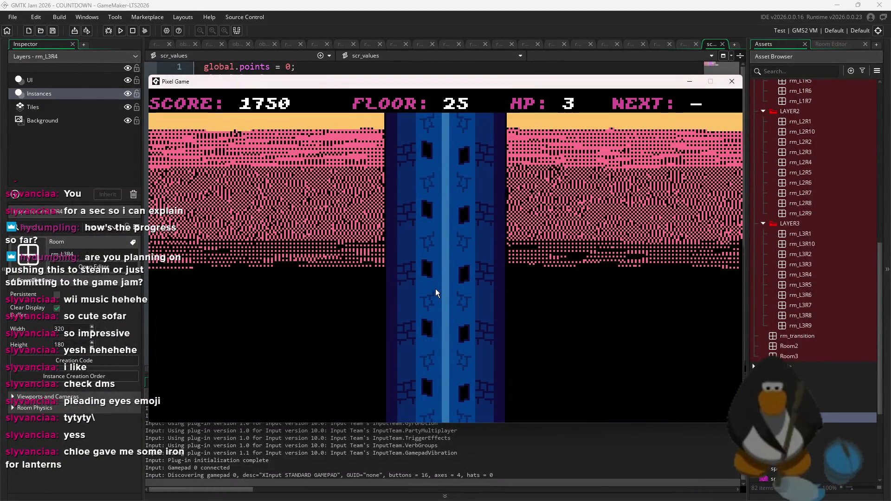
pyautogui.press('Right')
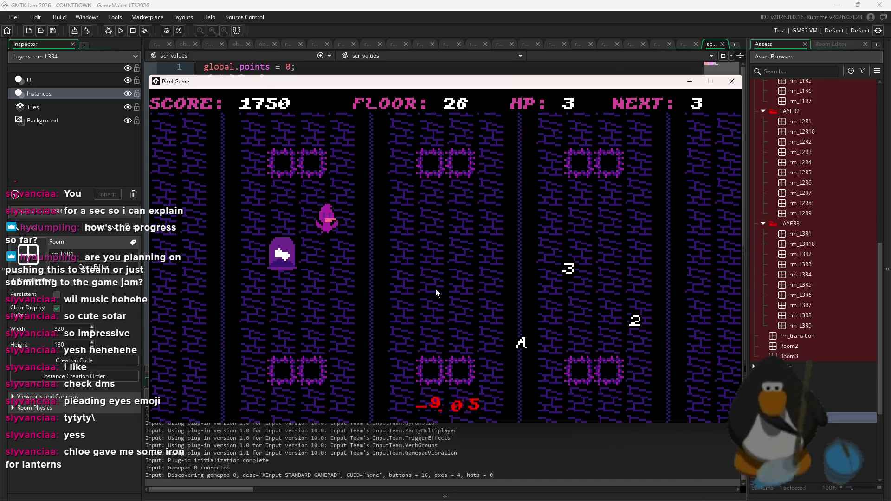
# Collect the 3, 2 and A pickups to clear the current room.
pyautogui.press('Right')
pyautogui.press('Down')
pyautogui.press('Left')
pyautogui.press('Down')
pyautogui.press('Up')
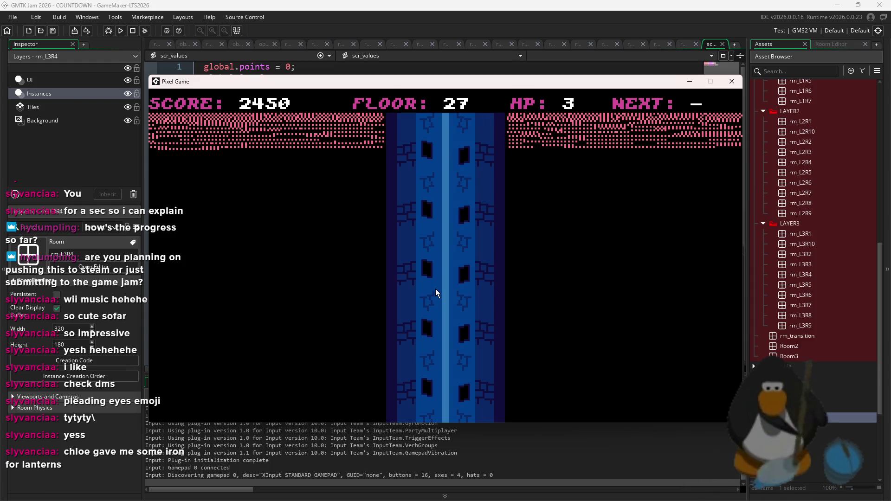
# Collect the 3 and A pickups to clear the next room and move on.
pyautogui.press('Left')
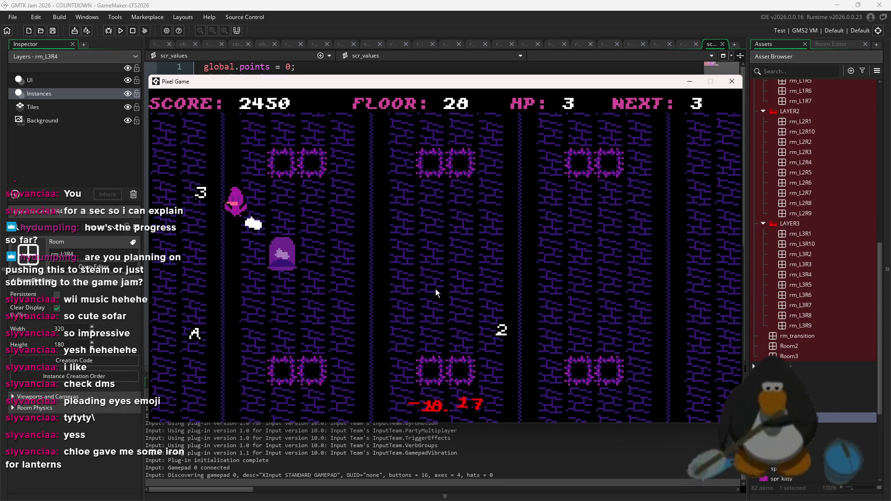
pyautogui.press('Right')
pyautogui.press('Right')
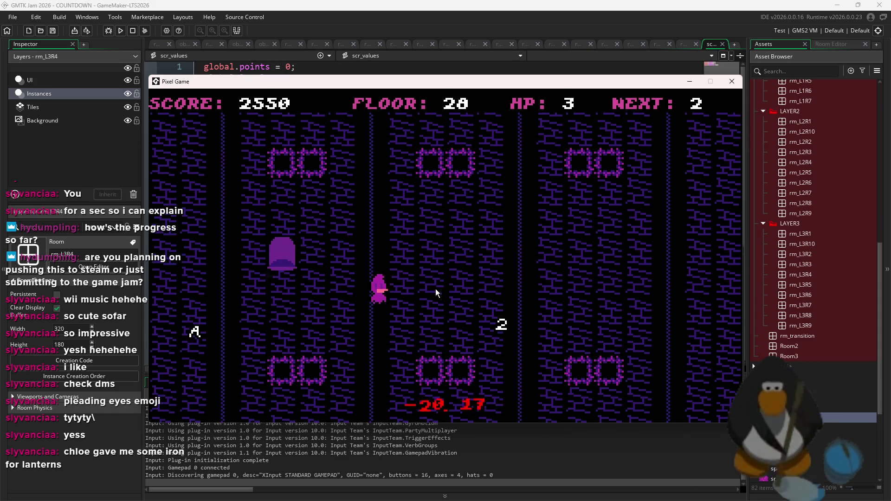
pyautogui.press('Left')
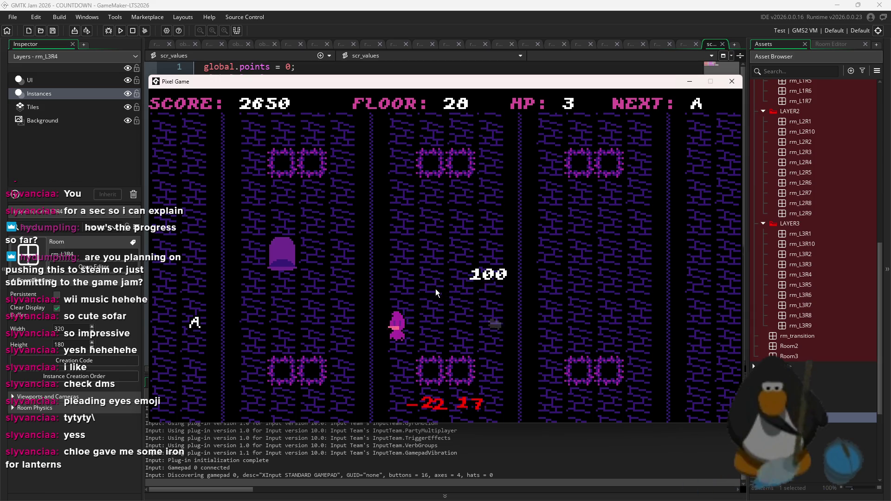
pyautogui.press('Left')
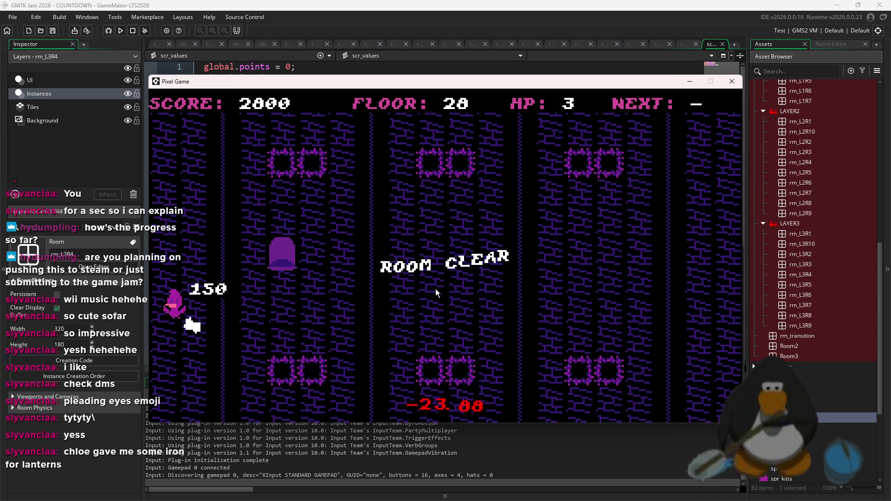
pyautogui.press('Left')
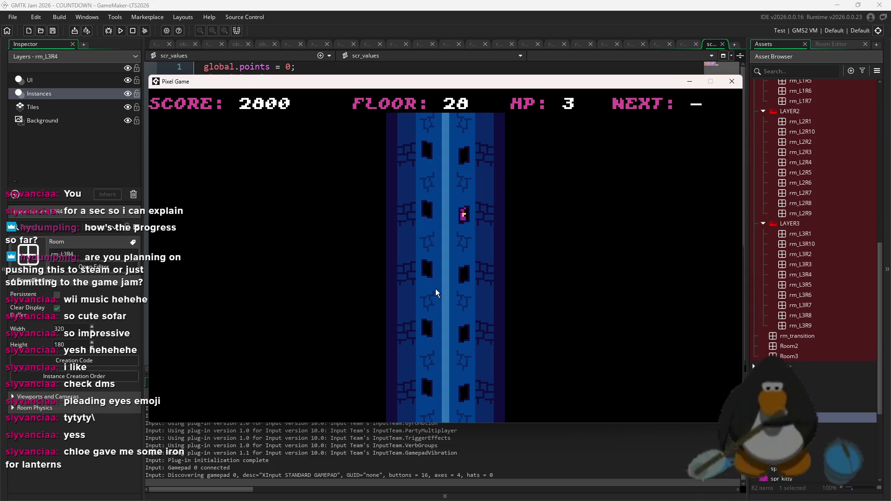
# Finish the run on floor 29 near 2800 points, select spr_tile3 and close the room ordering window.
pyautogui.press('Right')
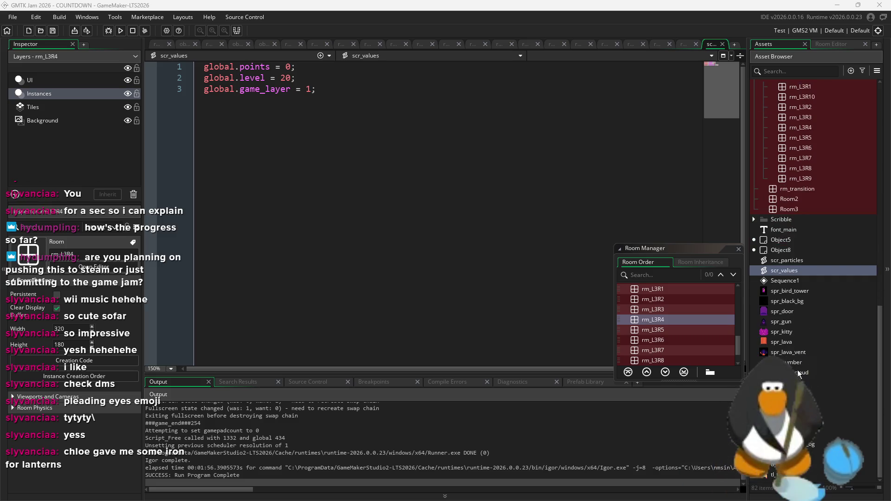
pyautogui.click(798, 413)
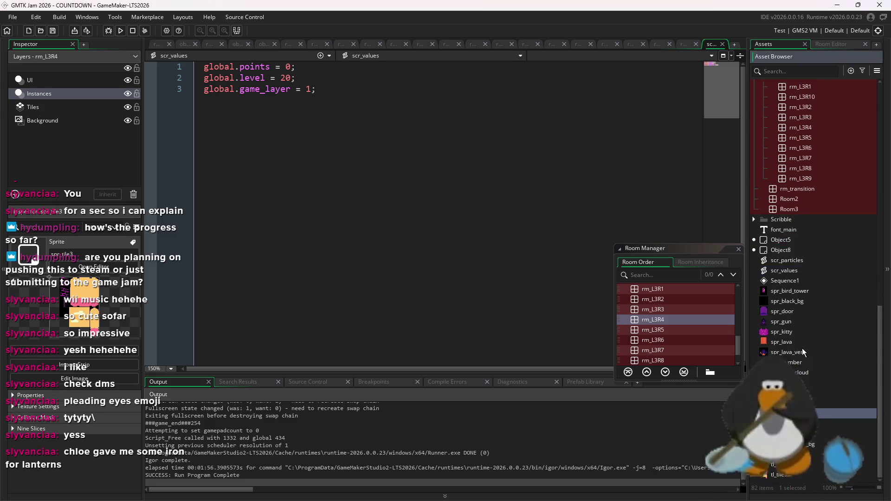
pyautogui.click(739, 248)
# Duplicate the spr_tile3 sprite to create spr_tile4.
pyautogui.scroll(3, 816, 260)
pyautogui.scroll(-5, 826, 263)
pyautogui.rightClick(795, 410)
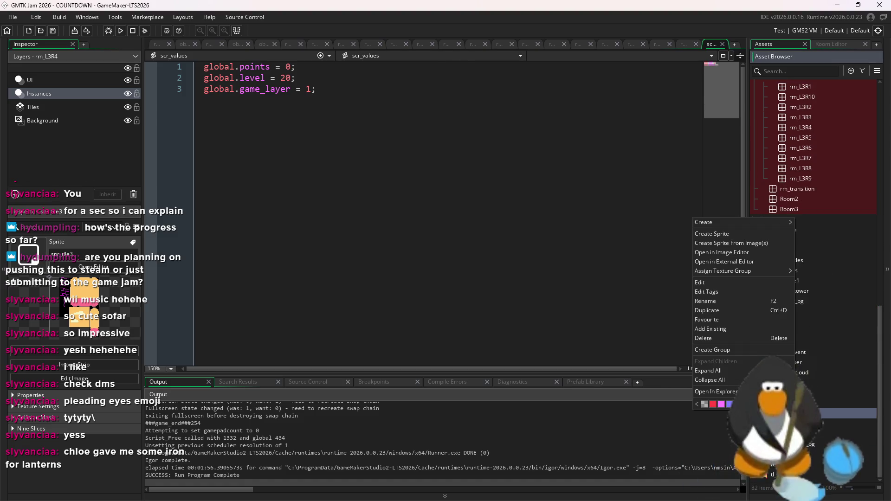
pyautogui.click(731, 310)
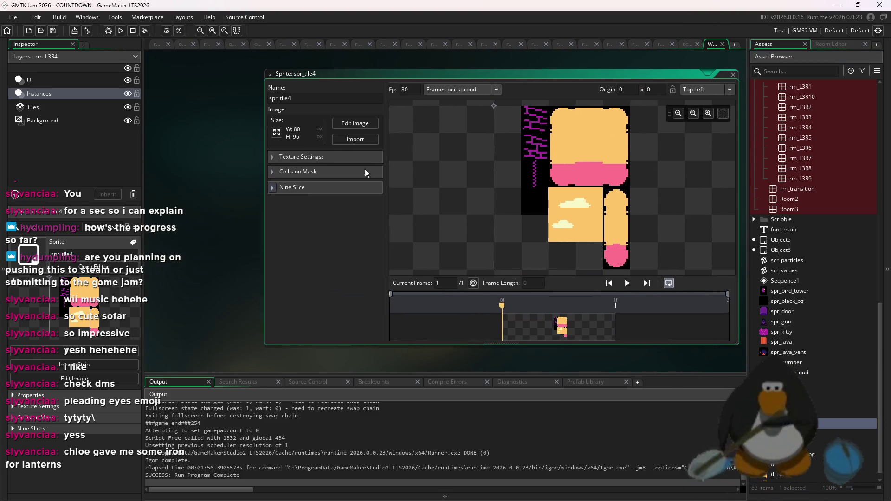
# Edit spr_tile4's image to recolour its purple bricks red.
pyautogui.click(348, 123)
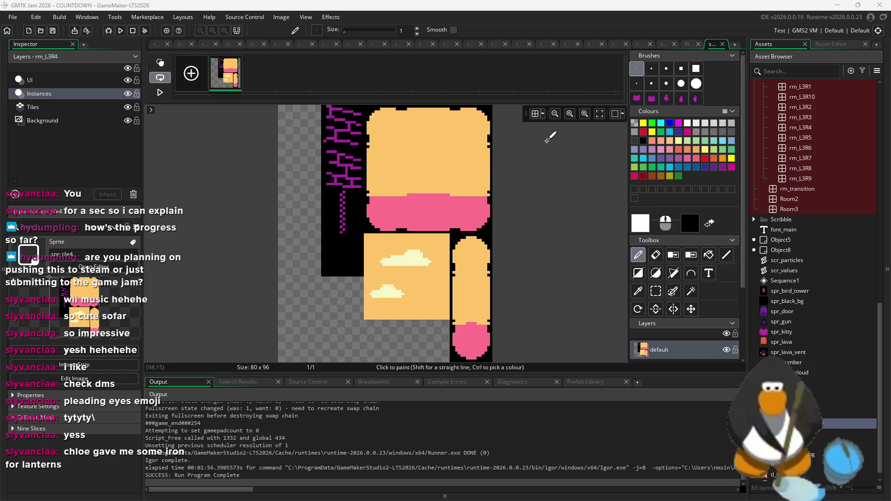
pyautogui.hotkey('ctrl', 'v')
pyautogui.click(347, 163)
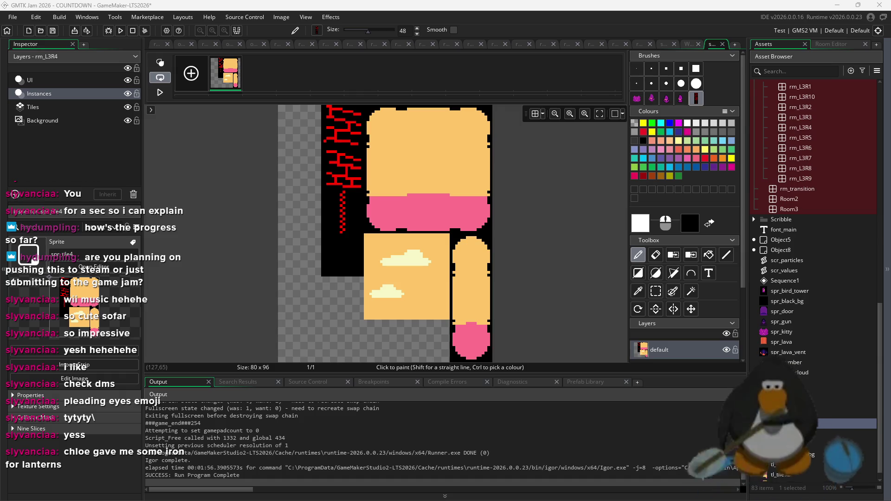
pyautogui.hotkey('alt', 'Tab')
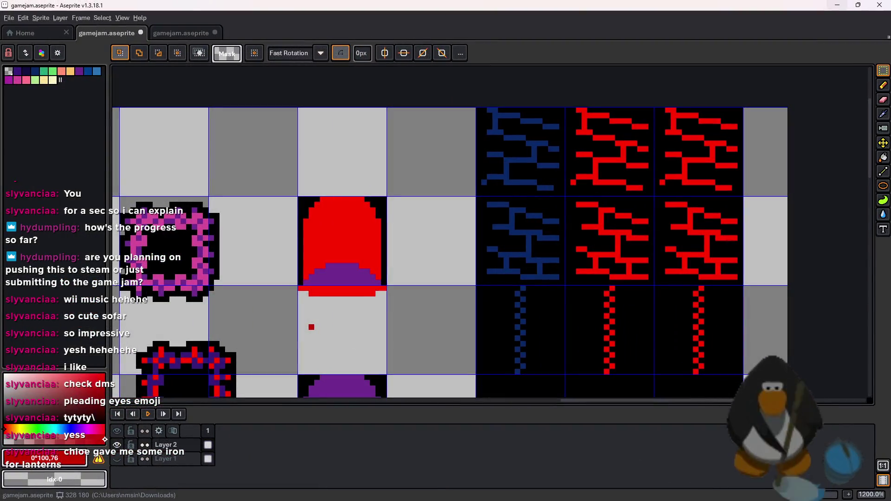
# Select the rightmost brick column and replace bright red #ff0000 with a sampled dark red.
pyautogui.moveTo(701, 132); pyautogui.dragTo(702, 308)
pyautogui.hotkey('shift', 'r')
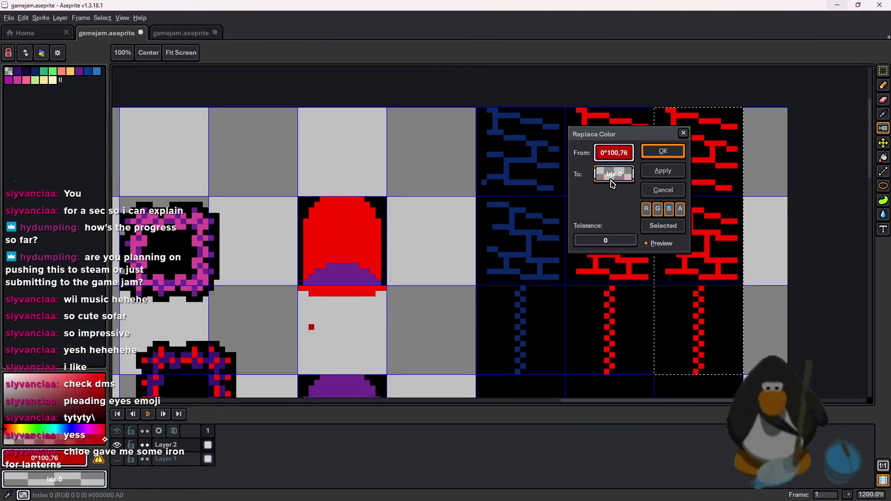
pyautogui.moveTo(620, 180)
pyautogui.mouseDown()
pyautogui.moveTo(499, 260)
pyautogui.moveTo(308, 322)
pyautogui.moveTo(566, 208)
pyautogui.moveTo(617, 176)
pyautogui.moveTo(449, 192)
pyautogui.mouseUp()
pyautogui.moveTo(613, 152)
pyautogui.mouseDown()
pyautogui.moveTo(756, 120)
pyautogui.moveTo(370, 301)
pyautogui.mouseUp()
pyautogui.moveTo(313, 322); pyautogui.dragTo(311, 326)
pyautogui.click(613, 174)
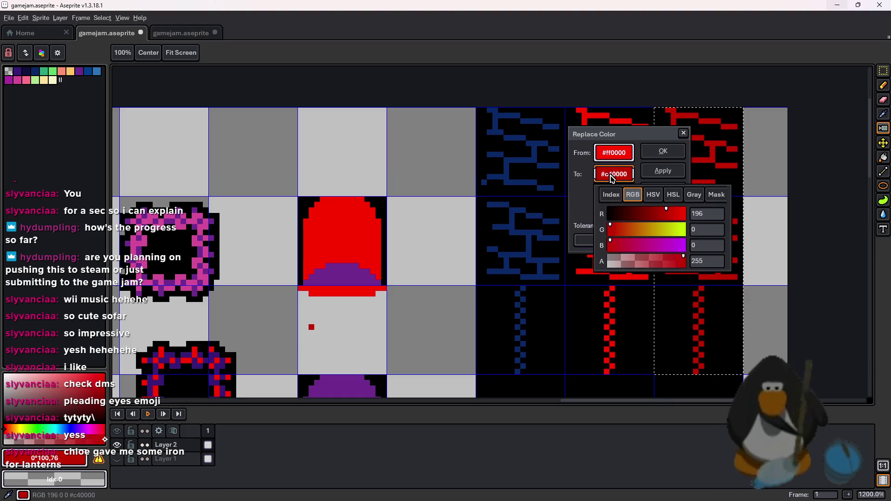
pyautogui.moveTo(613, 135); pyautogui.dragTo(329, 149)
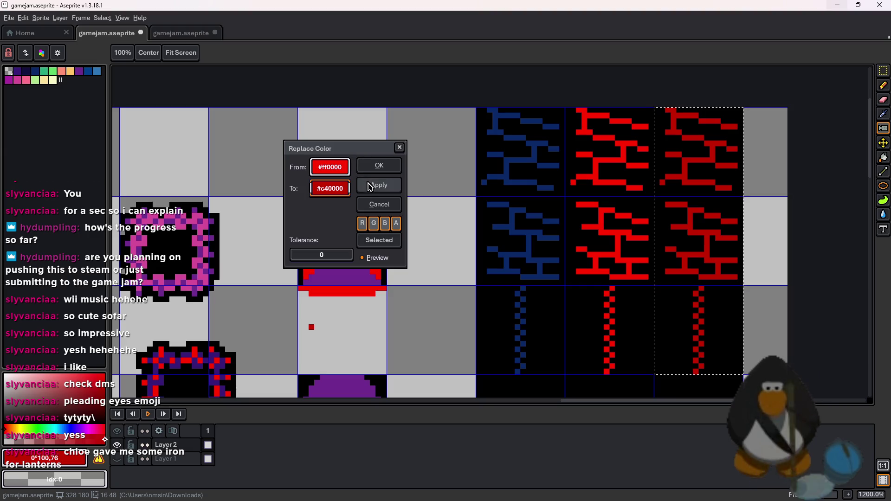
# Tune the dark red (red 176, fully opaque, lower HSL saturation) and apply the replacement.
pyautogui.click(344, 189)
pyautogui.click(376, 230)
pyautogui.moveTo(377, 233); pyautogui.dragTo(379, 234)
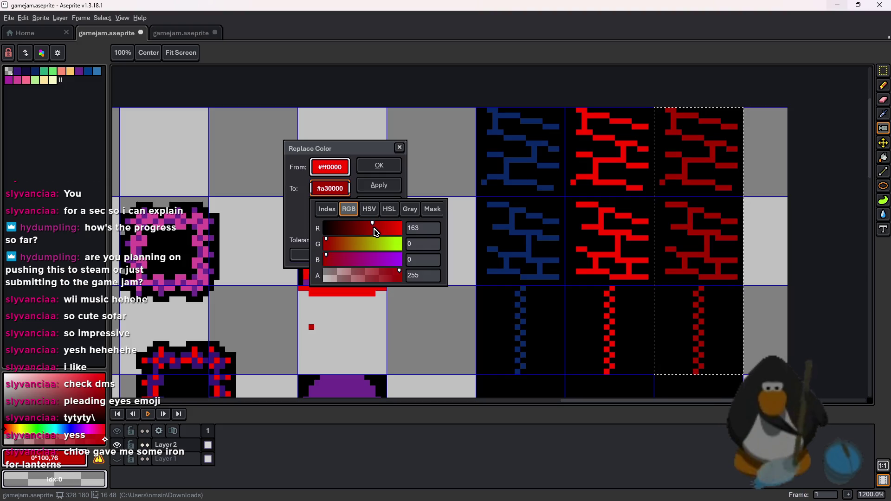
pyautogui.moveTo(386, 278); pyautogui.dragTo(424, 280)
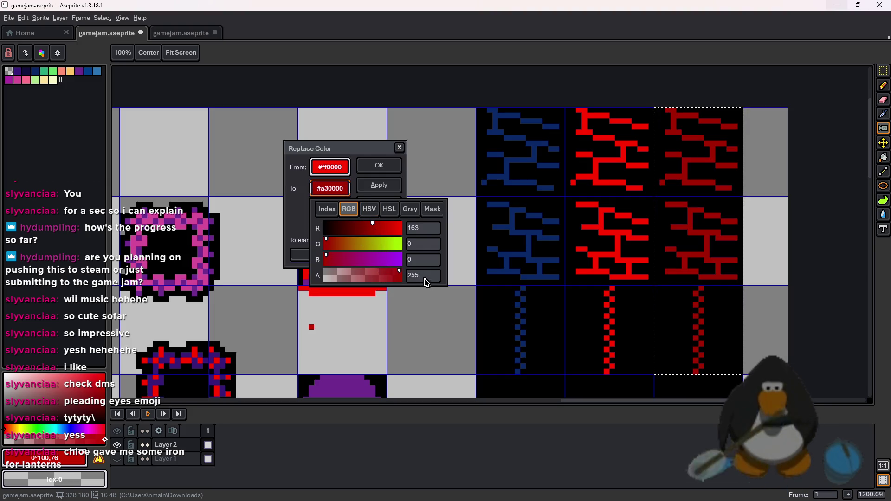
pyautogui.click(369, 209)
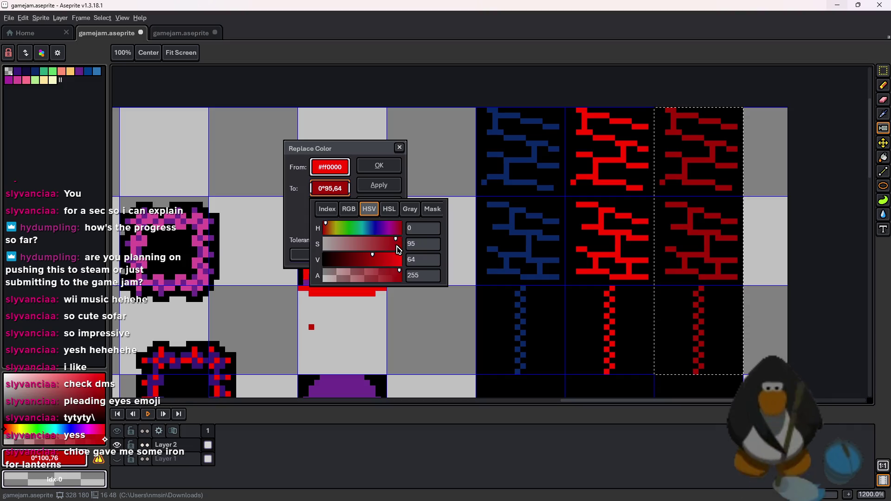
pyautogui.moveTo(391, 250)
pyautogui.mouseDown()
pyautogui.moveTo(372, 246)
pyautogui.moveTo(413, 249)
pyautogui.moveTo(367, 260)
pyautogui.mouseUp()
pyautogui.click(392, 210)
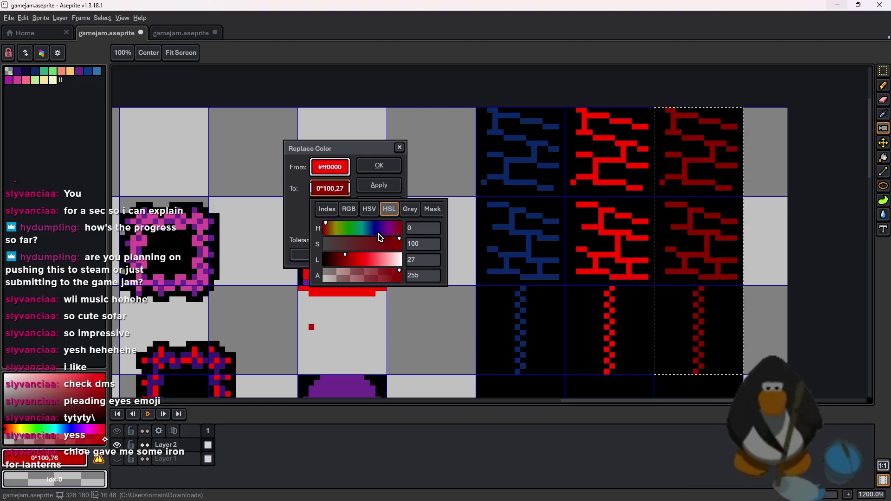
pyautogui.moveTo(389, 248); pyautogui.dragTo(375, 246)
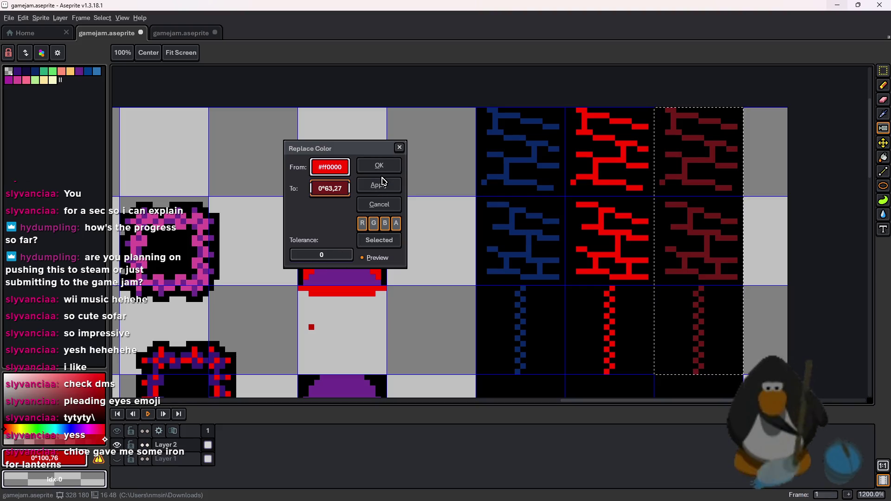
pyautogui.click(389, 166)
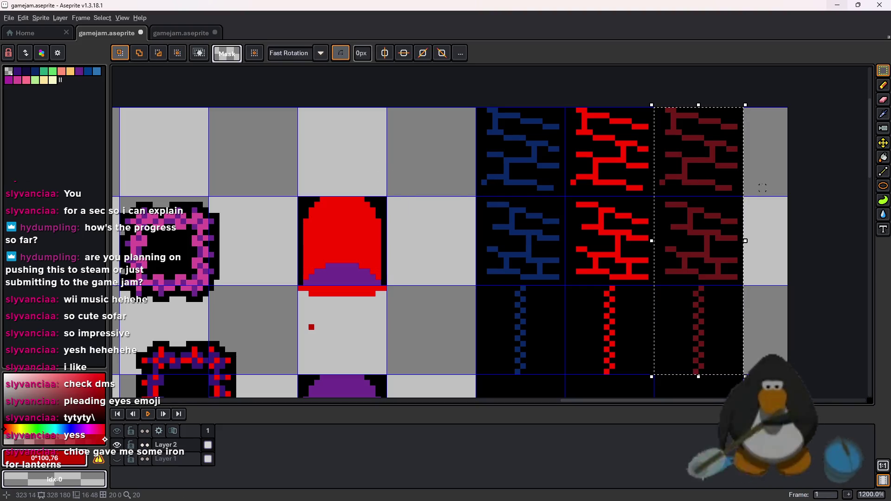
pyautogui.click(837, 5)
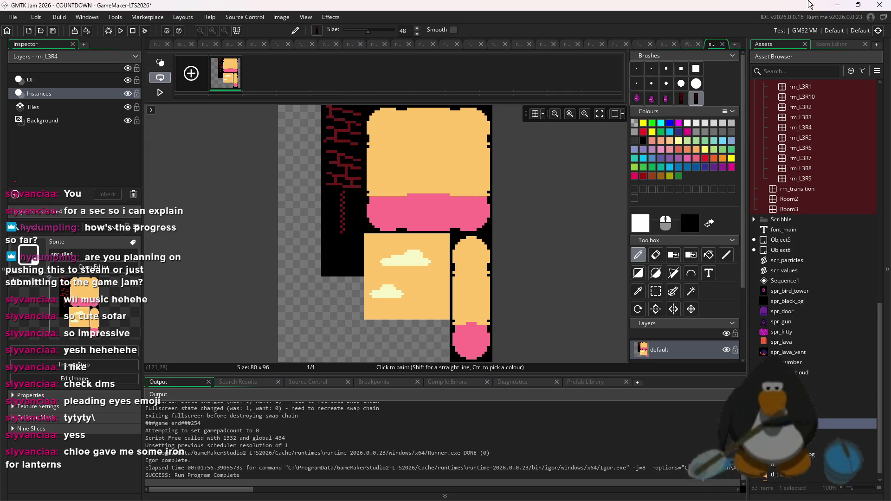
pyautogui.click(835, 5)
pyautogui.click(594, 496)
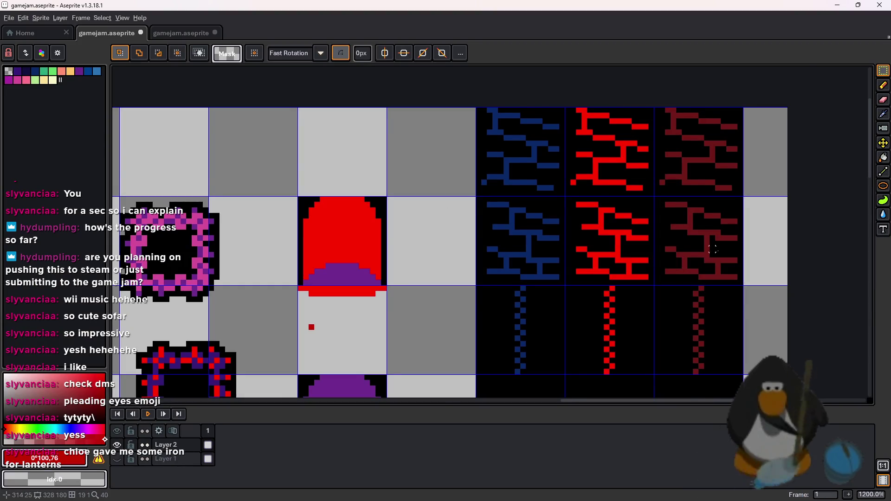
# Try filling the red dome with the sampled dark maroon brick colour, then undo it.
pyautogui.scroll(1, 713, 249)
pyautogui.press('i')
pyautogui.click(676, 208)
pyautogui.hscroll(-3, 386, 260)
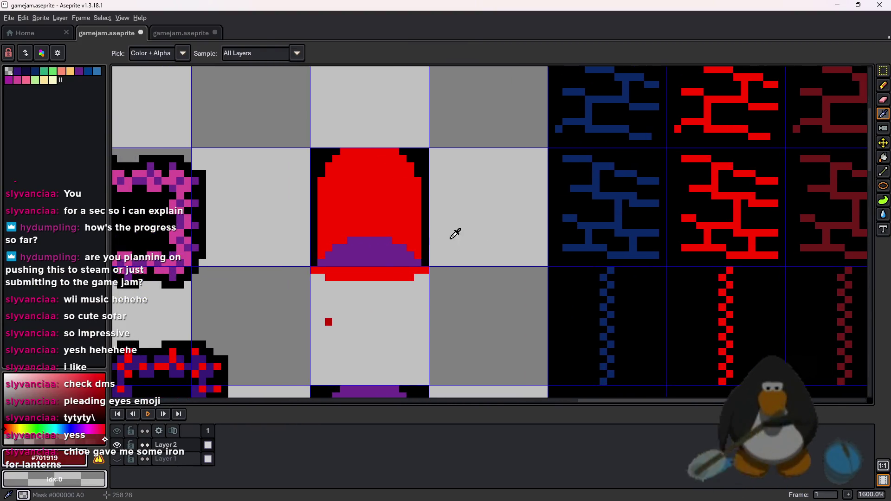
pyautogui.press('g')
pyautogui.click(375, 192)
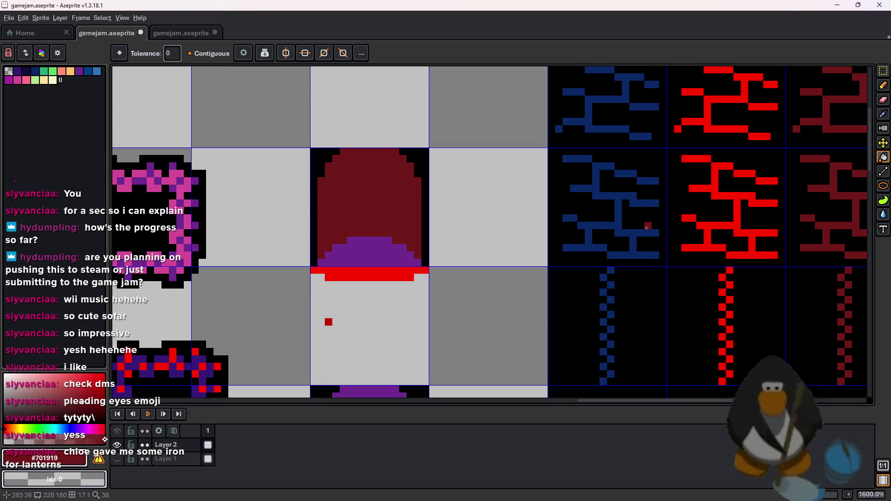
pyautogui.hotkey('ctrl', 'z')
# Fill the dome's purple area with the dark red sampled from the sprite.
pyautogui.press('i')
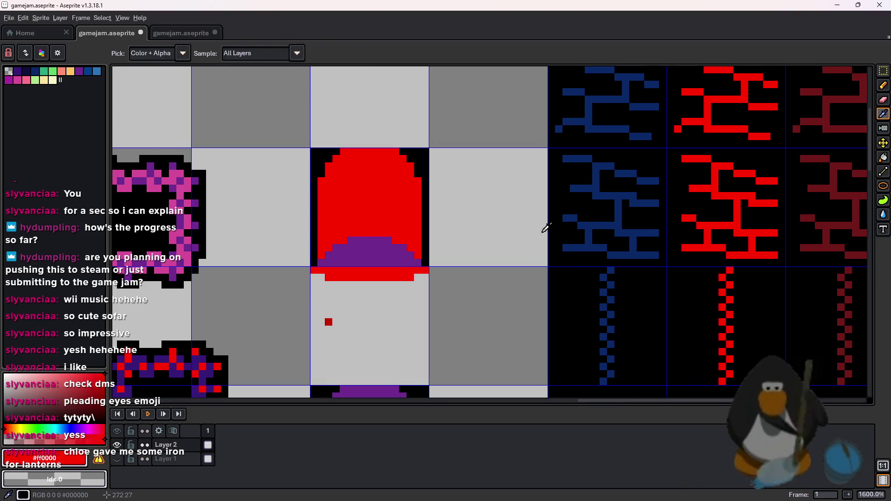
pyautogui.press('g')
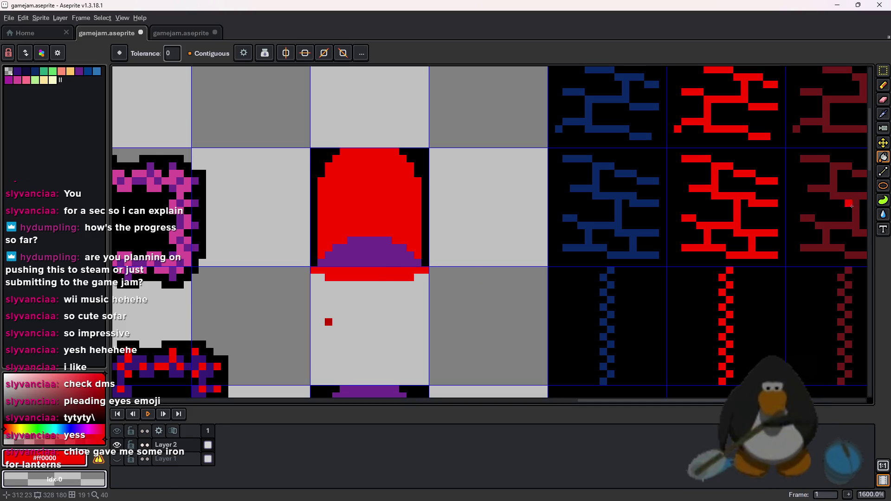
pyautogui.keyDown('alt'); pyautogui.click(841, 189); pyautogui.keyUp('alt')
pyautogui.click(371, 253)
pyautogui.moveTo(458, 243); pyautogui.dragTo(577, 209)
pyautogui.scroll(-1, 503, 231)
# Replace every bright red #ff0000 pixel on the sheet with dark red #701919.
pyautogui.hotkey('shift', 'r')
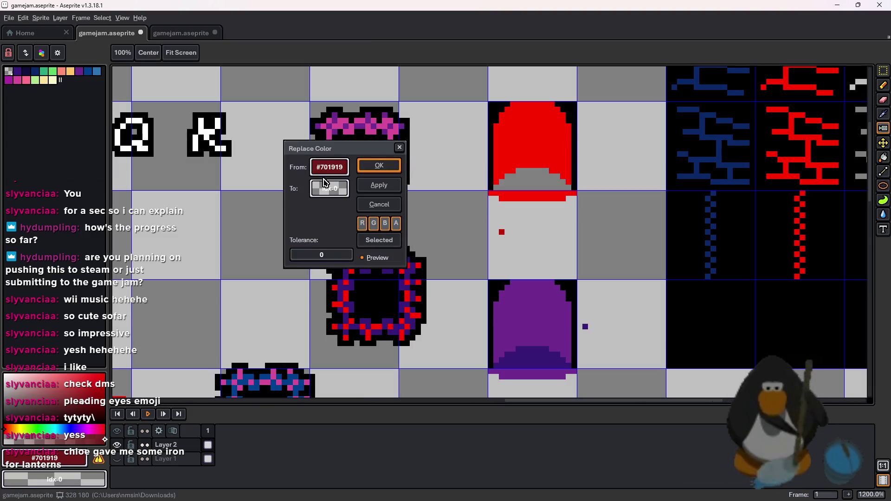
pyautogui.click(416, 263)
pyautogui.click(861, 131)
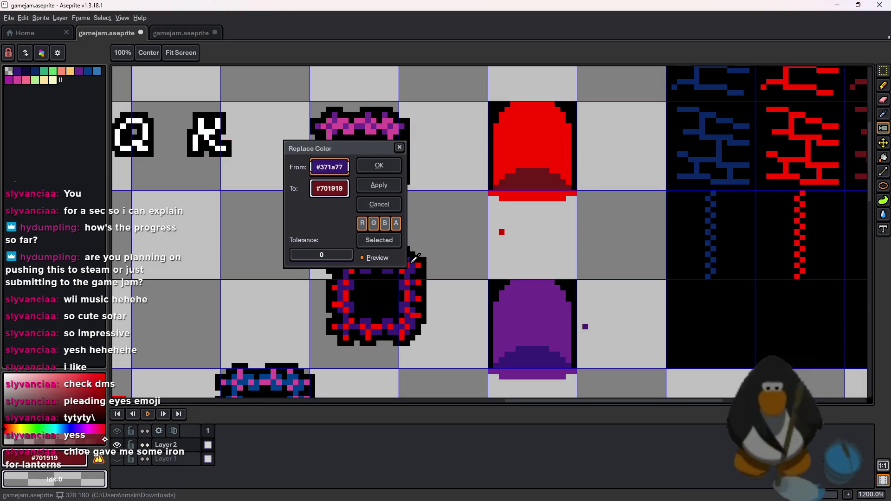
pyautogui.click(419, 262)
pyautogui.click(379, 165)
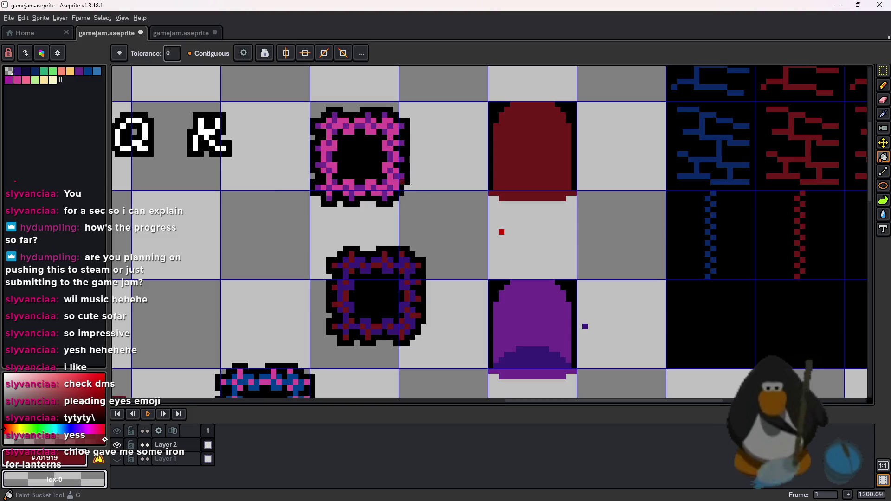
# Try a dark red Paint Bucket fill of the sheet background, then undo it.
pyautogui.hotkey('shift', 'r')
pyautogui.click(336, 173)
pyautogui.press('Escape')
pyautogui.press('Escape')
pyautogui.press('g')
pyautogui.scroll(-5, 503, 180)
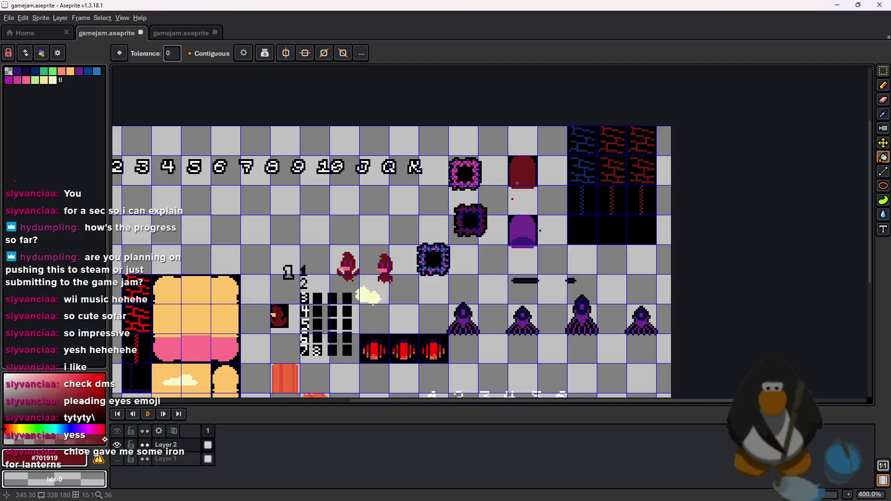
pyautogui.scroll(1, 520, 103)
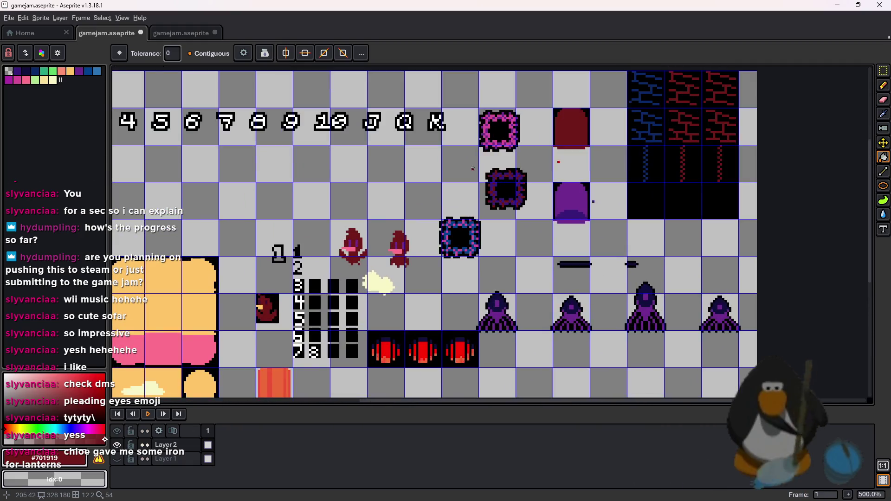
pyautogui.click(514, 204)
pyautogui.hotkey('ctrl', 'z')
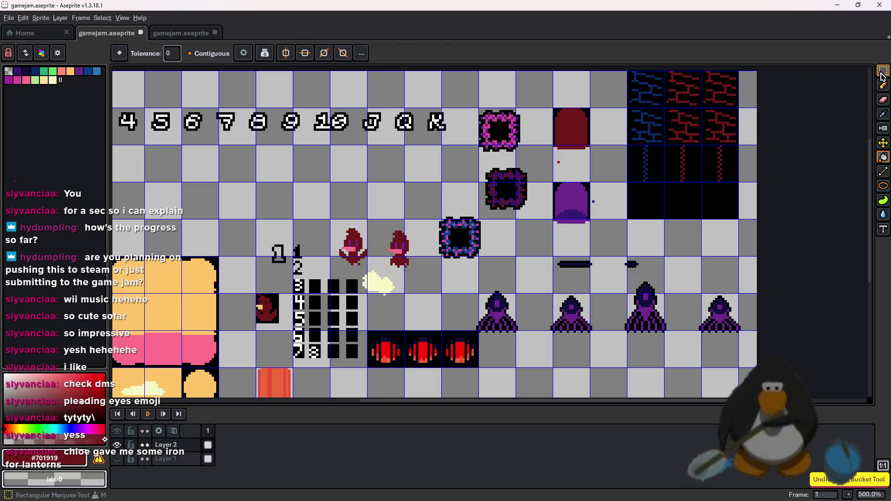
pyautogui.click(883, 70)
# Open Replace Color for the selected portal frame and try different replacement colour modes.
pyautogui.scroll(6, 488, 186)
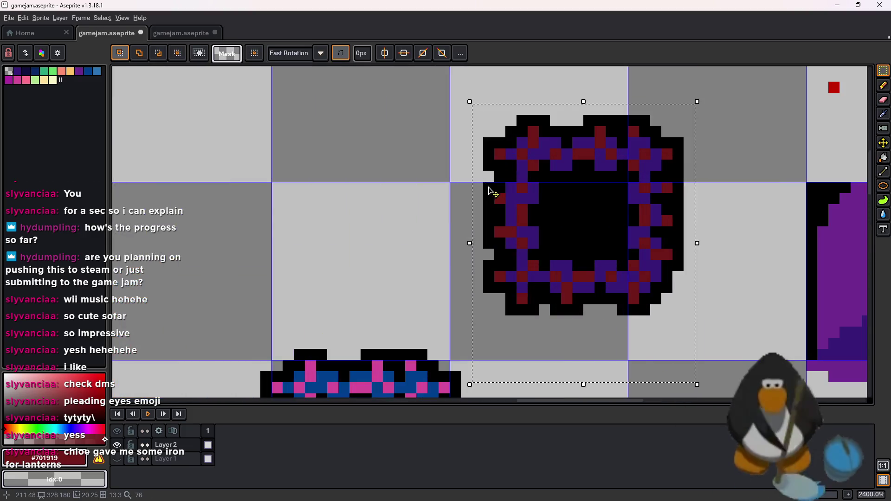
pyautogui.scroll(-6, 372, 198)
pyautogui.scroll(1, 395, 197)
pyautogui.hotkey('shift', 'r')
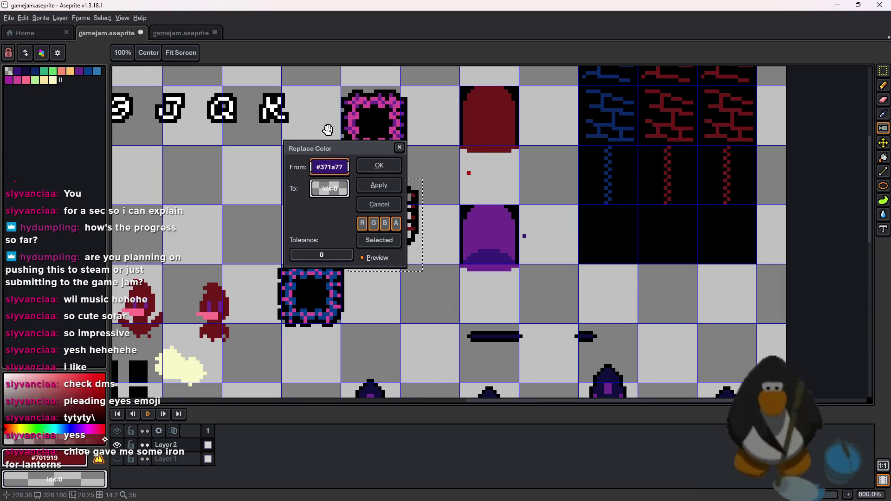
pyautogui.moveTo(268, 144); pyautogui.dragTo(248, 151)
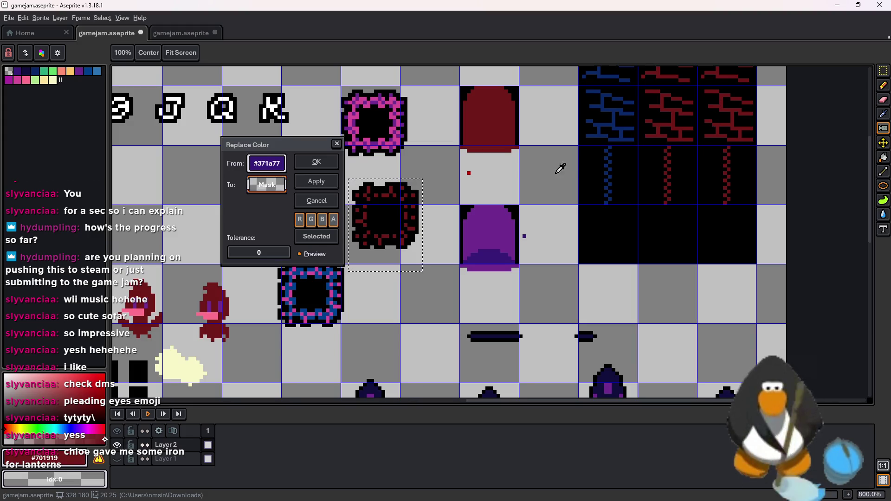
pyautogui.click(269, 185)
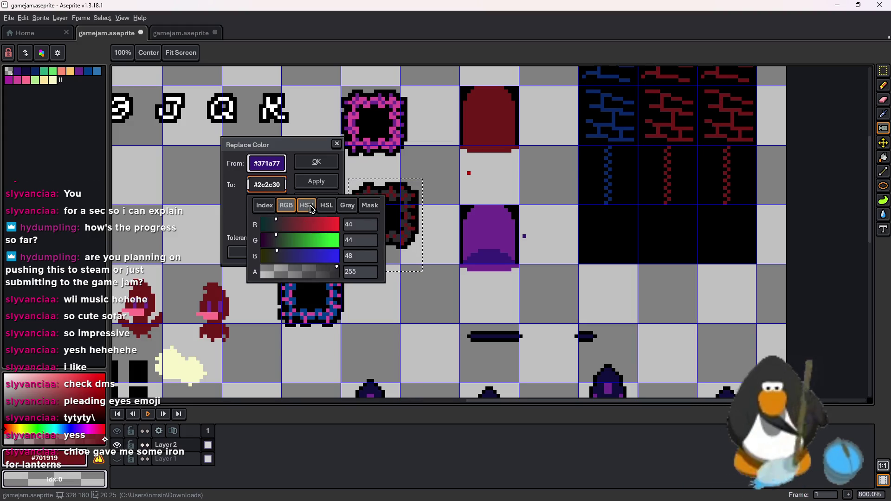
pyautogui.click(310, 209)
pyautogui.moveTo(299, 242); pyautogui.dragTo(263, 250)
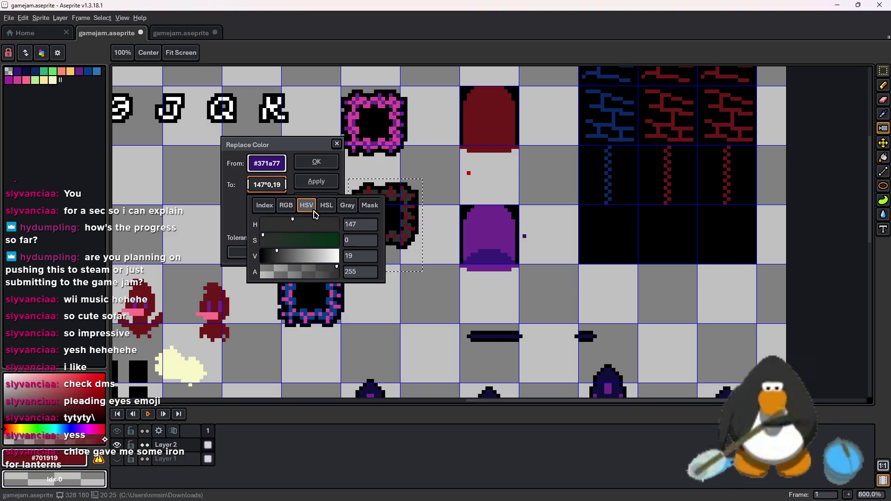
pyautogui.click(347, 205)
pyautogui.click(369, 205)
pyautogui.click(347, 205)
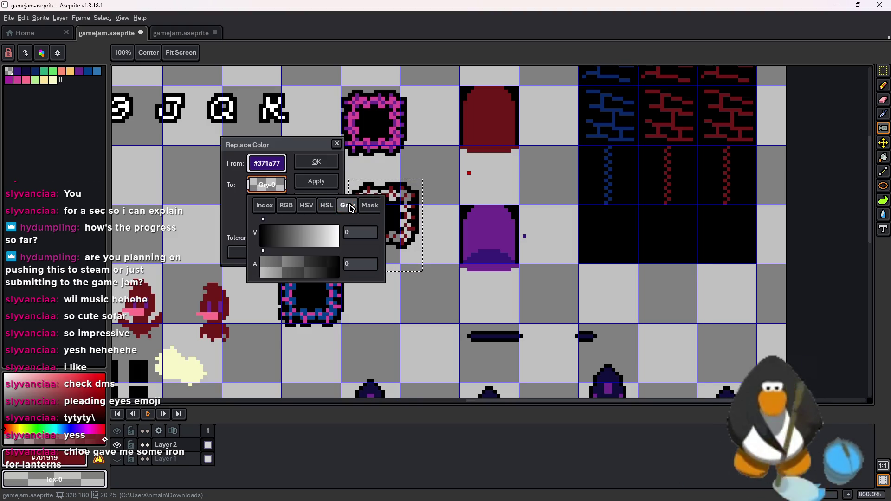
pyautogui.click(302, 206)
# Replace the portal frame's purple #371a77 with near-black red HSL 0°, 100, 8.
pyautogui.click(286, 205)
pyautogui.click(265, 205)
pyautogui.click(289, 222)
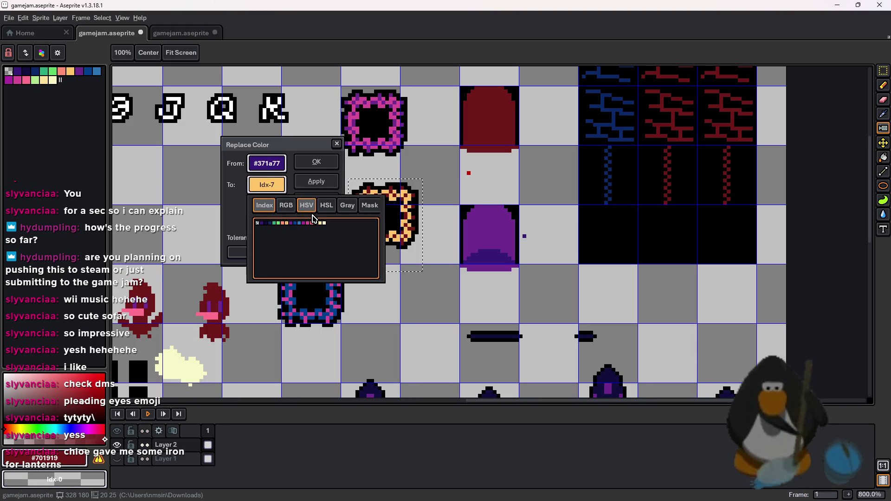
pyautogui.click(306, 206)
pyautogui.moveTo(327, 226); pyautogui.dragTo(263, 227)
pyautogui.click(327, 205)
pyautogui.moveTo(297, 256)
pyautogui.mouseDown()
pyautogui.moveTo(250, 260)
pyautogui.moveTo(272, 259)
pyautogui.mouseUp()
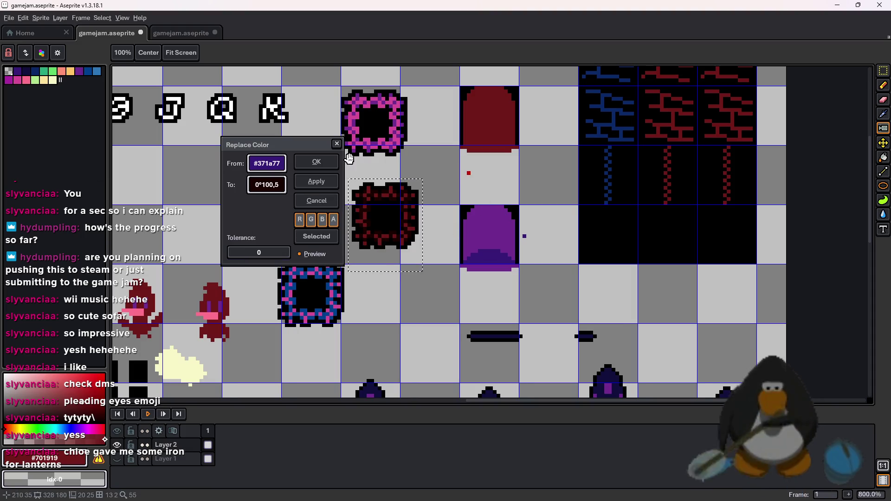
pyautogui.click(316, 161)
# Select the purple dome tile, then drop the selection leaving it in place.
pyautogui.scroll(1, 395, 204)
pyautogui.moveTo(593, 198); pyautogui.dragTo(504, 295)
pyautogui.moveTo(585, 309)
pyautogui.mouseDown()
pyautogui.moveTo(561, 62)
pyautogui.moveTo(559, 153)
pyautogui.mouseUp()
pyautogui.click(426, 297)
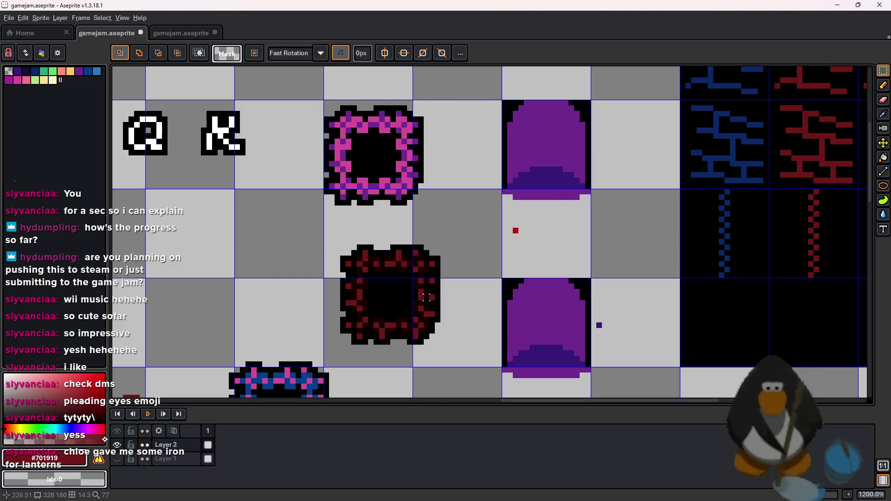
pyautogui.press('u')
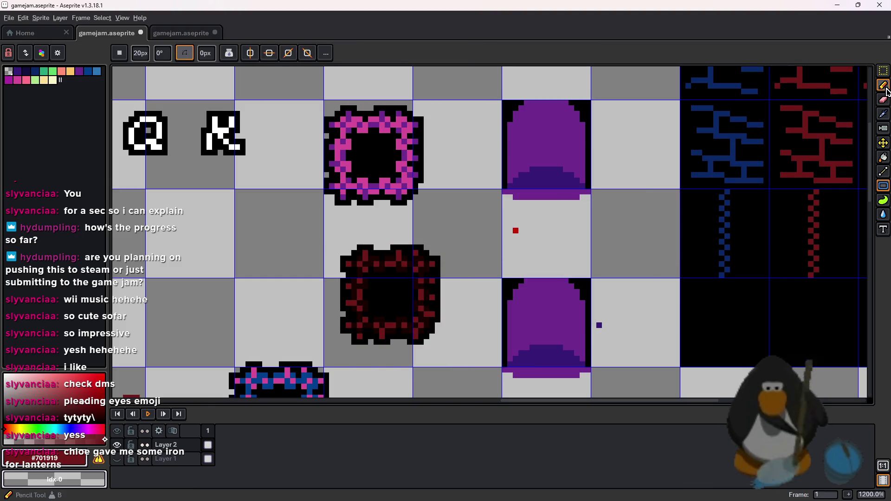
pyautogui.press('u')
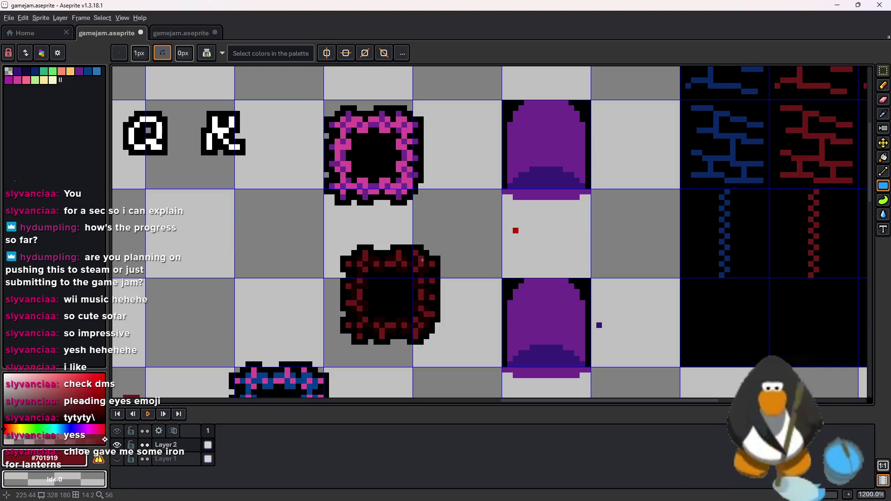
# Fill the upper dome and strip below it #701919, and the dome's lower band #190000.
pyautogui.press('i')
pyautogui.press('g')
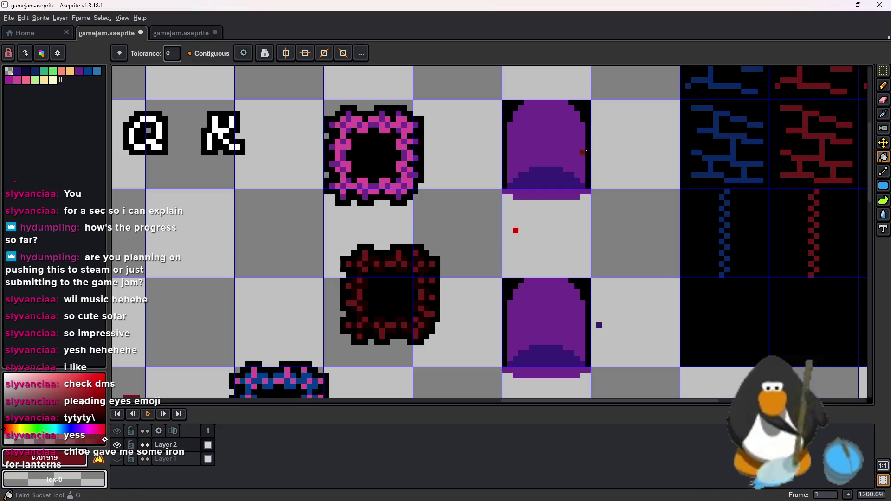
pyautogui.click(582, 125)
pyautogui.click(562, 194)
pyautogui.press('i')
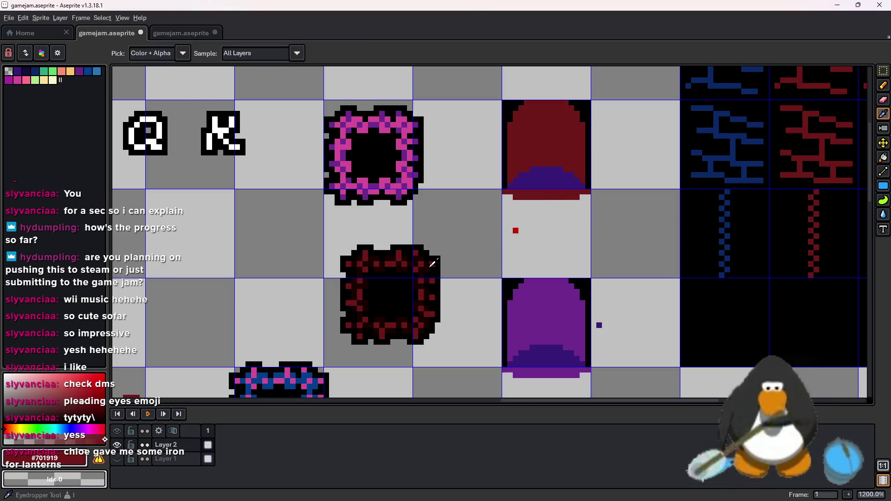
pyautogui.click(431, 251)
pyautogui.press('g')
pyautogui.click(547, 179)
pyautogui.scroll(-1, 612, 190)
pyautogui.scroll(-1, 611, 191)
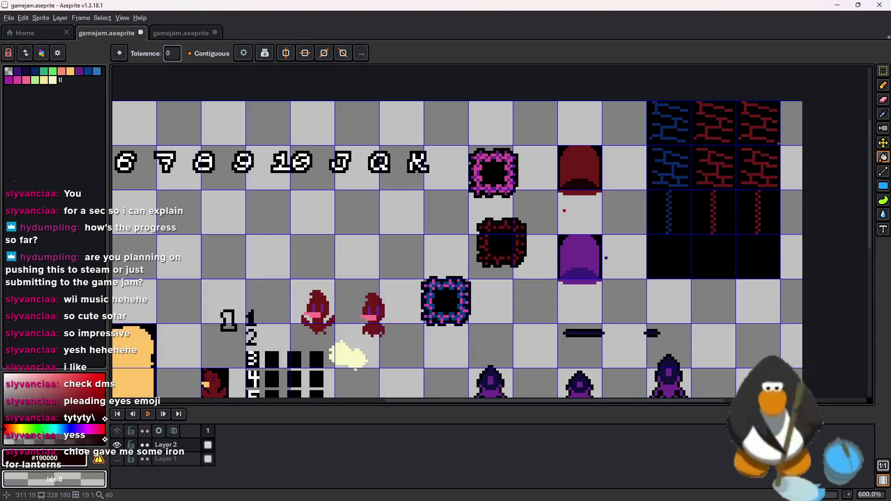
# Select the dark red portal frame by colour region, then return to GameMaker.
pyautogui.moveTo(883, 71); pyautogui.dragTo(868, 70)
pyautogui.scroll(3, 543, 252)
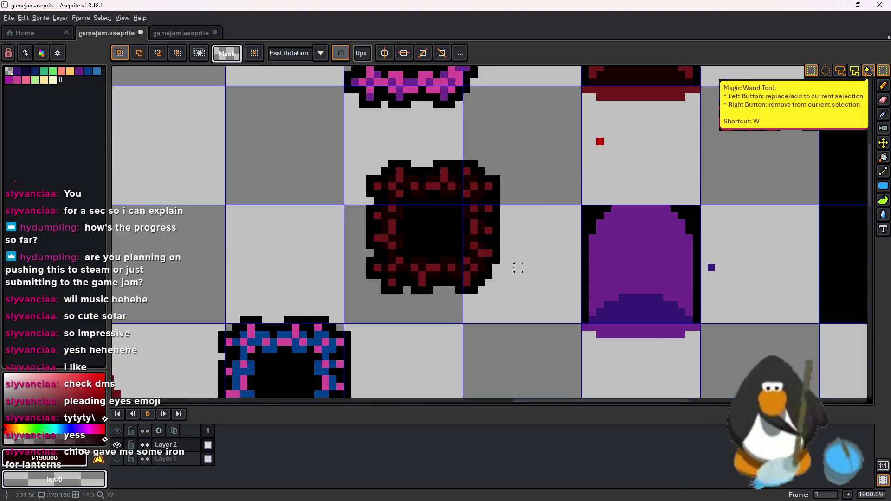
pyautogui.click(482, 284)
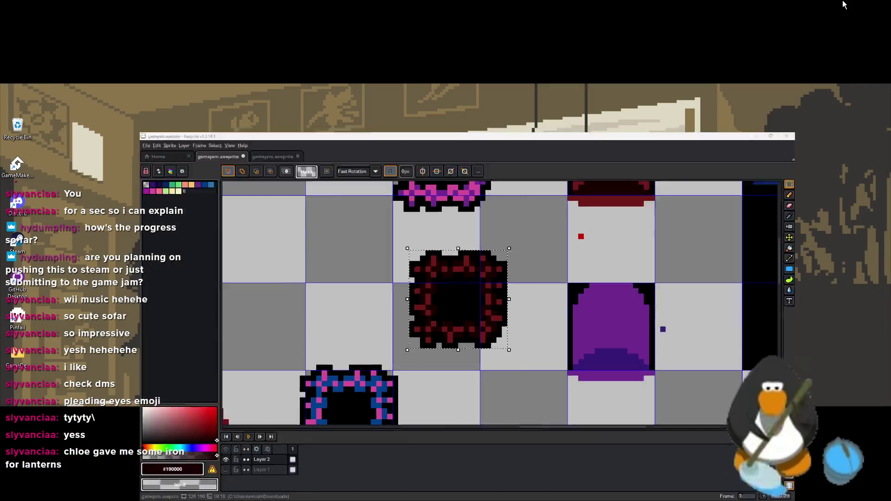
pyautogui.click(844, 5)
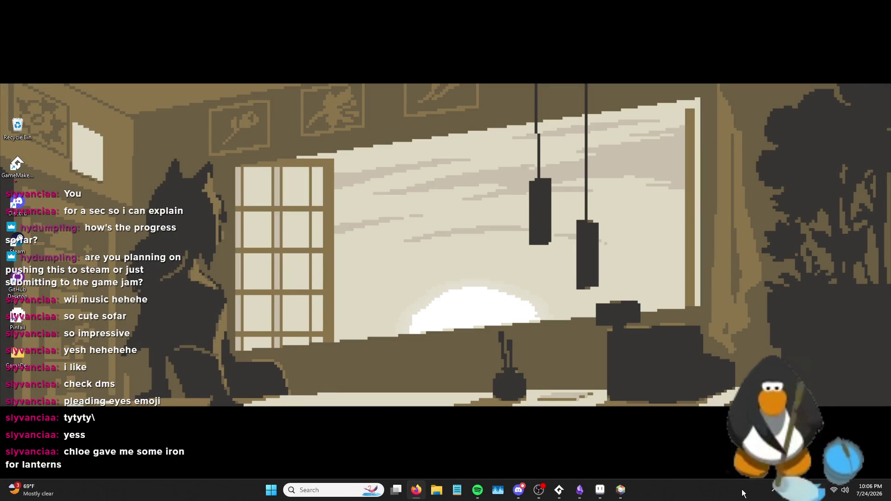
pyautogui.click(559, 490)
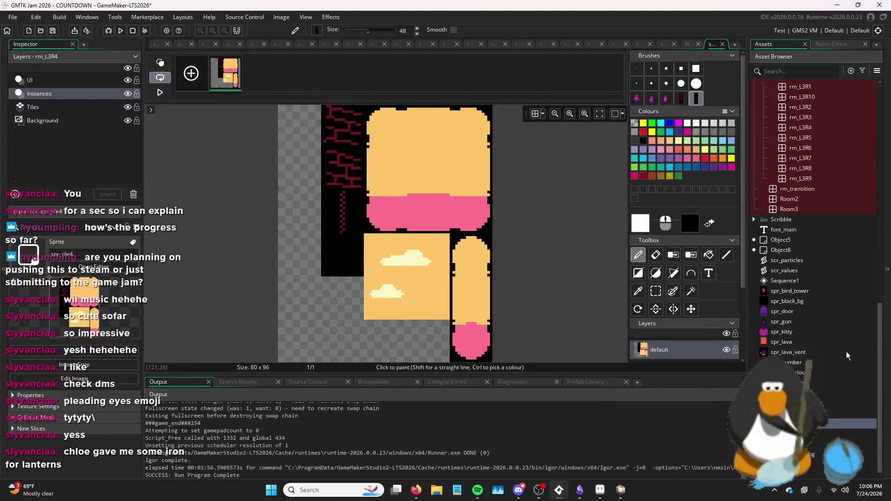
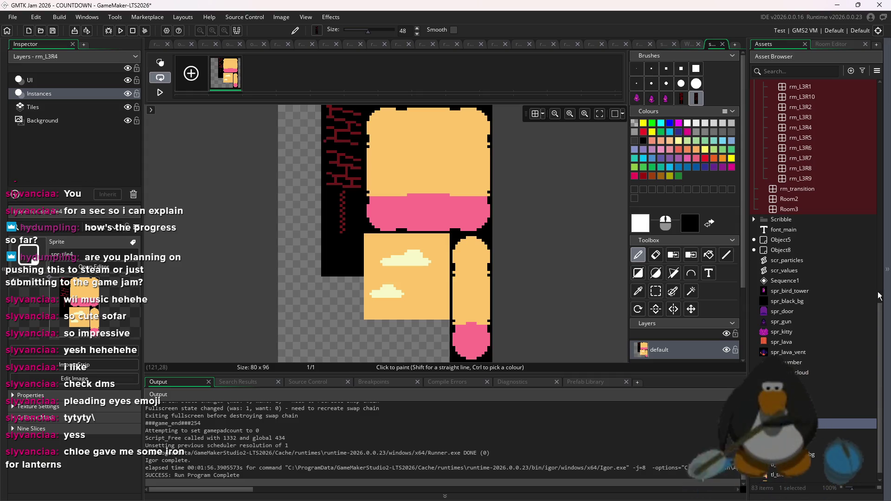
# Review the scr_values script, spr_spike, the tl_tiles3 tile set and the spr_tile4 sprite.
pyautogui.doubleClick(801, 267)
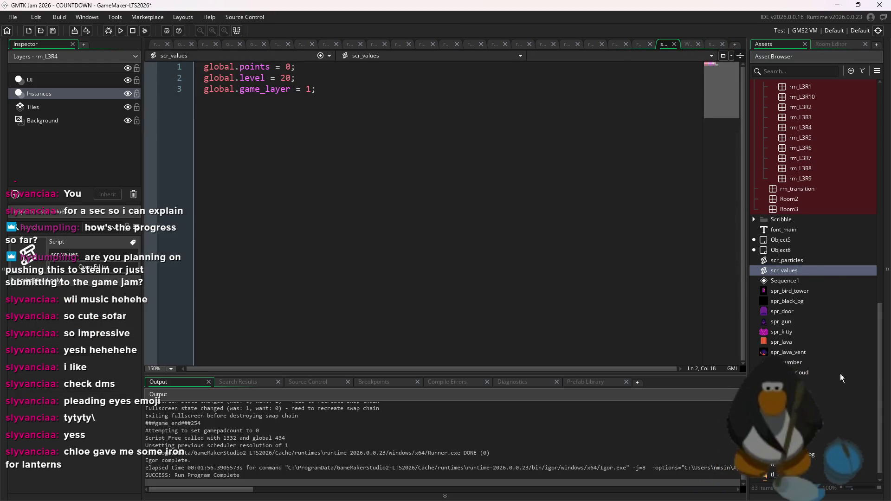
pyautogui.doubleClick(839, 384)
pyautogui.click(796, 188)
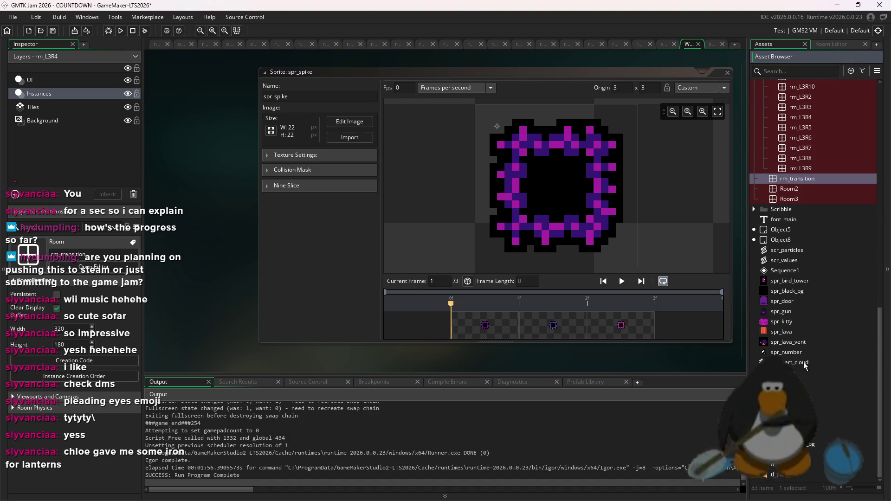
pyautogui.doubleClick(775, 474)
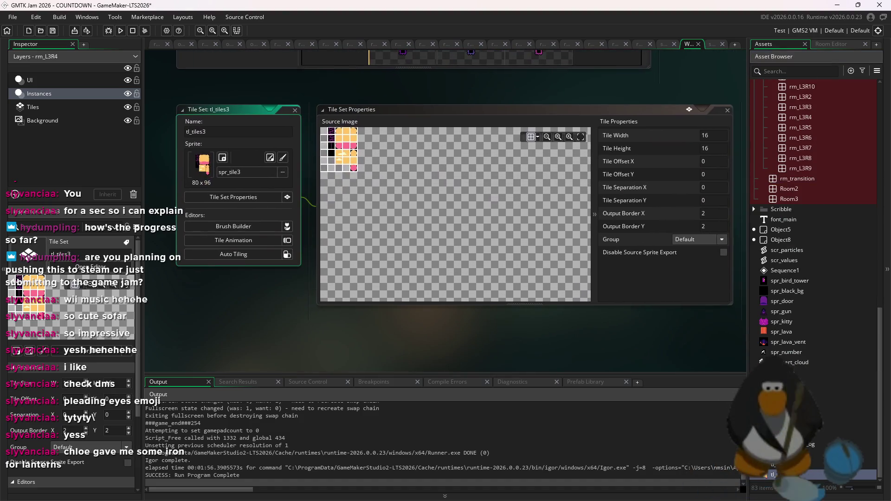
pyautogui.doubleClick(789, 413)
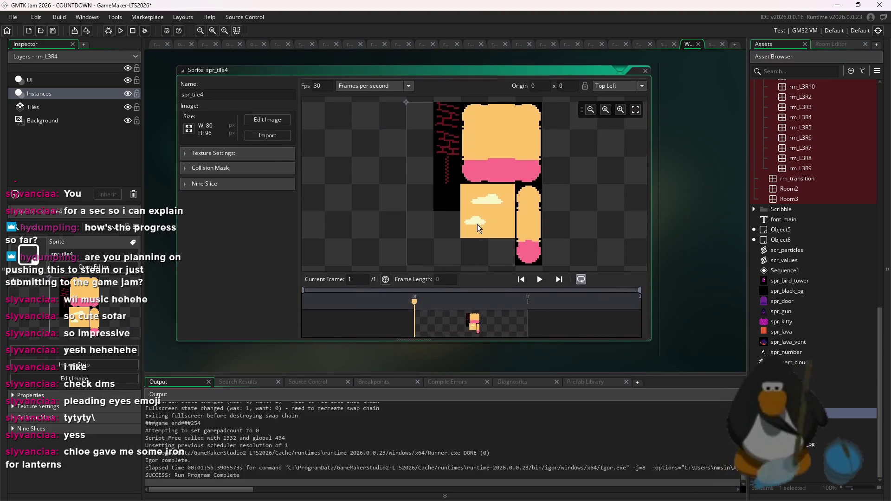
pyautogui.doubleClick(779, 474)
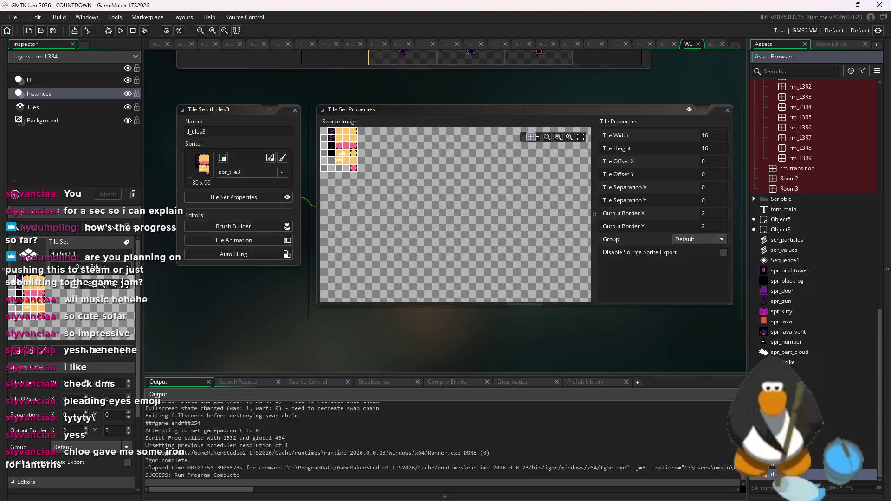
# Duplicate tl_tiles3 into tl_tiles4 and make spr_tile4 its source sprite.
pyautogui.hotkey('ctrl', 'd')
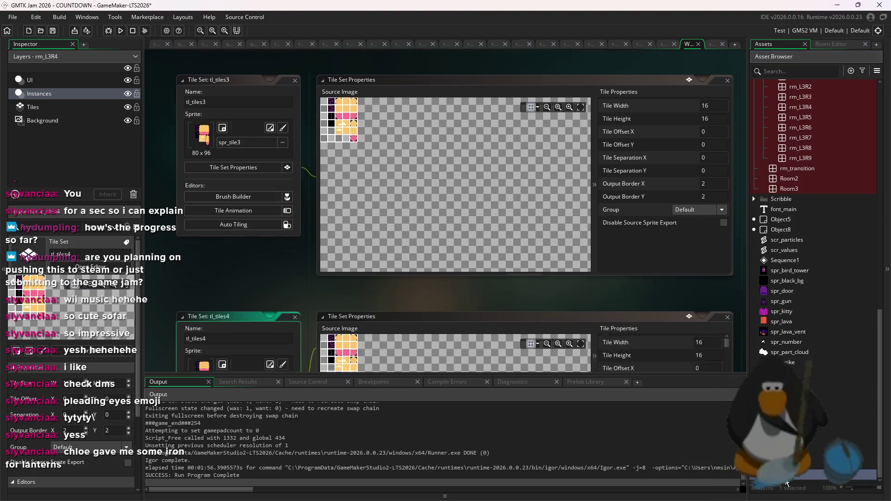
pyautogui.click(249, 173)
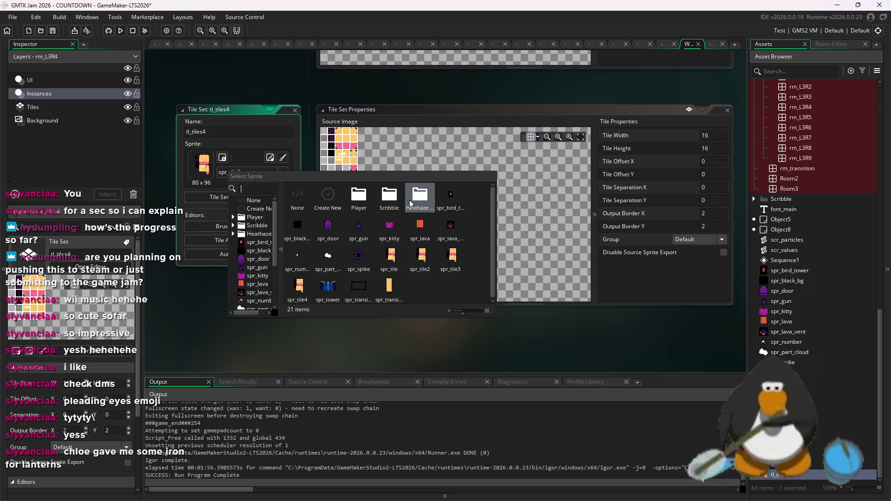
pyautogui.click(298, 287)
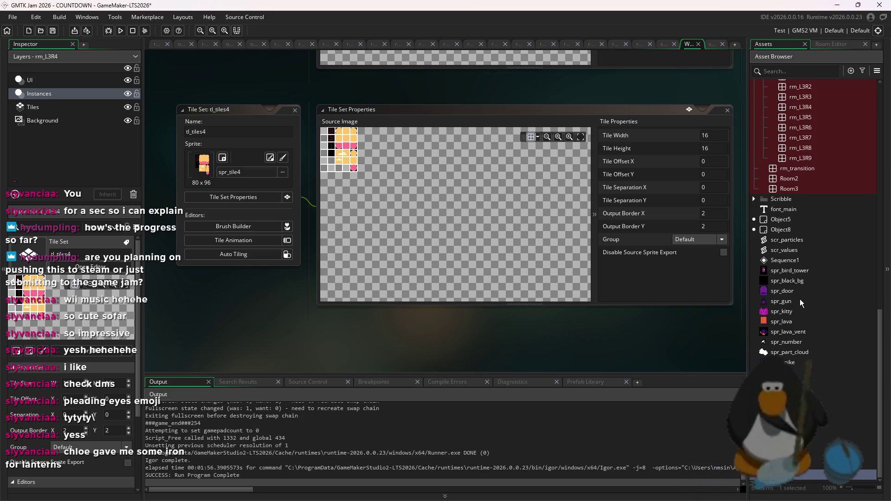
pyautogui.click(803, 403)
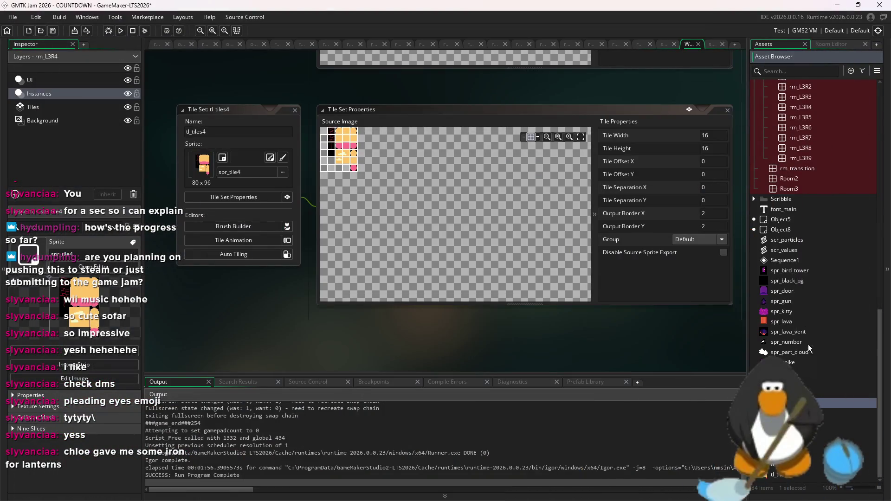
# Add a fourth frame to spr_spike holding the pasted red spike.
pyautogui.doubleClick(788, 362)
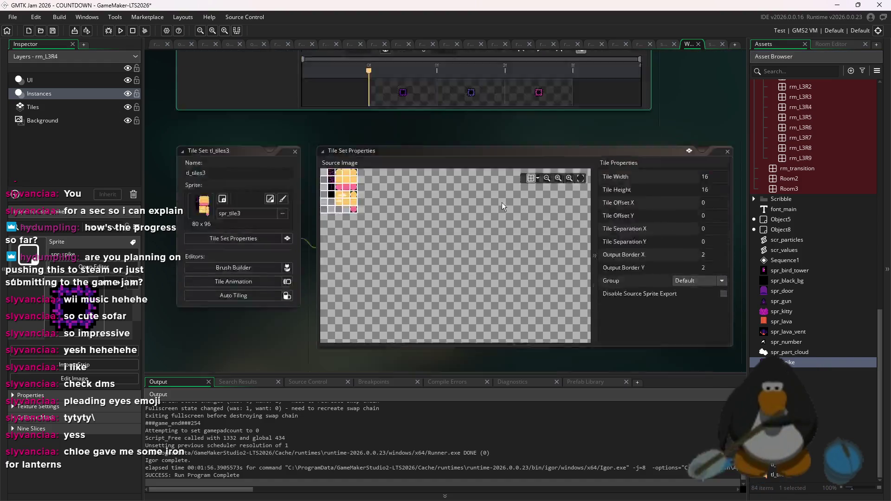
pyautogui.click(267, 121)
pyautogui.click(191, 73)
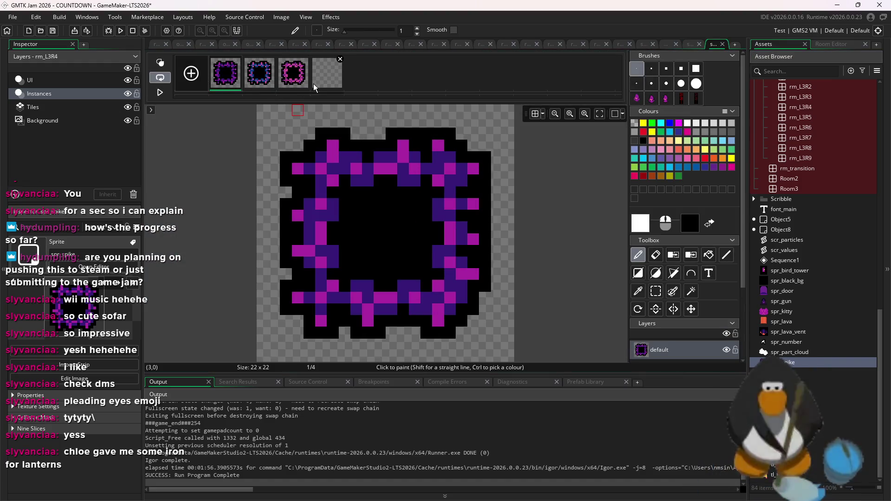
pyautogui.hotkey('ctrl', 'v')
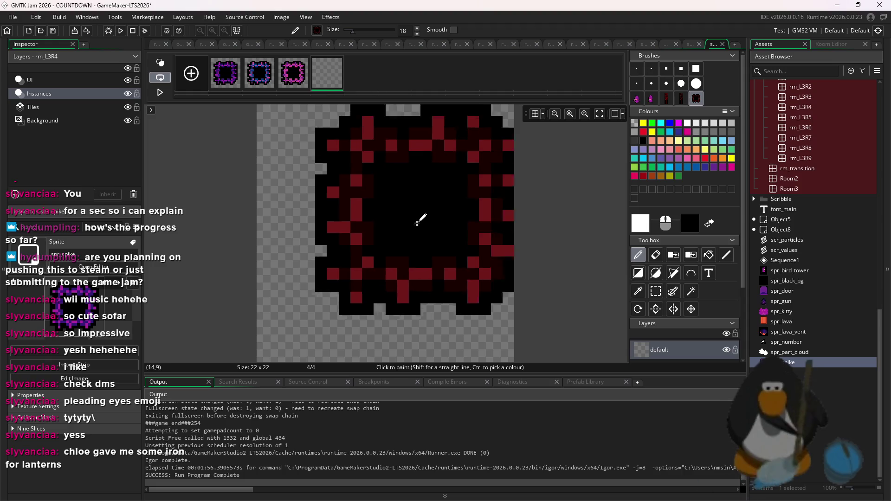
pyautogui.click(389, 240)
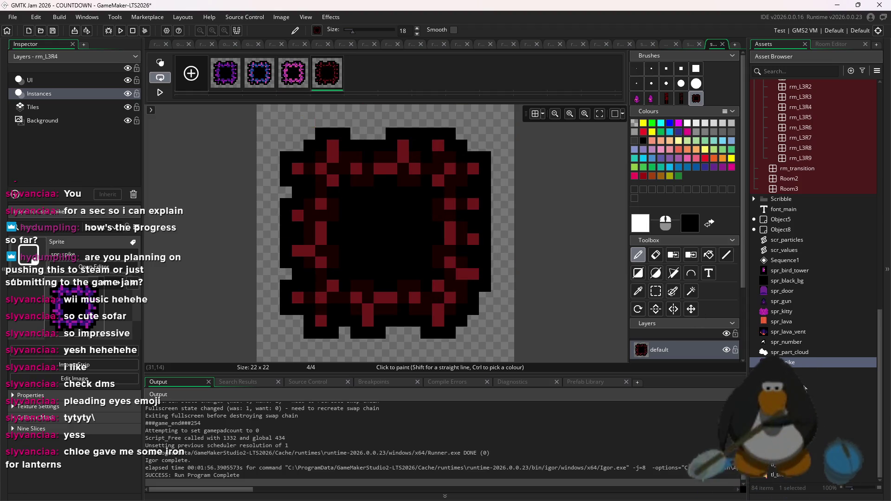
# Add a fourth frame to spr_door and paste in the red door copied from the Aseprite sheet.
pyautogui.doubleClick(782, 291)
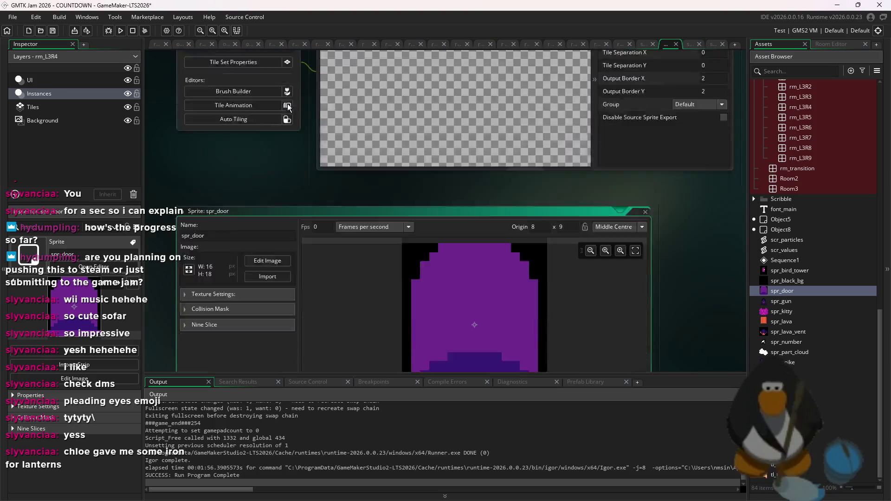
pyautogui.click(268, 121)
pyautogui.click(190, 83)
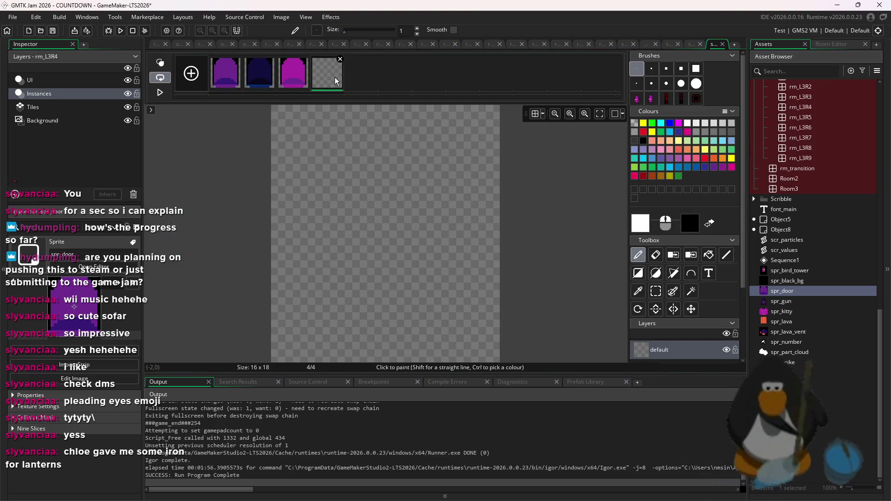
pyautogui.hotkey('alt', 'Tab')
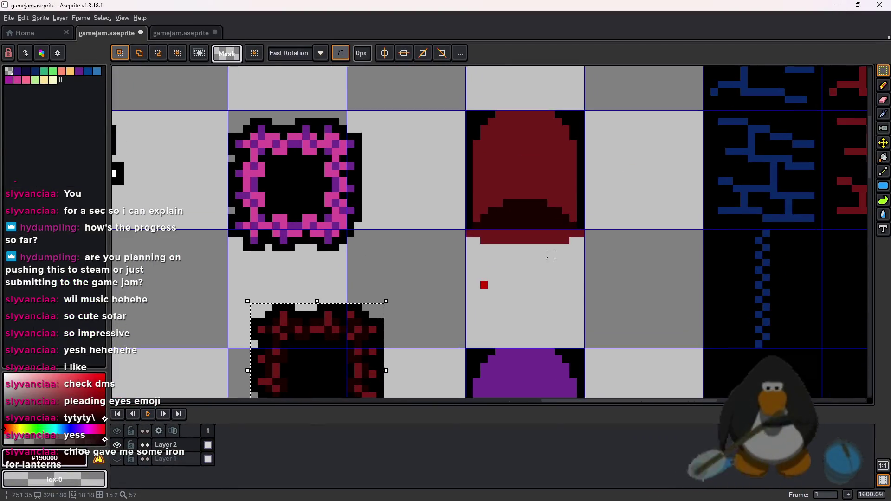
pyautogui.moveTo(467, 111); pyautogui.dragTo(592, 244)
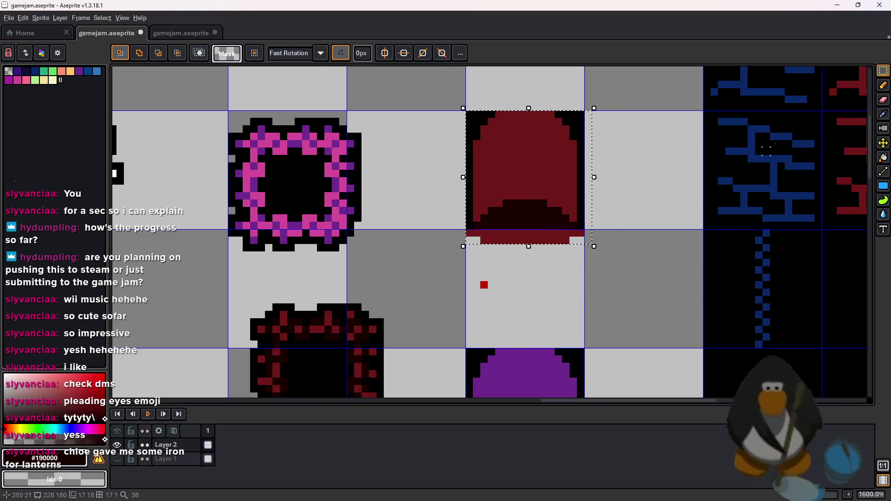
pyautogui.moveTo(578, 115); pyautogui.dragTo(468, 243)
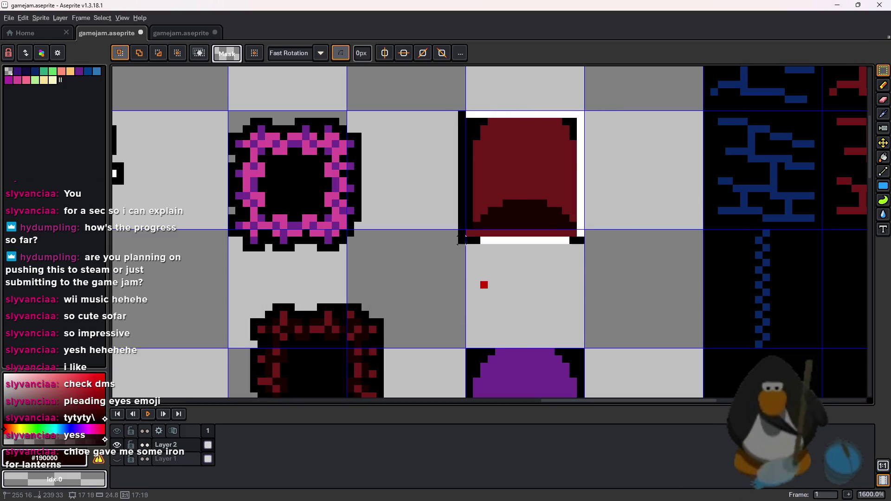
pyautogui.hotkey('alt', 'Tab')
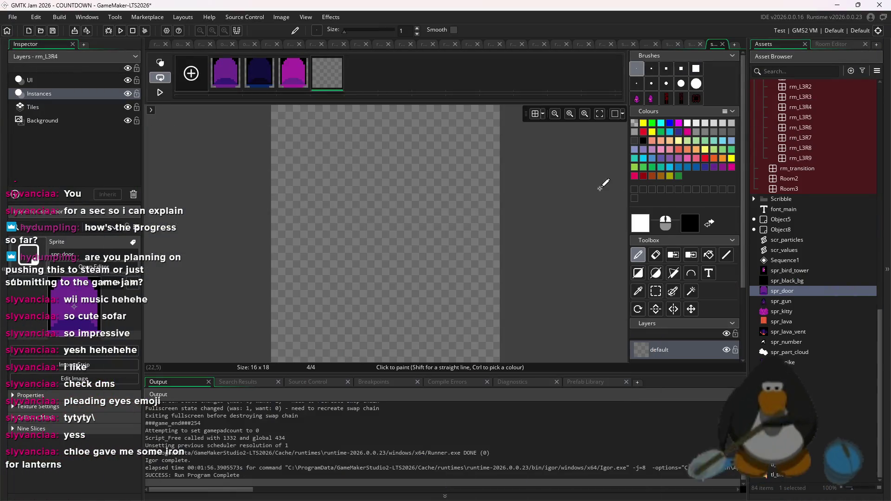
pyautogui.hotkey('ctrl', 'v')
pyautogui.press('Left')
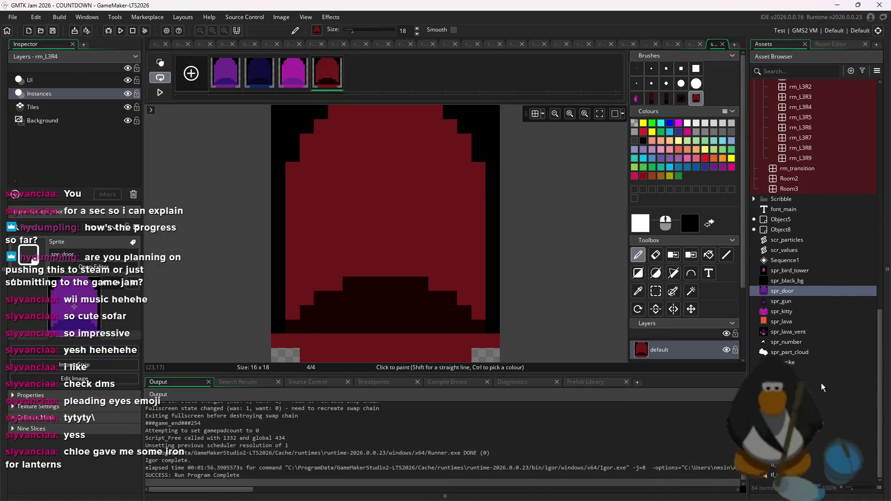
pyautogui.scroll(15, 798, 301)
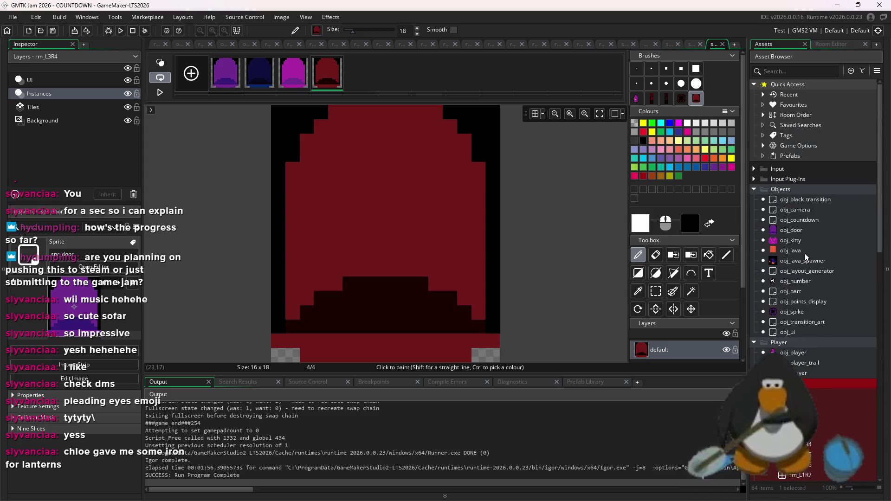
# Check the obj_lava and obj_lava_spawner code, then move the fire tile strip down and right in Aseprite.
pyautogui.doubleClick(791, 250)
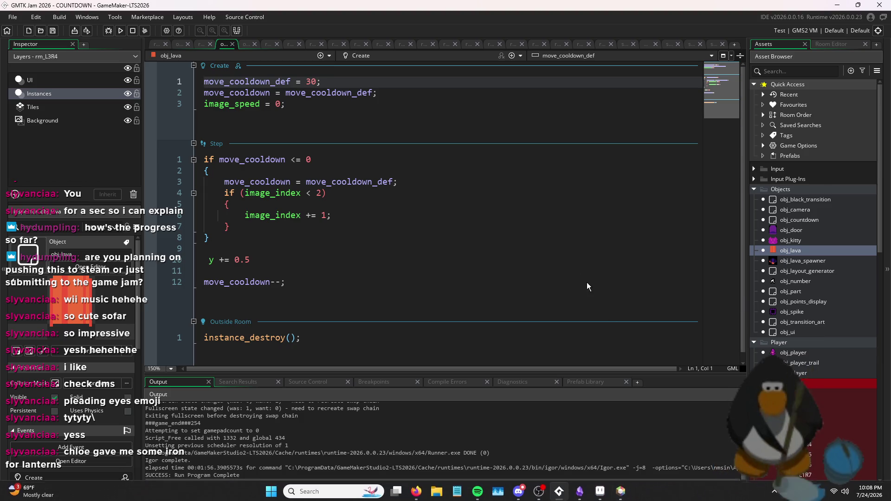
pyautogui.doubleClick(812, 261)
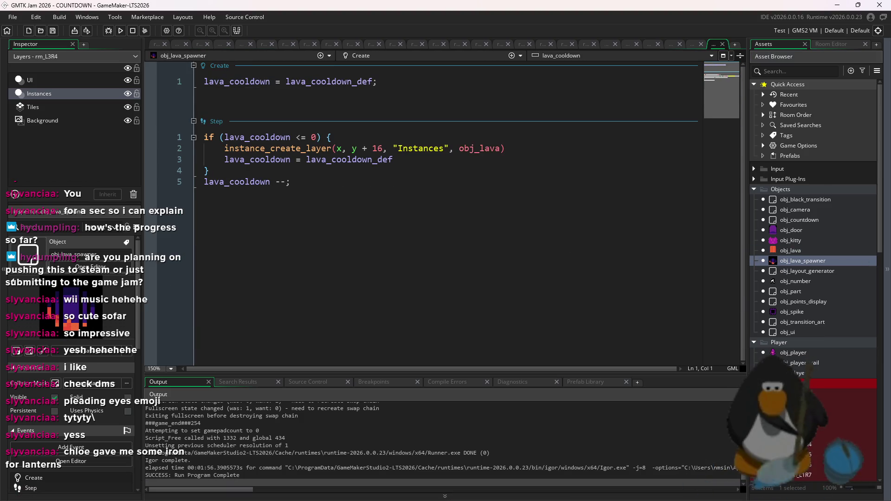
pyautogui.hotkey('alt', 'Tab')
pyautogui.scroll(-3, 663, 223)
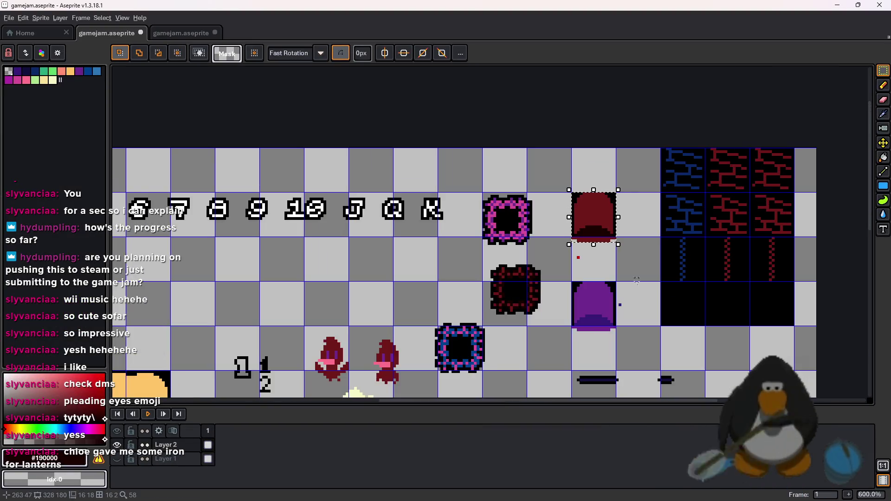
pyautogui.scroll(-5, 650, 251)
pyautogui.hscroll(-4, 654, 279)
pyautogui.scroll(3, 664, 319)
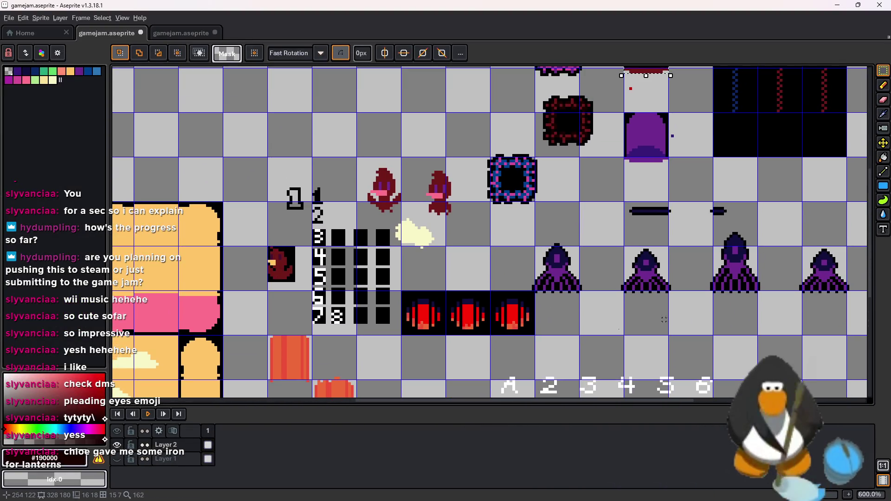
pyautogui.moveTo(538, 336); pyautogui.dragTo(402, 291)
pyautogui.moveTo(548, 336); pyautogui.dragTo(489, 289)
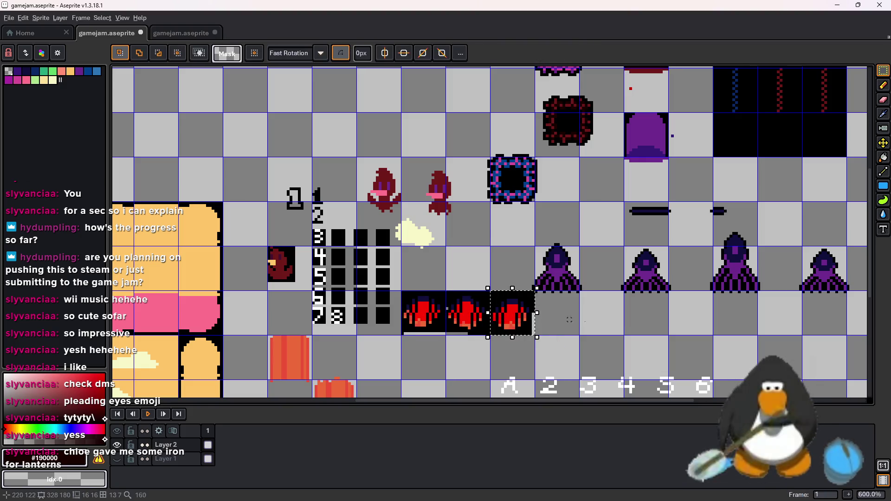
pyautogui.scroll(3, 520, 326)
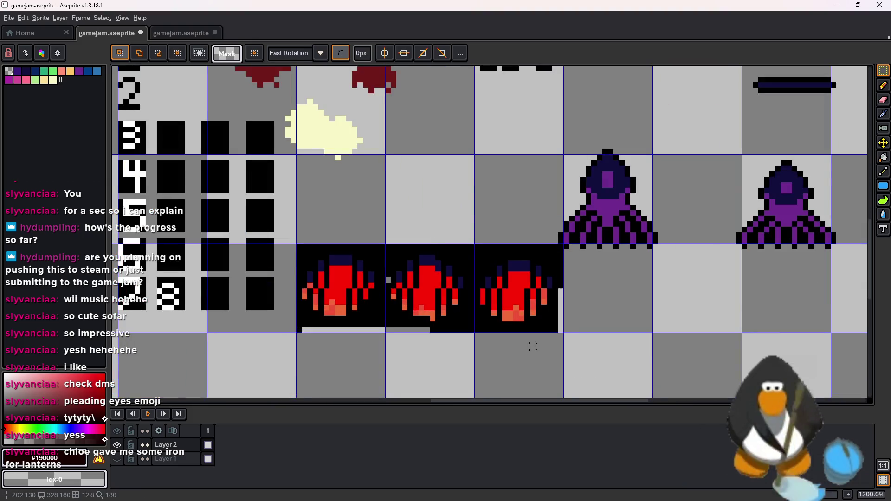
pyautogui.hotkey('ctrl', 'z')
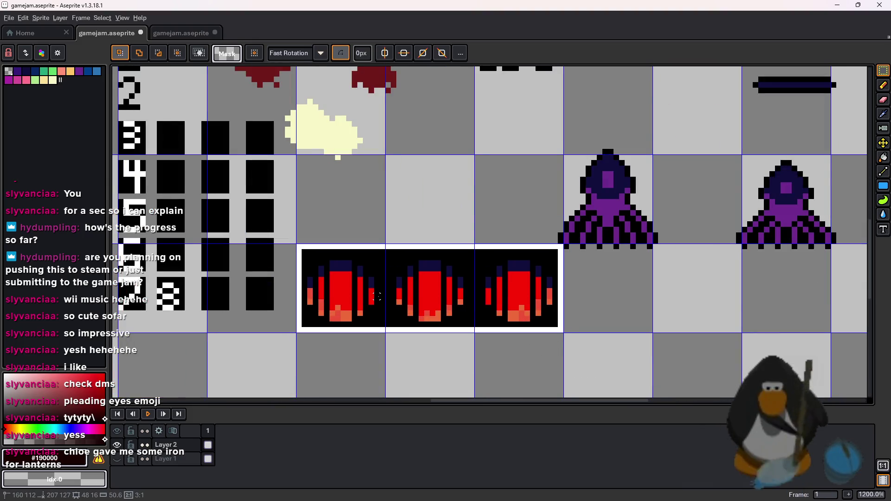
pyautogui.moveTo(469, 322)
pyautogui.mouseDown()
pyautogui.moveTo(867, 406)
pyautogui.moveTo(679, 348)
pyautogui.mouseUp()
pyautogui.press('Return')
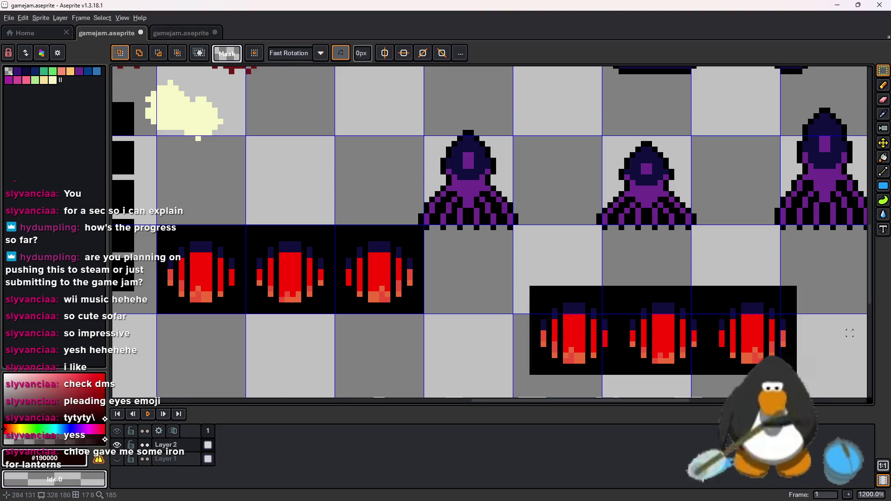
# Paint-bucket the third lantern's red body a dark colour.
pyautogui.scroll(3, 799, 230)
pyautogui.press('i')
pyautogui.scroll(-6, 676, 193)
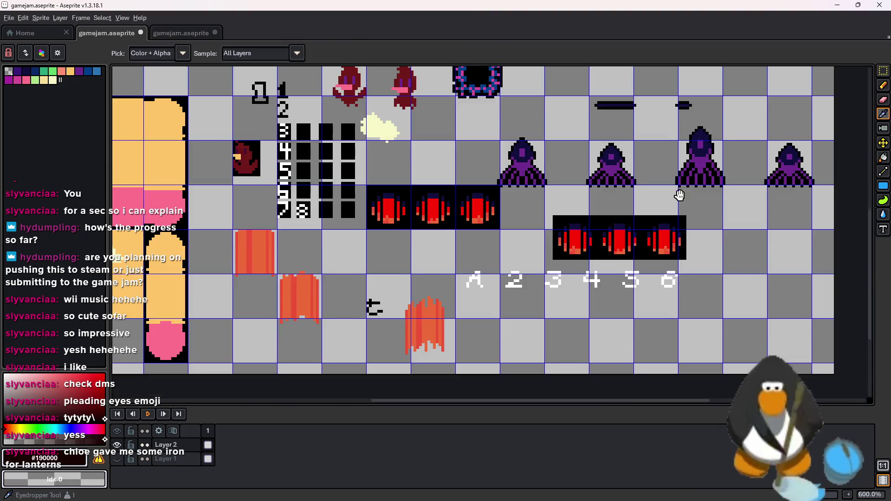
pyautogui.scroll(1, 502, 110)
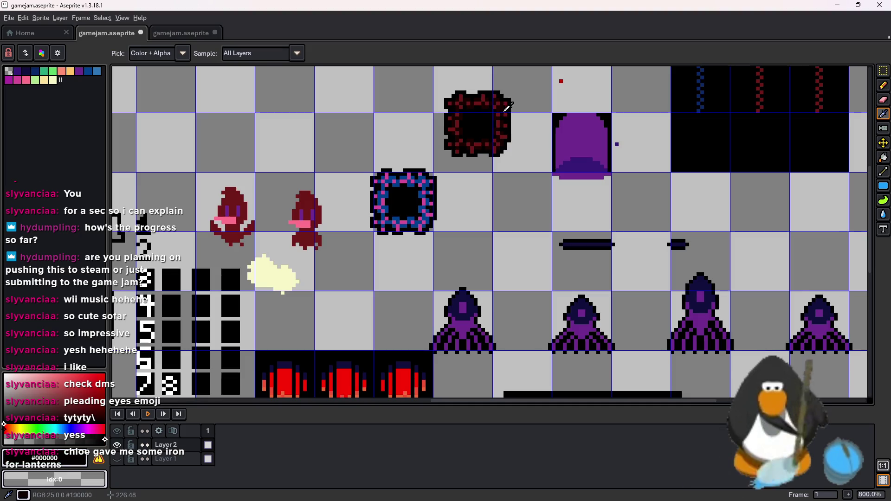
pyautogui.scroll(-5, 604, 278)
pyautogui.press('g')
pyautogui.scroll(1, 633, 316)
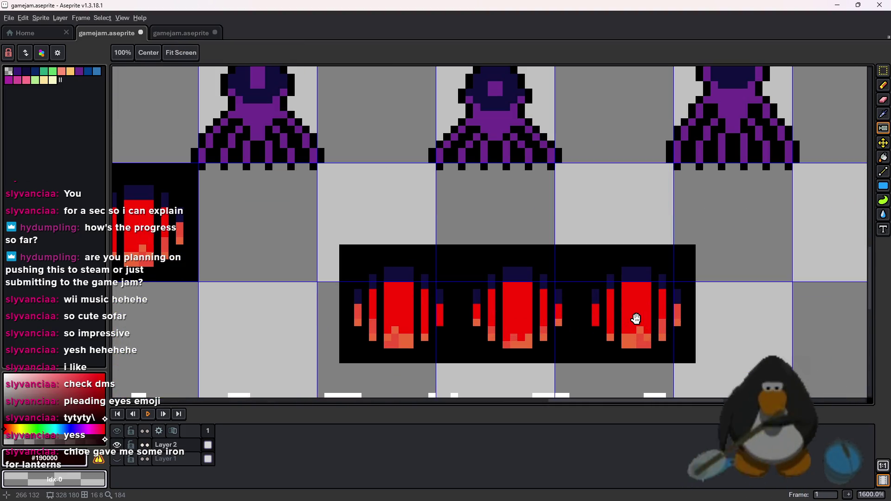
pyautogui.click(633, 316)
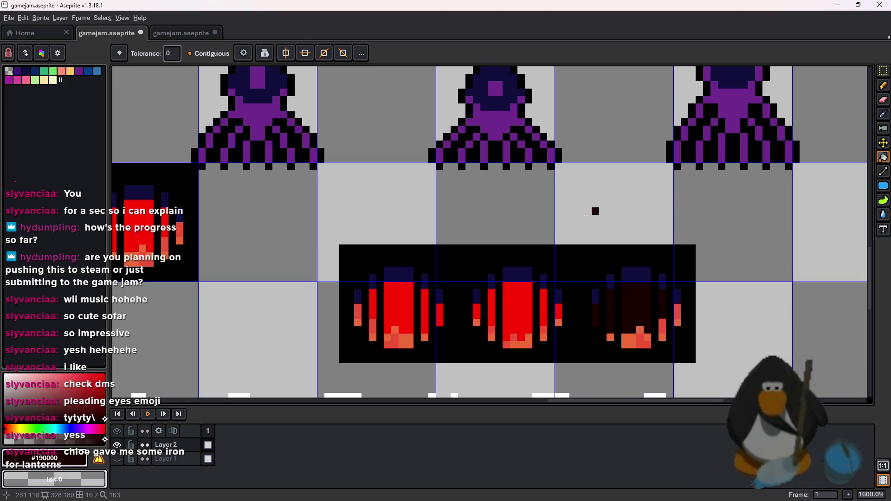
# Replace the bright red and dark blue in the lower lantern strip with dark red.
pyautogui.press('m')
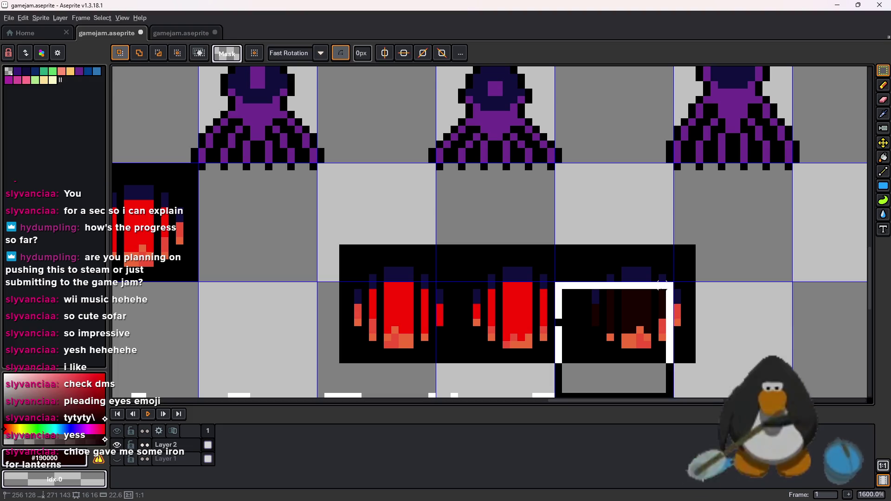
pyautogui.moveTo(752, 230)
pyautogui.mouseDown()
pyautogui.moveTo(383, 319)
pyautogui.moveTo(324, 371)
pyautogui.mouseUp()
pyautogui.hotkey('shift', 'r')
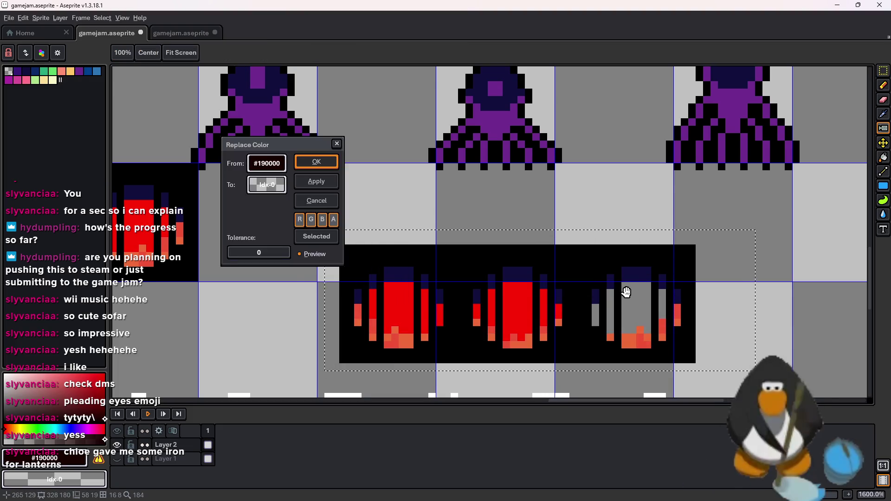
pyautogui.scroll(-1, 546, 279)
pyautogui.click(357, 250)
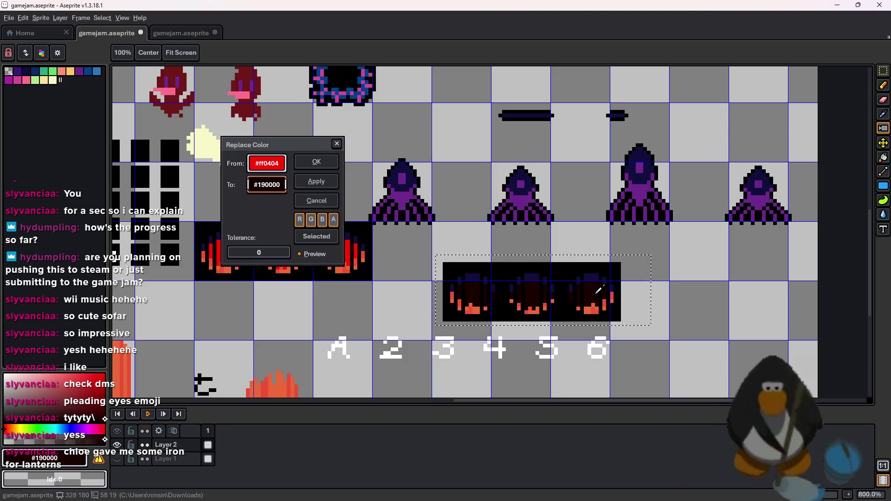
pyautogui.moveTo(580, 265); pyautogui.dragTo(561, 299)
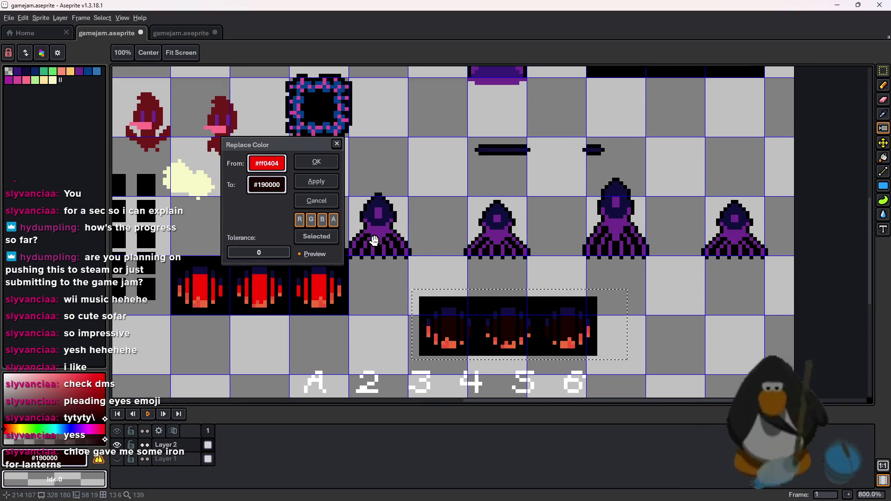
pyautogui.moveTo(269, 170); pyautogui.dragTo(501, 150)
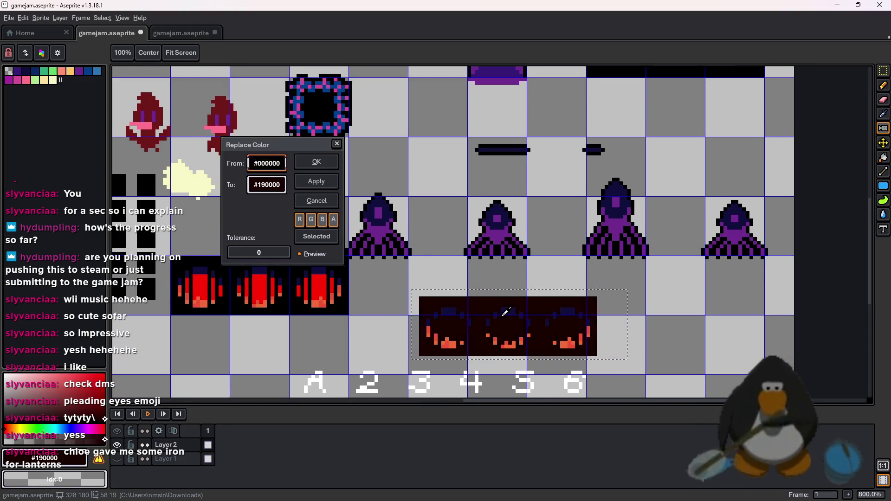
pyautogui.moveTo(266, 185); pyautogui.dragTo(478, 94)
pyautogui.scroll(5, 479, 95)
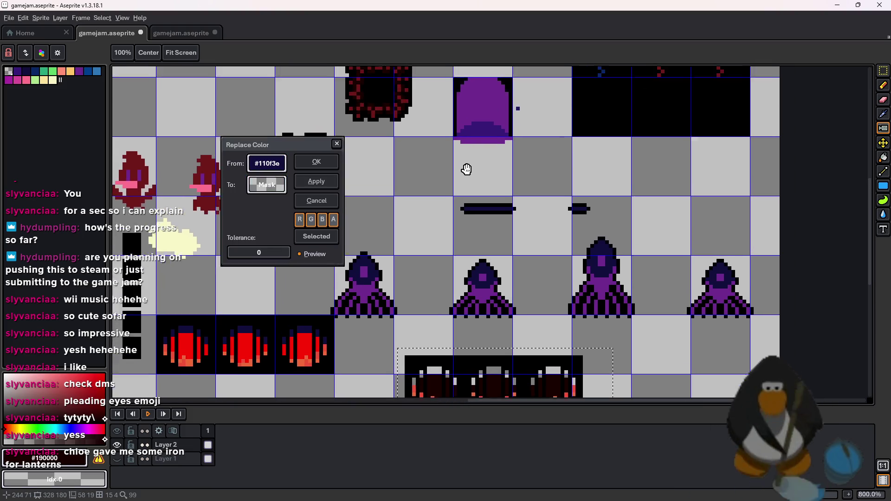
pyautogui.click(398, 134)
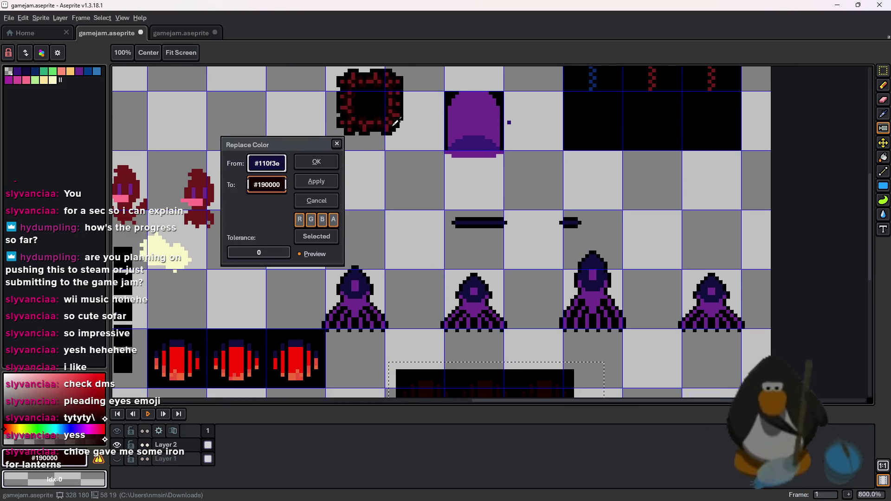
pyautogui.scroll(-5, 483, 107)
pyautogui.scroll(-1, 483, 107)
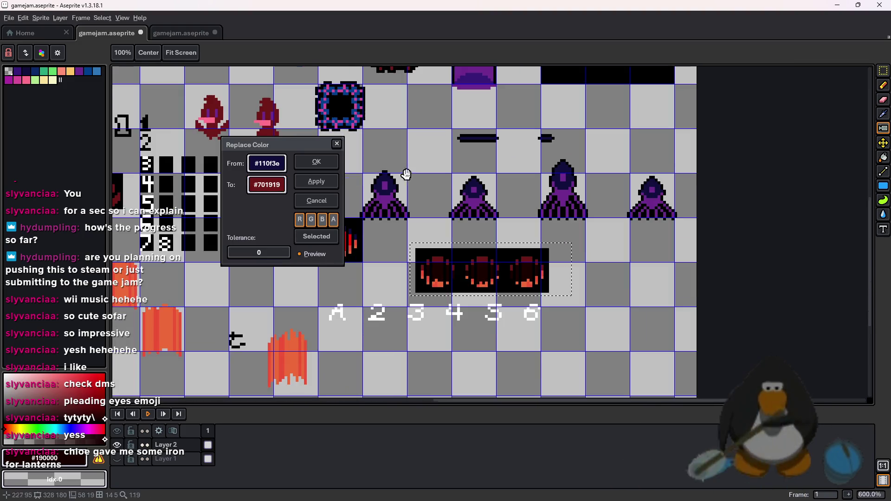
pyautogui.click(317, 162)
# Move the recoloured lantern strip to a new spot and minimize Aseprite.
pyautogui.scroll(1, 602, 284)
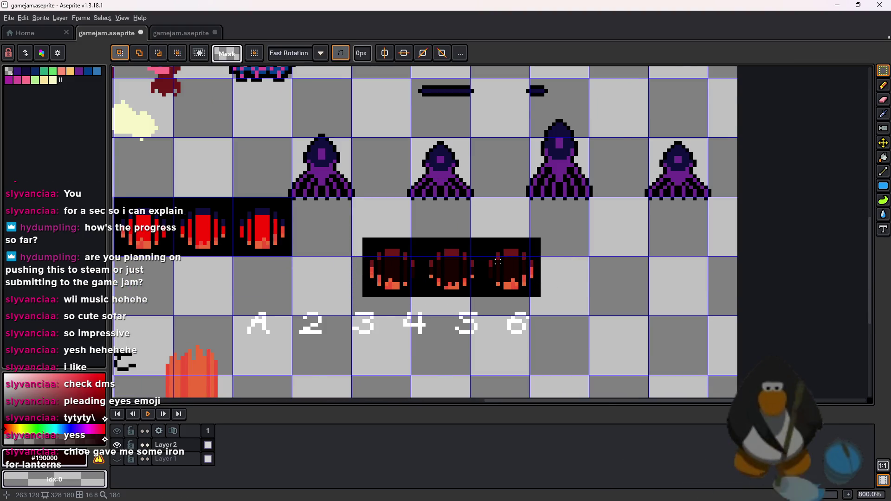
pyautogui.scroll(3, 602, 284)
pyautogui.moveTo(717, 148); pyautogui.dragTo(308, 269)
pyautogui.moveTo(454, 239)
pyautogui.mouseDown()
pyautogui.moveTo(780, 274)
pyautogui.moveTo(441, 280)
pyautogui.mouseUp()
pyautogui.press('Return')
pyautogui.scroll(-5, 347, 198)
pyautogui.scroll(5, 348, 198)
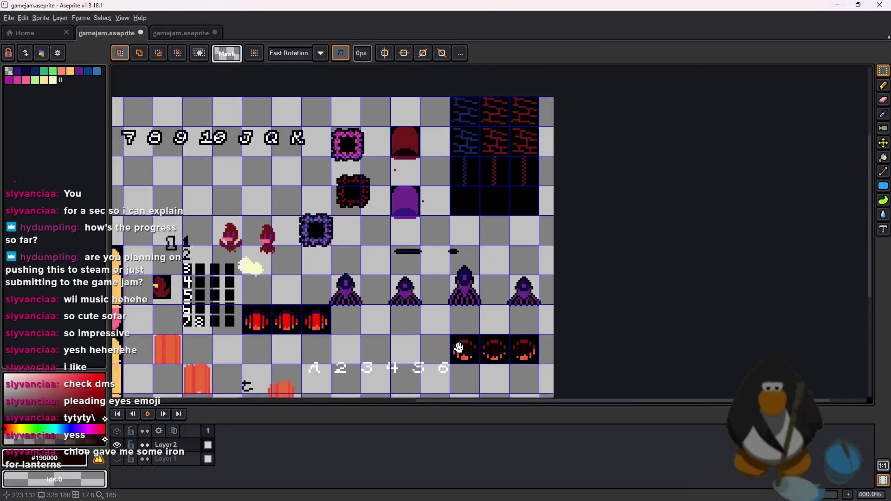
pyautogui.click(837, 5)
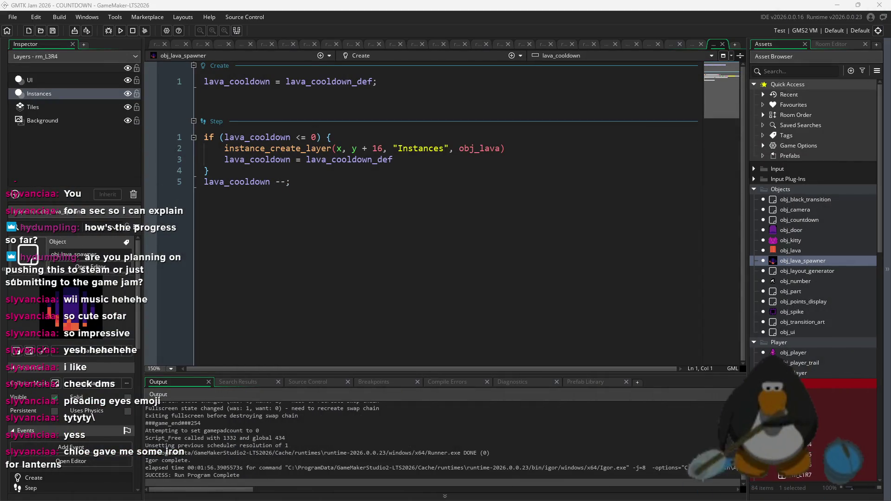
# Open the obj_layout_generator code and the spr_lava_vent image editor.
pyautogui.doubleClick(829, 267)
pyautogui.scroll(-3, 828, 273)
pyautogui.scroll(-10, 810, 279)
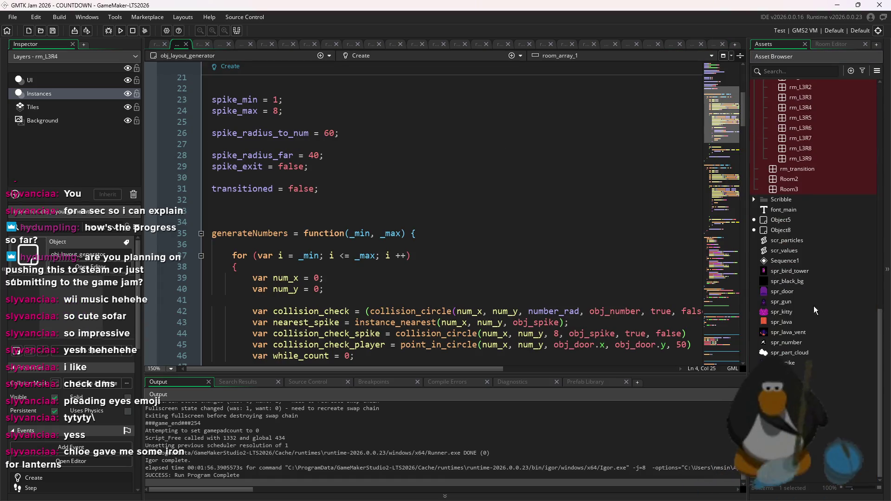
pyautogui.doubleClick(805, 331)
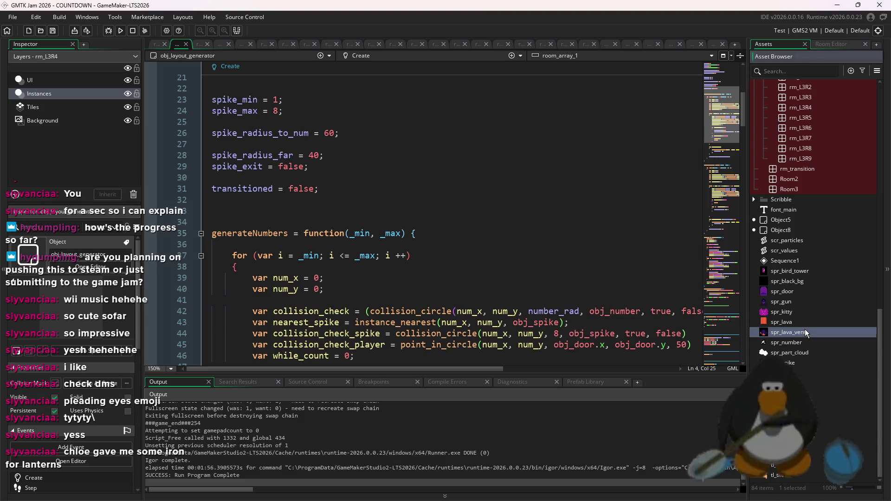
pyautogui.click(261, 122)
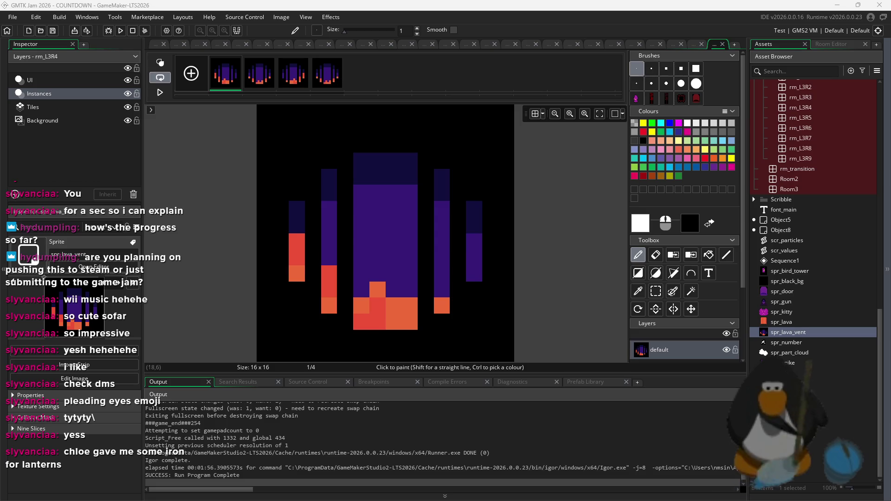
# Make a 16 px brush from the vent image and stamp it dark red on frames 1 and 2.
pyautogui.hotkey('ctrl', 'b')
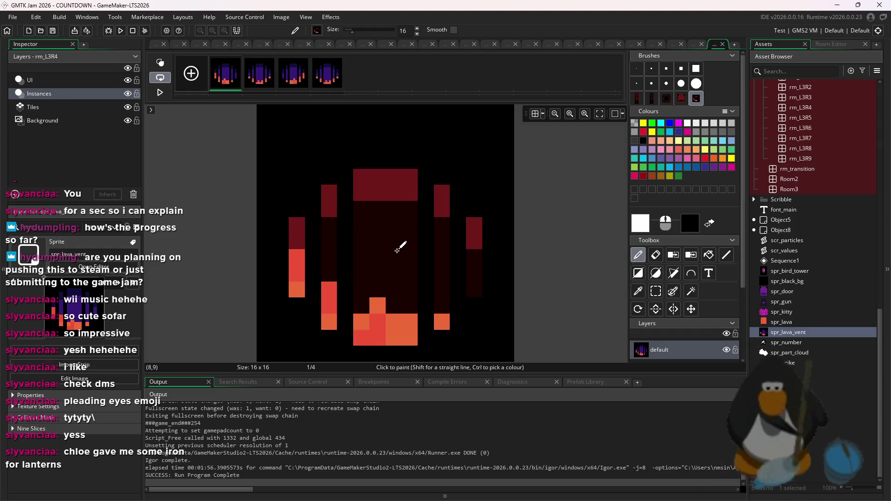
pyautogui.click(398, 243)
pyautogui.click(259, 73)
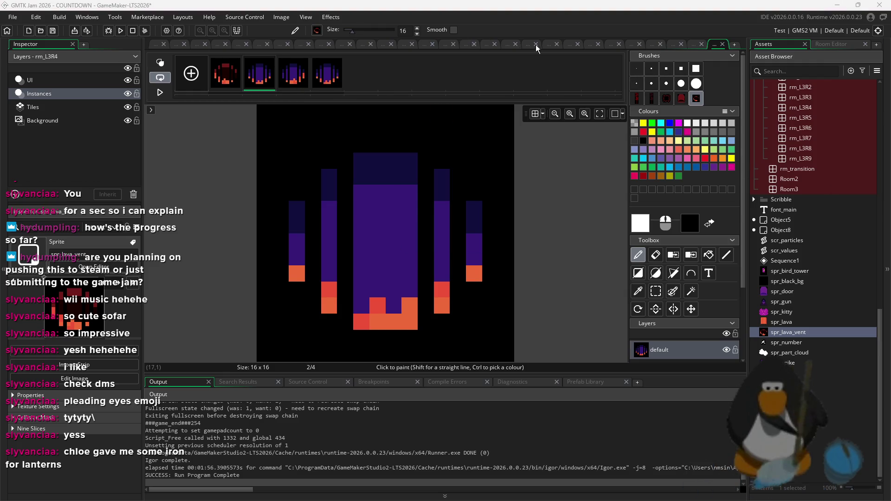
pyautogui.click(396, 242)
# Step through the vent frames and play the animation to preview the recolour.
pyautogui.press('Right')
pyautogui.press('Right')
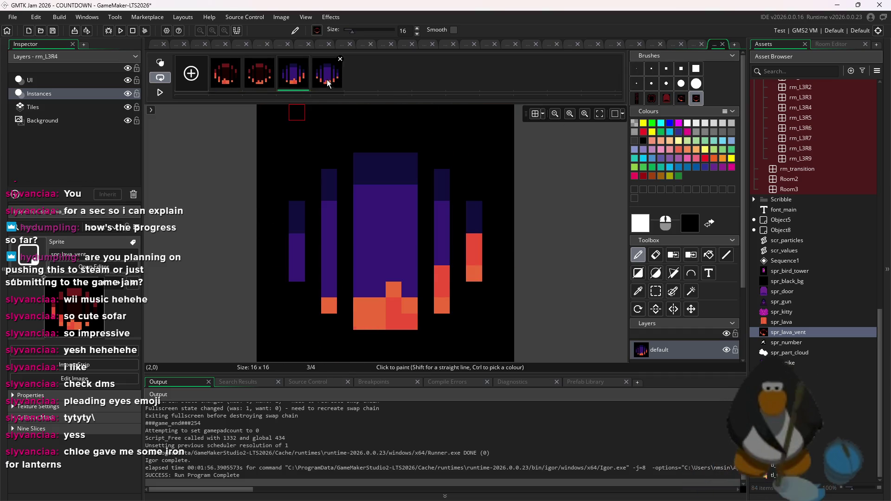
pyautogui.press('Left')
pyautogui.press('Left')
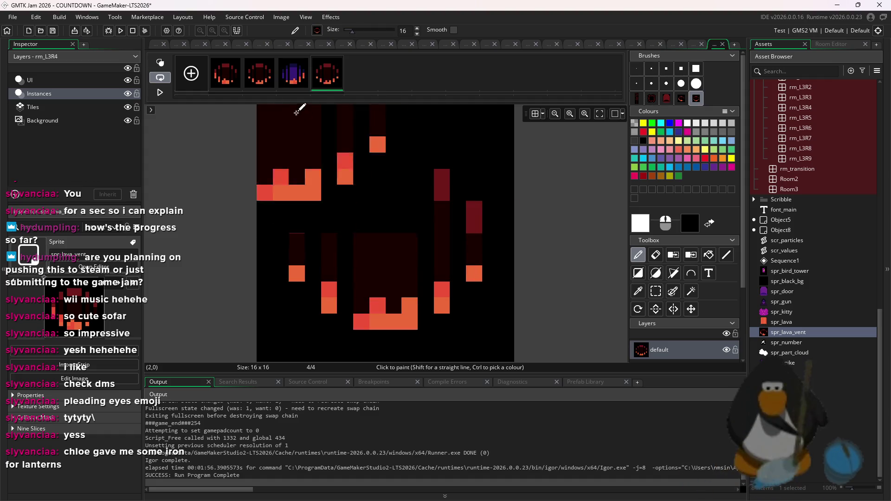
pyautogui.click(231, 78)
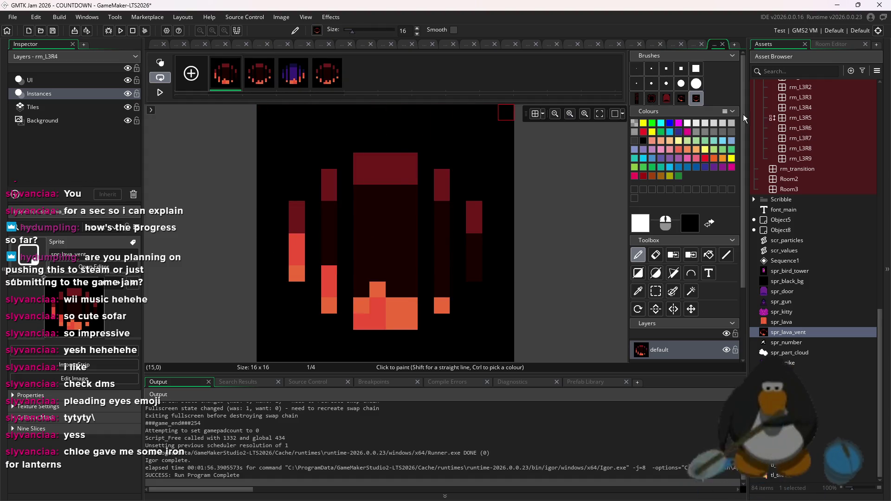
pyautogui.click(282, 70)
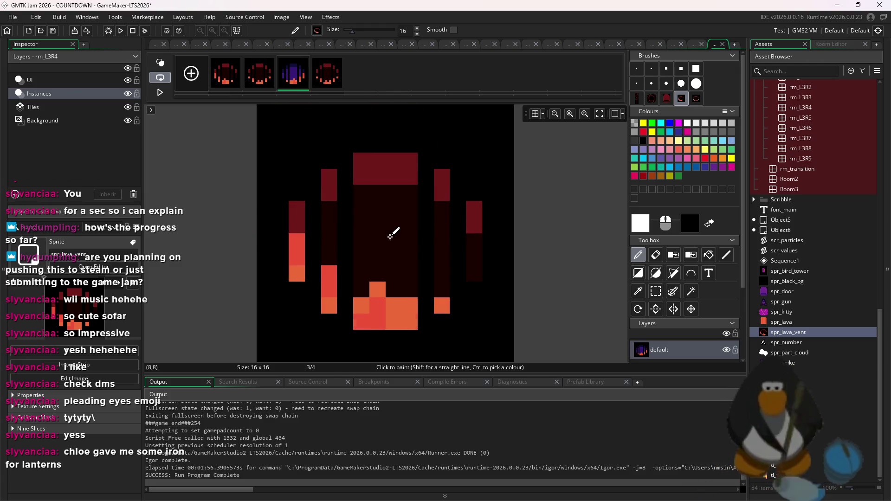
pyautogui.press('Left')
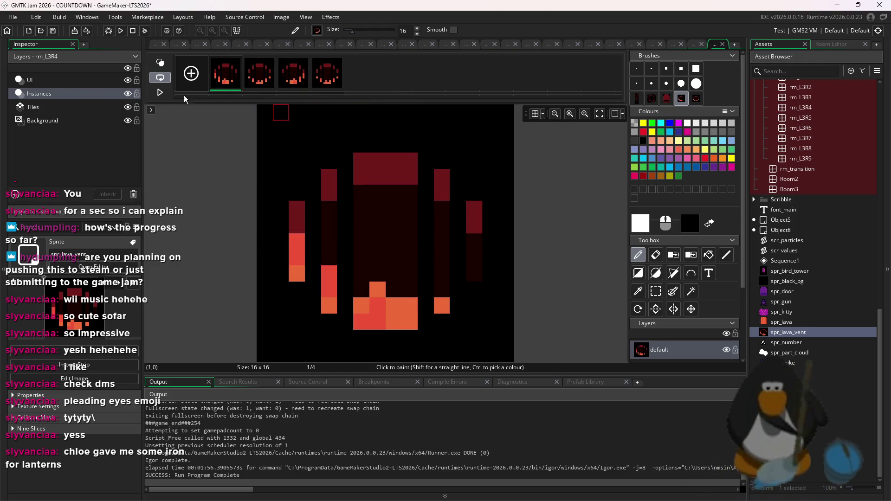
pyautogui.click(161, 93)
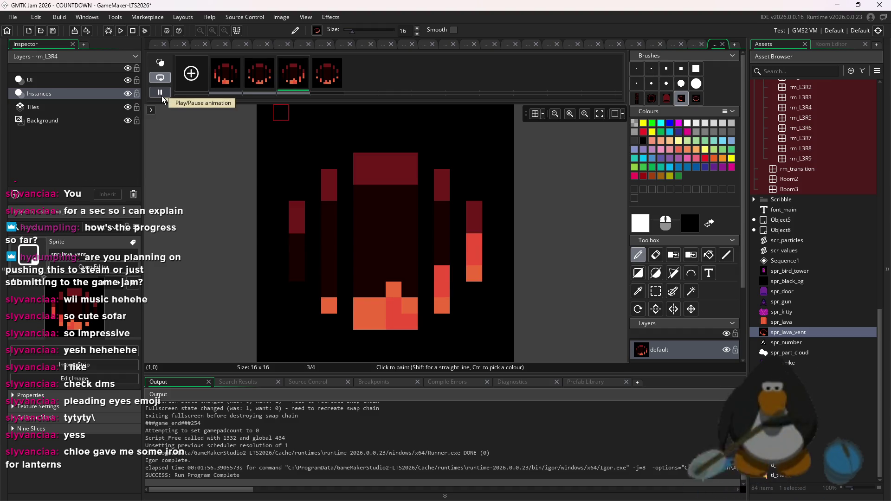
pyautogui.click(161, 95)
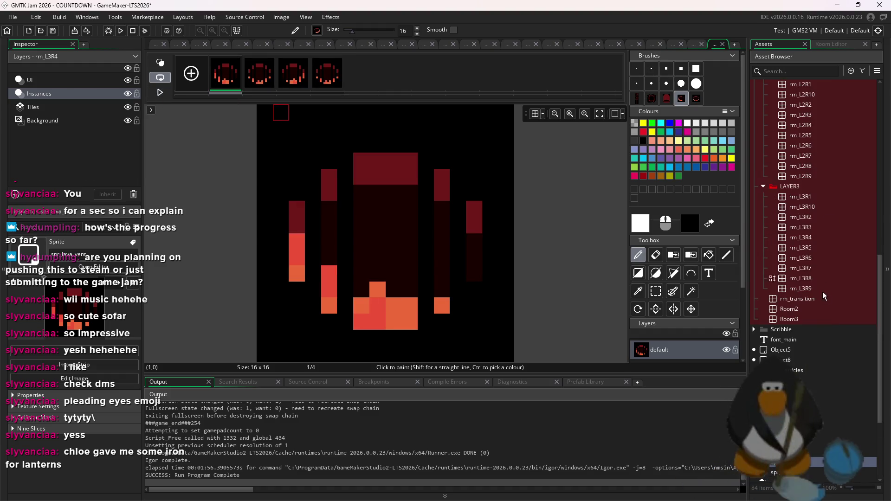
# Duplicate rm_L3R10 as rm_L4R1, move it into the LAYER4 folder and open it.
pyautogui.scroll(8, 822, 291)
pyautogui.scroll(-3, 817, 296)
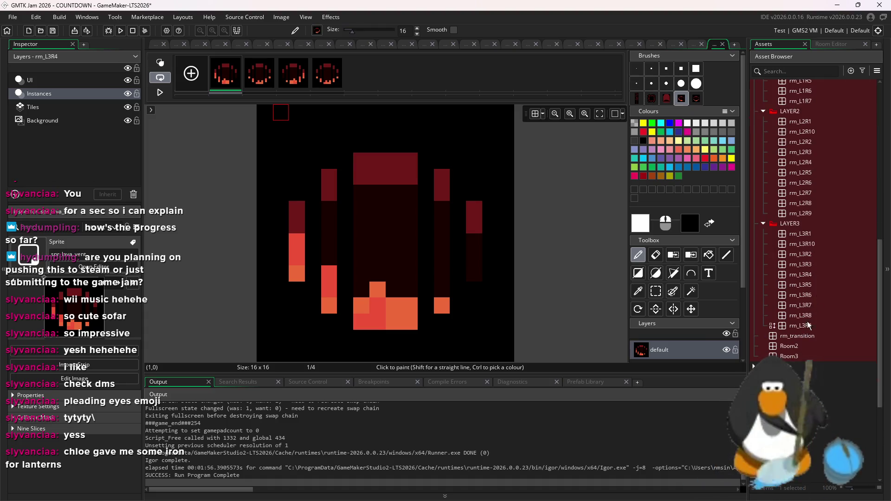
pyautogui.rightClick(815, 242)
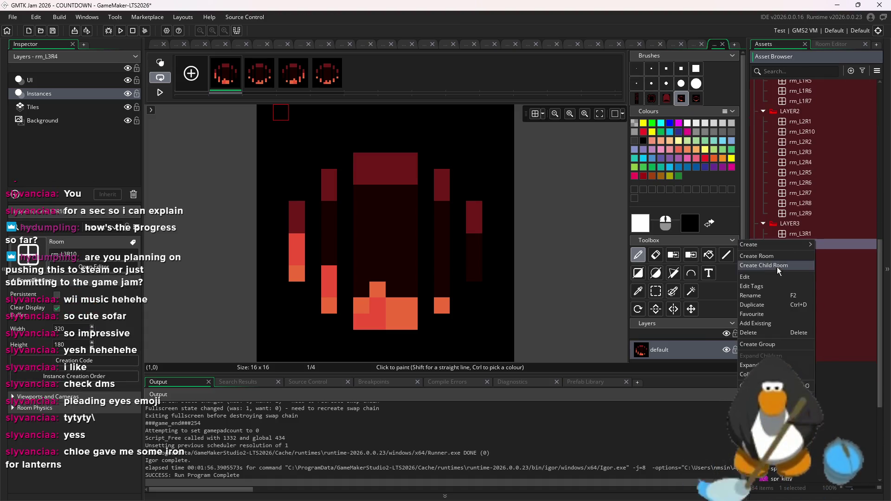
pyautogui.click(769, 305)
pyautogui.write('rm_L4R10')
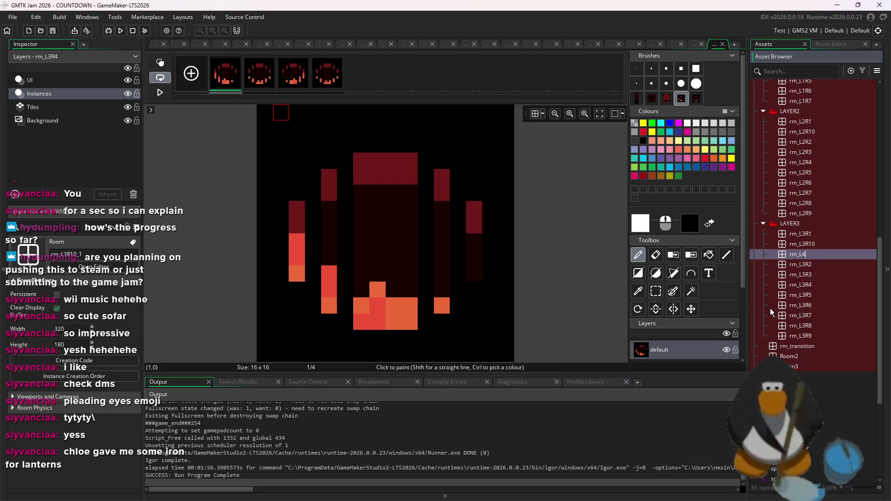
pyautogui.press('Return')
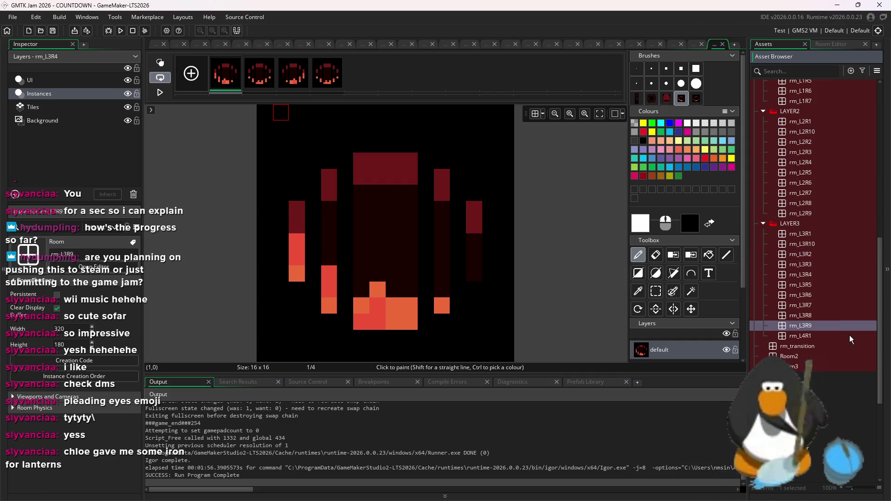
pyautogui.moveTo(825, 391)
pyautogui.mouseDown()
pyautogui.moveTo(826, 90)
pyautogui.moveTo(827, 135)
pyautogui.mouseUp()
pyautogui.doubleClick(827, 135)
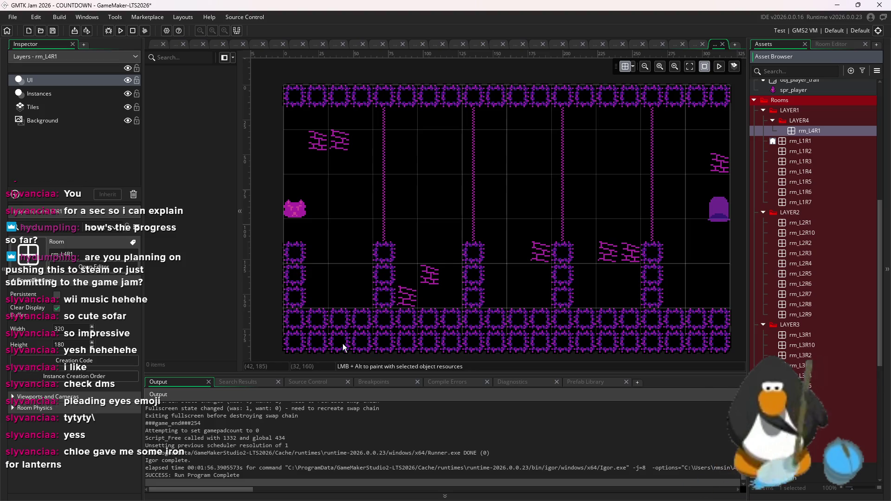
pyautogui.click(39, 94)
pyautogui.hscroll(2, 484, 225)
# Delete all spike instances and erase the room's tiles with a size-20 brush.
pyautogui.hscroll(3, 484, 225)
pyautogui.scroll(-3, 558, 249)
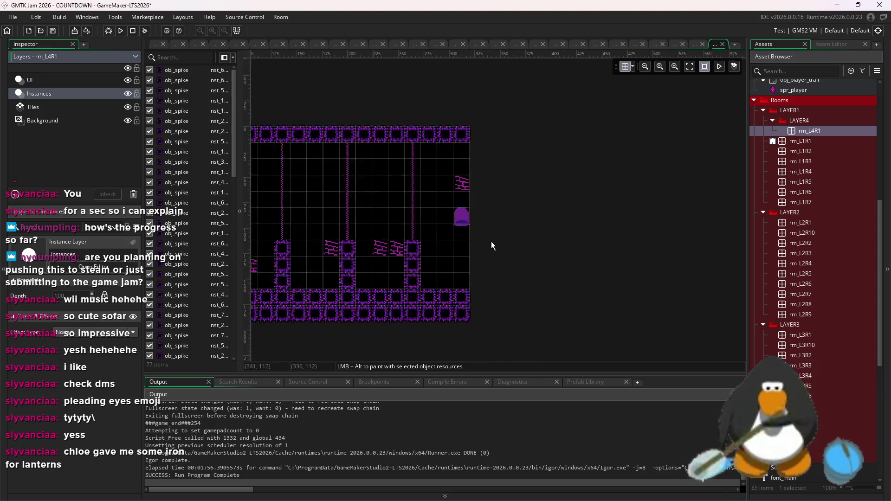
pyautogui.moveTo(274, 109); pyautogui.dragTo(615, 310)
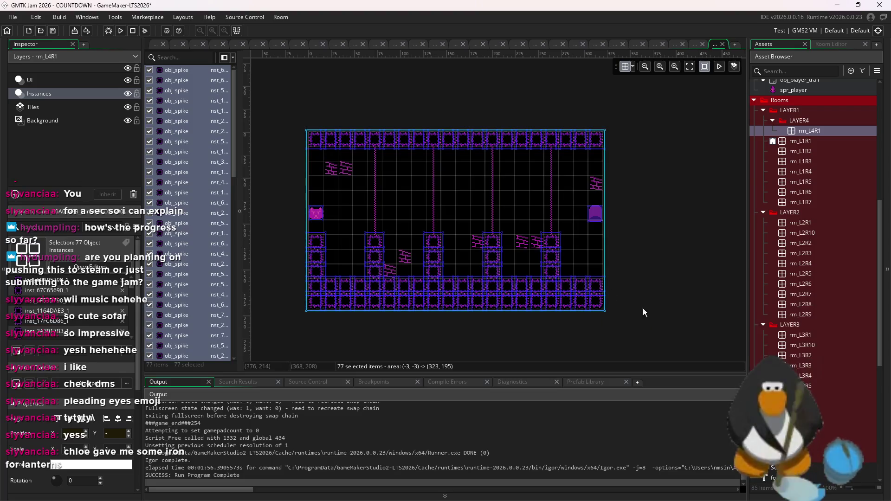
pyautogui.press('Delete')
pyautogui.click(36, 108)
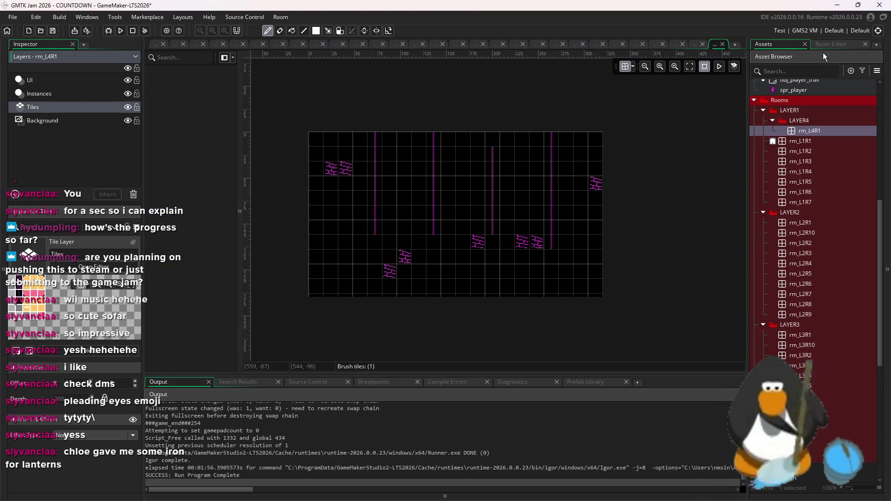
pyautogui.click(825, 47)
pyautogui.moveTo(825, 85); pyautogui.dragTo(829, 82)
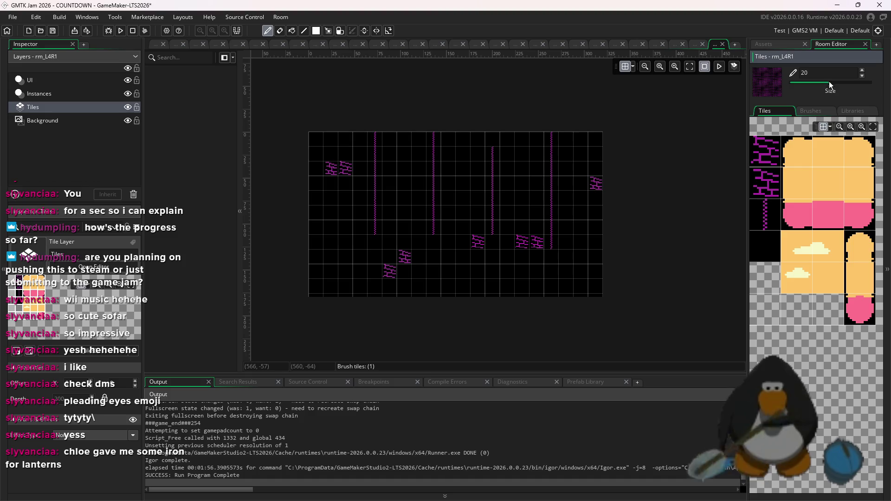
pyautogui.rightClick(574, 261)
# Place four evenly spaced obj_lava_spawner instances along the top row.
pyautogui.click(773, 44)
pyautogui.scroll(10, 823, 223)
pyautogui.moveTo(800, 258)
pyautogui.mouseDown()
pyautogui.moveTo(513, 193)
pyautogui.moveTo(593, 197)
pyautogui.moveTo(563, 170)
pyautogui.mouseUp()
pyautogui.keyDown('alt'); pyautogui.click(491, 170); pyautogui.keyUp('alt')
pyautogui.keyDown('alt'); pyautogui.click(390, 170); pyautogui.keyUp('alt')
pyautogui.keyDown('alt'); pyautogui.click(330, 170); pyautogui.keyUp('alt')
pyautogui.moveTo(393, 172); pyautogui.dragTo(407, 175)
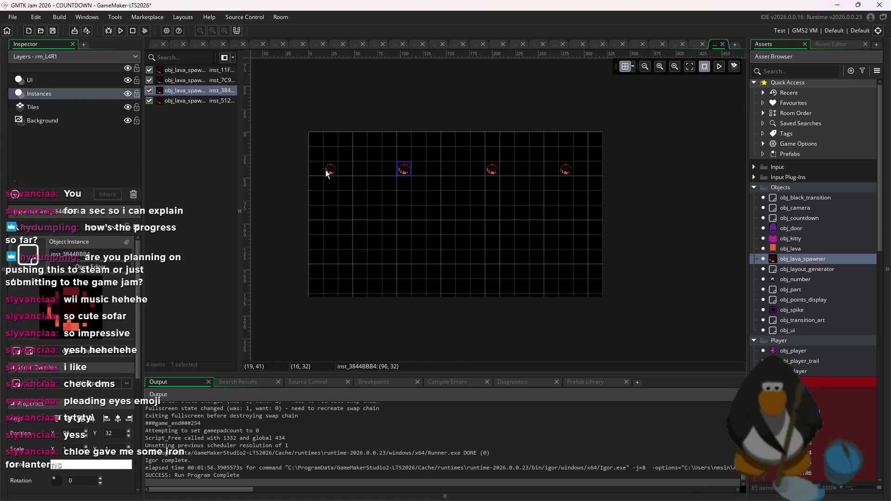
pyautogui.moveTo(327, 173); pyautogui.dragTo(341, 173)
pyautogui.click(393, 173)
pyautogui.click(407, 172)
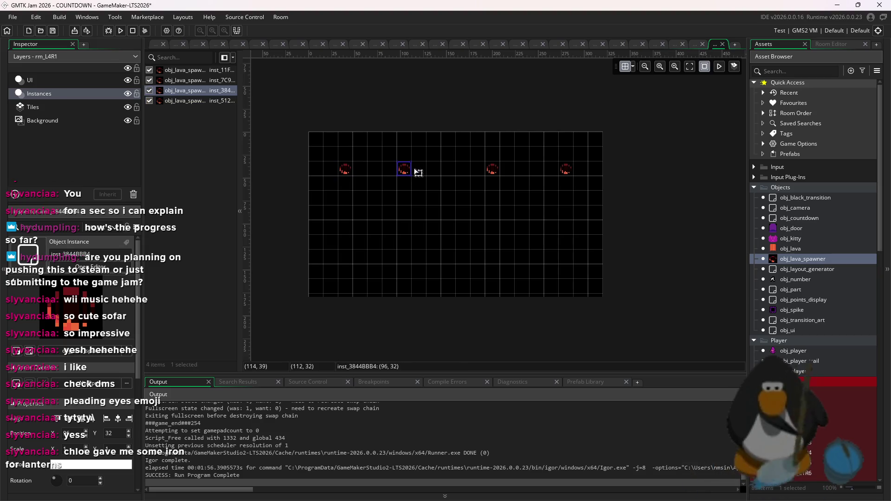
pyautogui.moveTo(416, 178); pyautogui.dragTo(431, 178)
pyautogui.click(416, 143)
pyautogui.moveTo(341, 173); pyautogui.dragTo(367, 174)
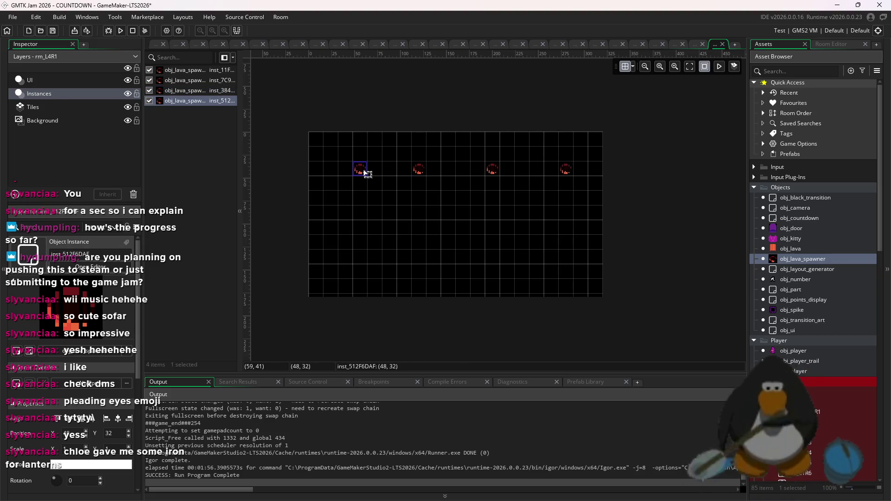
pyautogui.click(460, 173)
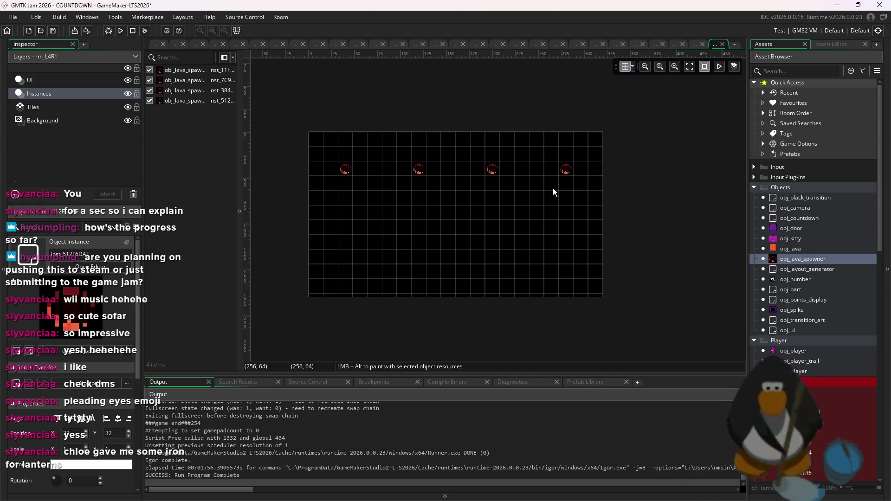
# Place a door in the right half and a group of spikes near the lower left.
pyautogui.moveTo(791, 228)
pyautogui.mouseDown()
pyautogui.moveTo(516, 241)
pyautogui.moveTo(529, 231)
pyautogui.mouseUp()
pyautogui.click(791, 310)
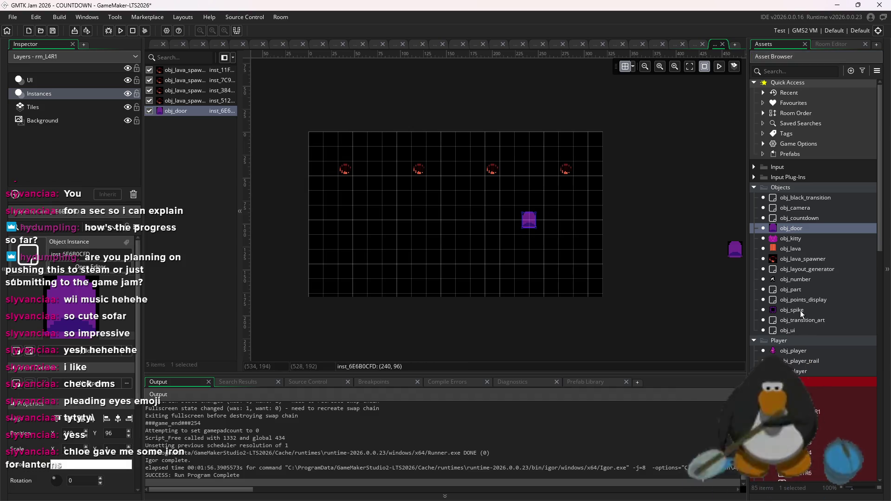
pyautogui.keyDown('alt'); pyautogui.click(329, 226); pyautogui.keyUp('alt')
pyautogui.keyDown('alt'); pyautogui.click(326, 246); pyautogui.keyUp('alt')
pyautogui.keyDown('alt'); pyautogui.click(345, 241); pyautogui.keyUp('alt')
pyautogui.keyDown('alt'); pyautogui.doubleClick(330, 256); pyautogui.keyUp('alt')
pyautogui.keyDown('alt'); pyautogui.click(345, 256); pyautogui.keyUp('alt')
pyautogui.click(33, 107)
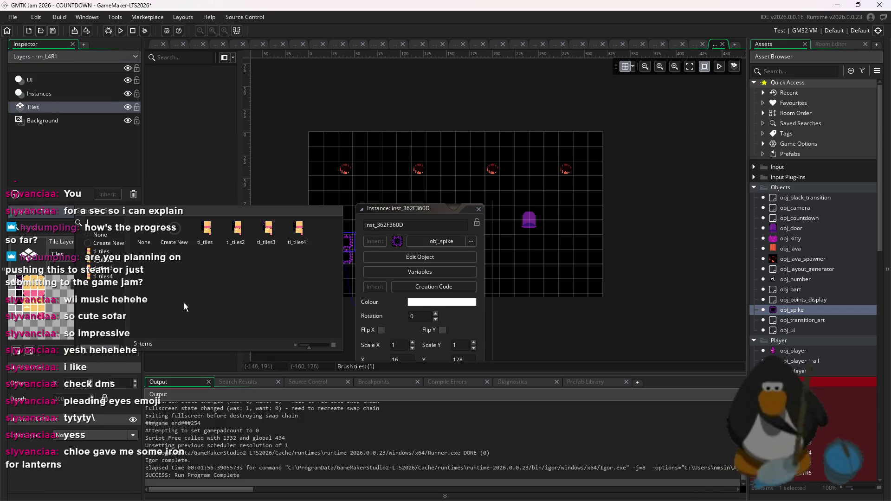
# Flood-fill the whole room's tile layer with the dark-red brick tile.
pyautogui.click(829, 44)
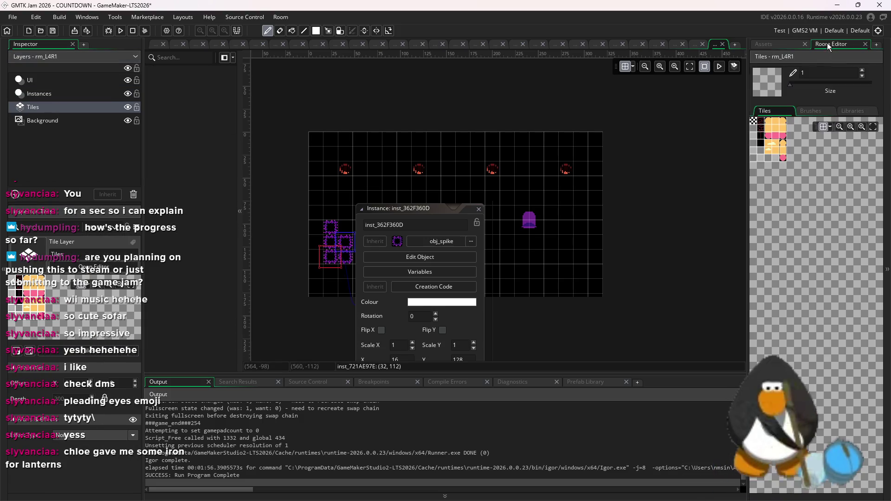
pyautogui.click(768, 124)
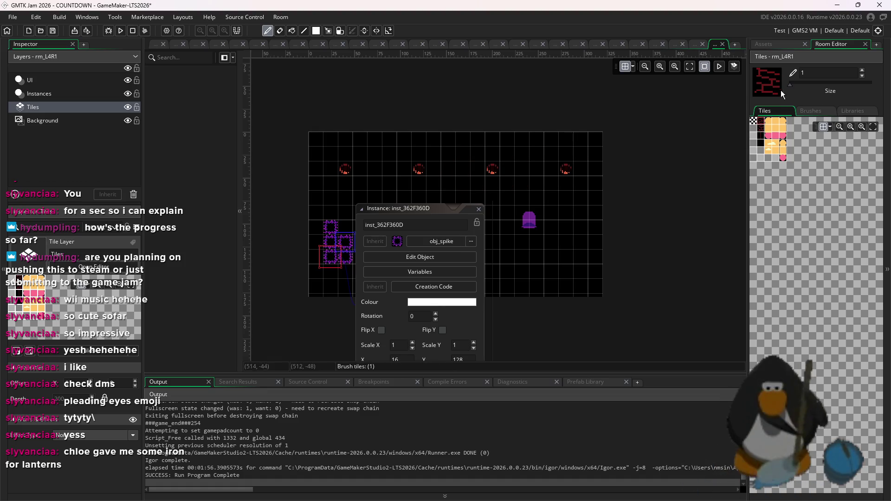
pyautogui.click(316, 30)
pyautogui.click(453, 199)
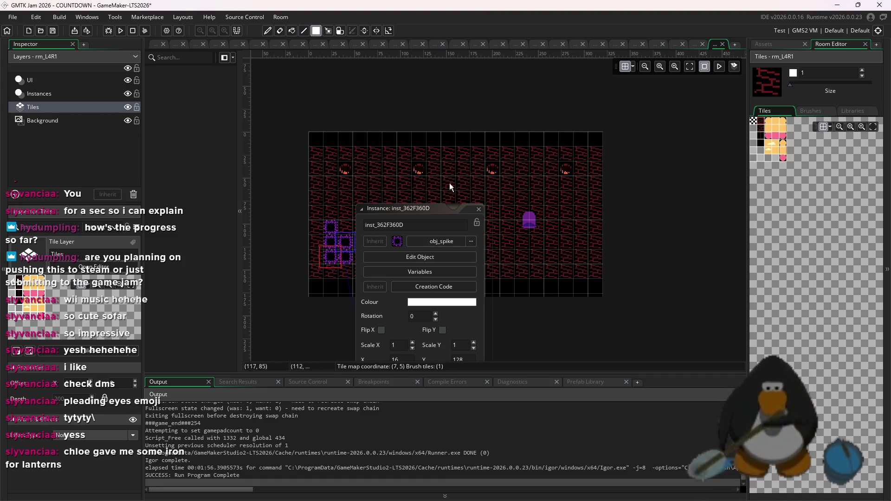
pyautogui.click(478, 210)
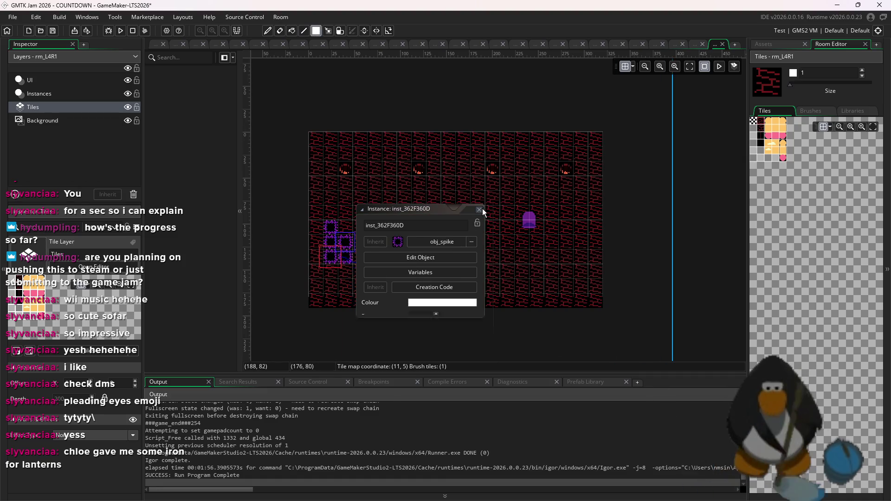
pyautogui.scroll(1, 551, 260)
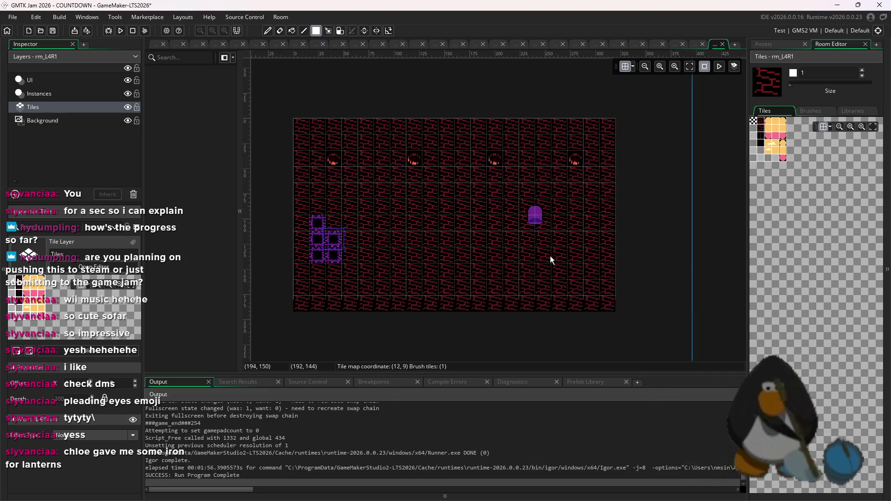
# Draw dark vertical tile columns top to bottom with a size-2 line brush, then run the game.
pyautogui.click(762, 141)
pyautogui.moveTo(795, 84); pyautogui.dragTo(792, 85)
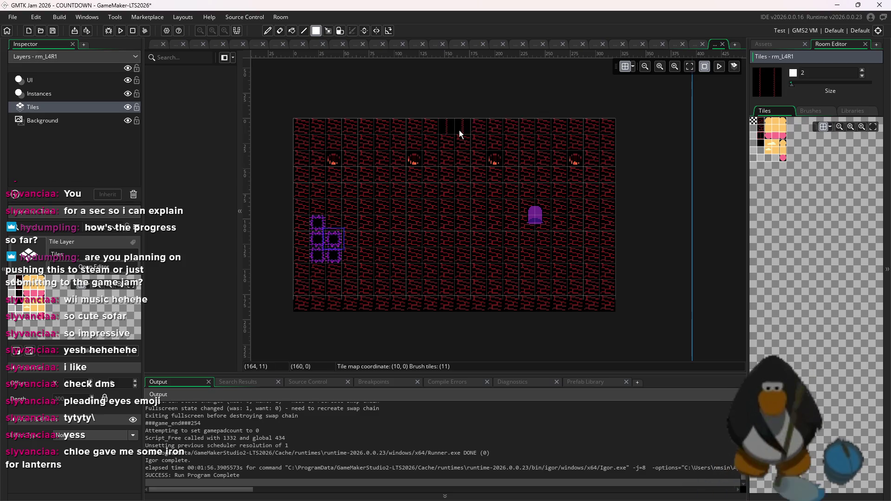
pyautogui.press('l')
pyautogui.moveTo(459, 130); pyautogui.dragTo(457, 341)
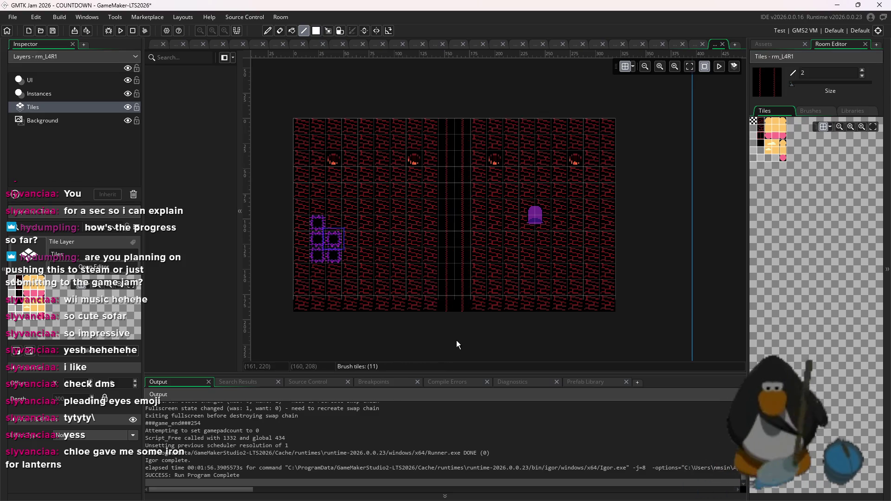
pyautogui.moveTo(536, 160); pyautogui.dragTo(541, 300)
pyautogui.moveTo(380, 142); pyautogui.dragTo(382, 358)
pyautogui.moveTo(552, 291); pyautogui.dragTo(576, 289)
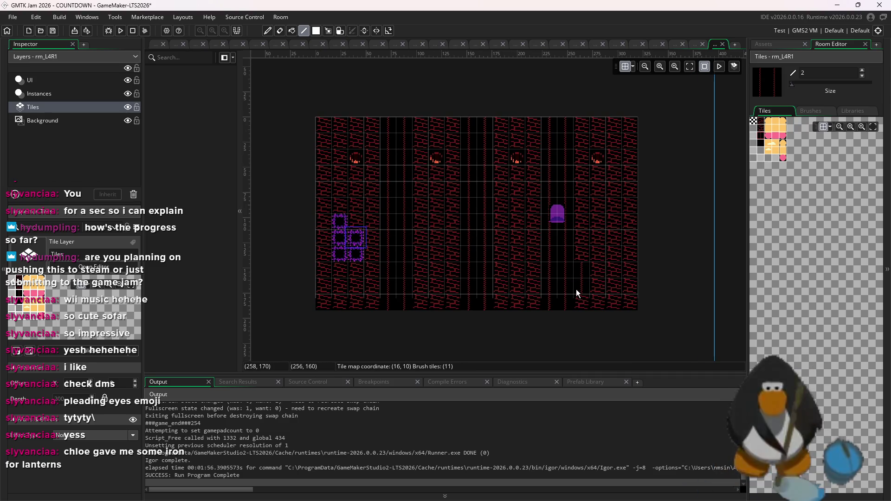
pyautogui.moveTo(545, 318); pyautogui.dragTo(560, 313)
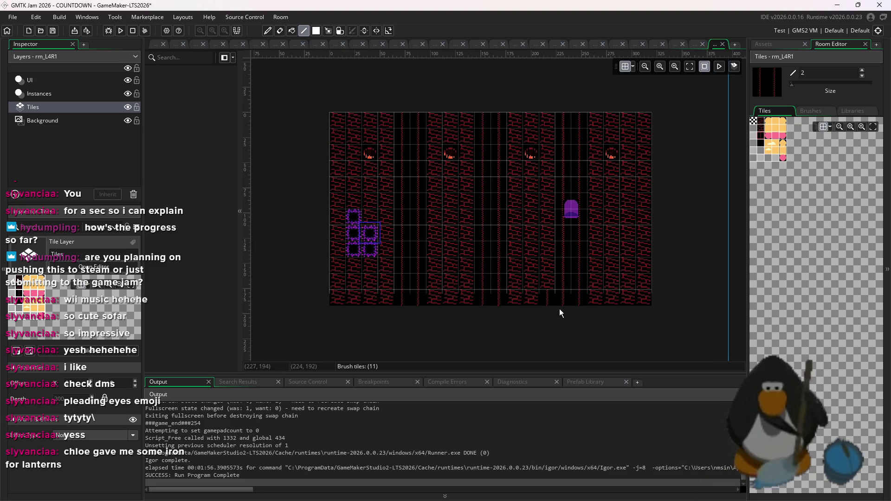
pyautogui.click(671, 340)
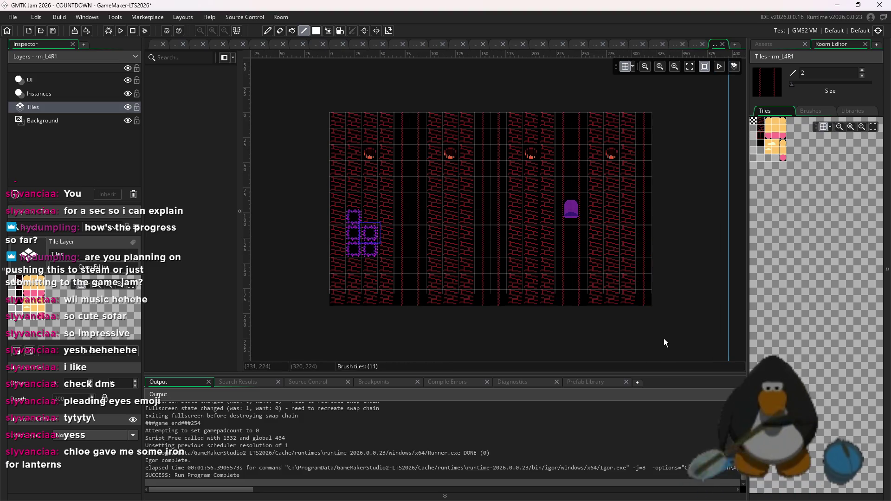
pyautogui.moveTo(332, 130); pyautogui.dragTo(334, 306)
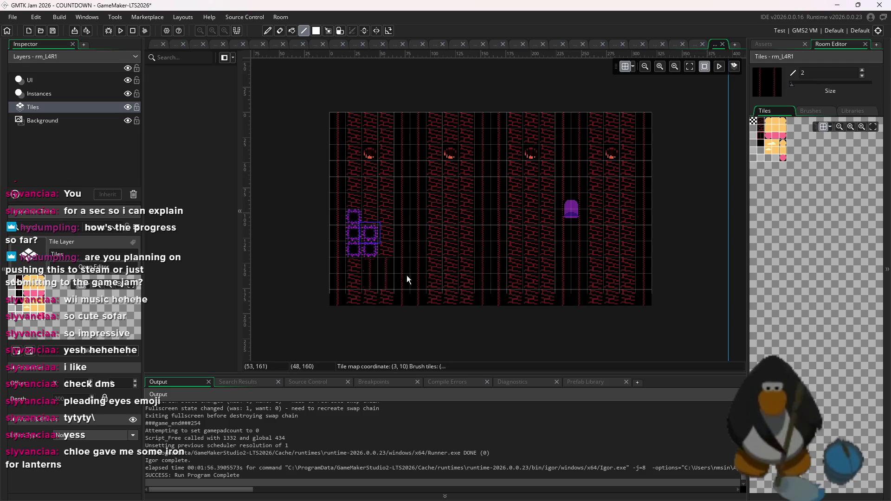
pyautogui.click(120, 31)
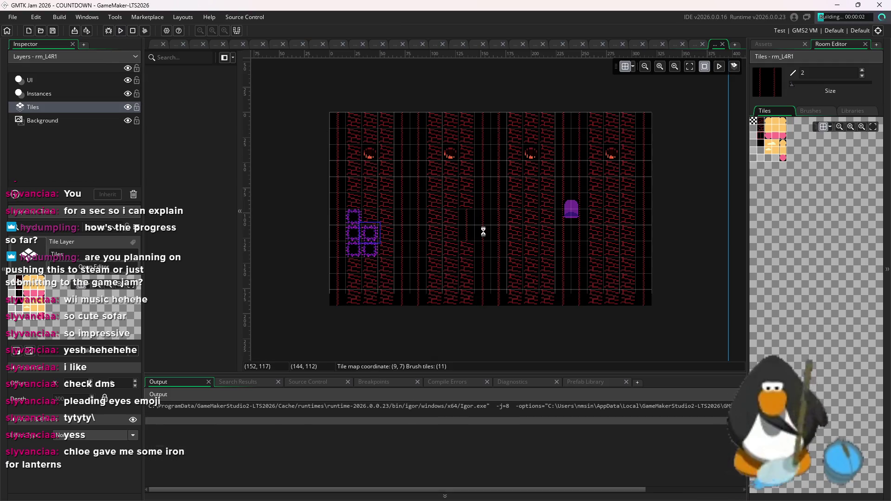
# Extend room_array_3 on line 4 to list rm_L3R1 through rm_L3R10.
pyautogui.click(157, 44)
pyautogui.click(174, 44)
pyautogui.scroll(7, 325, 223)
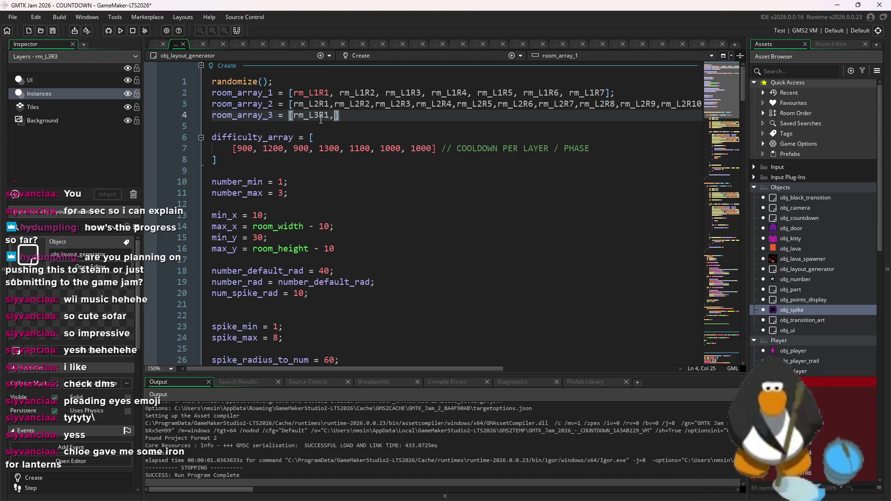
pyautogui.moveTo(326, 116); pyautogui.dragTo(294, 121)
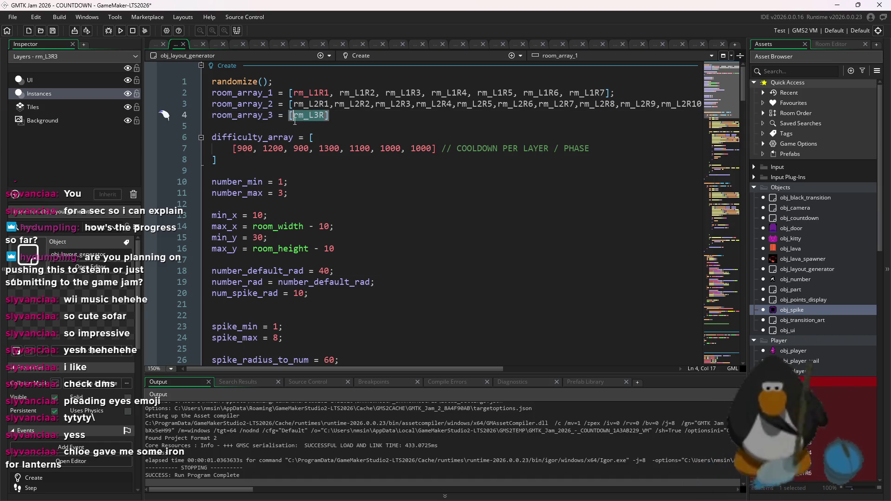
pyautogui.click(326, 115)
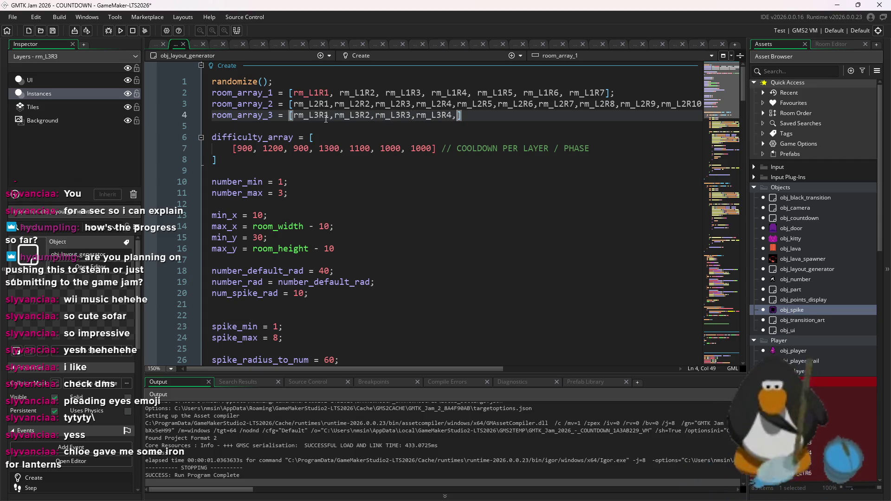
pyautogui.write('rm_L3R6,')
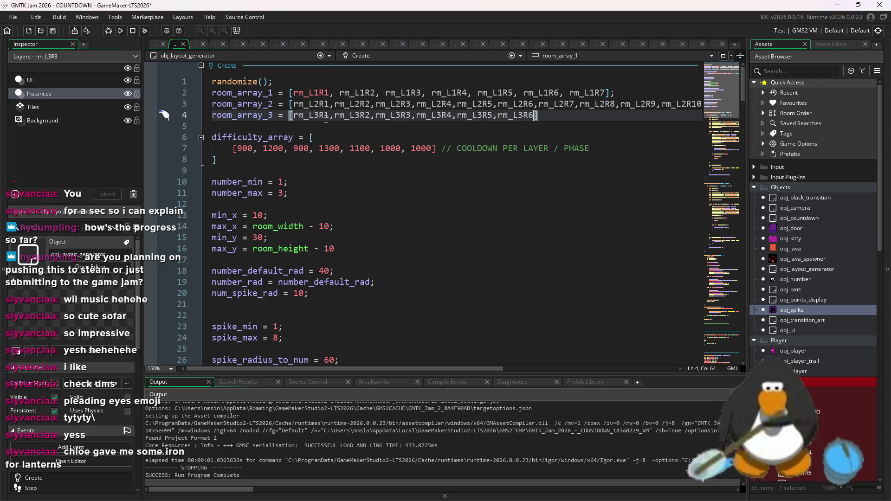
pyautogui.write('rm_L3R7,')
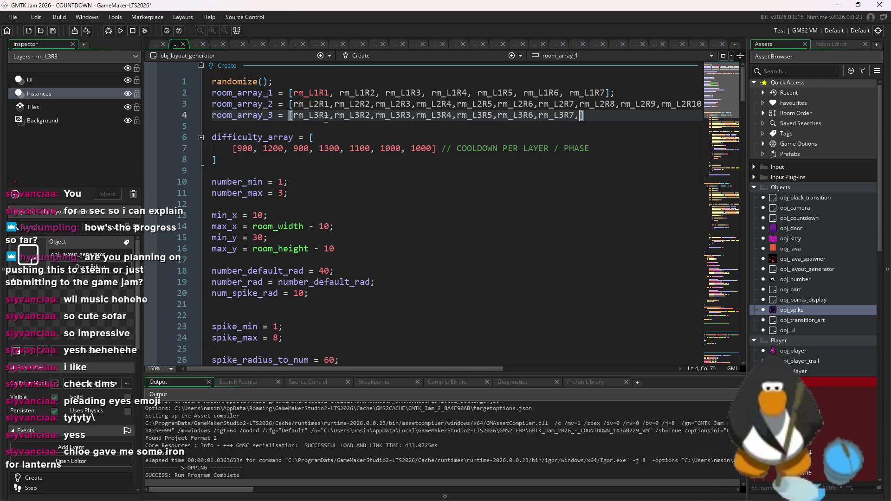
pyautogui.write('rm_L3R8,')
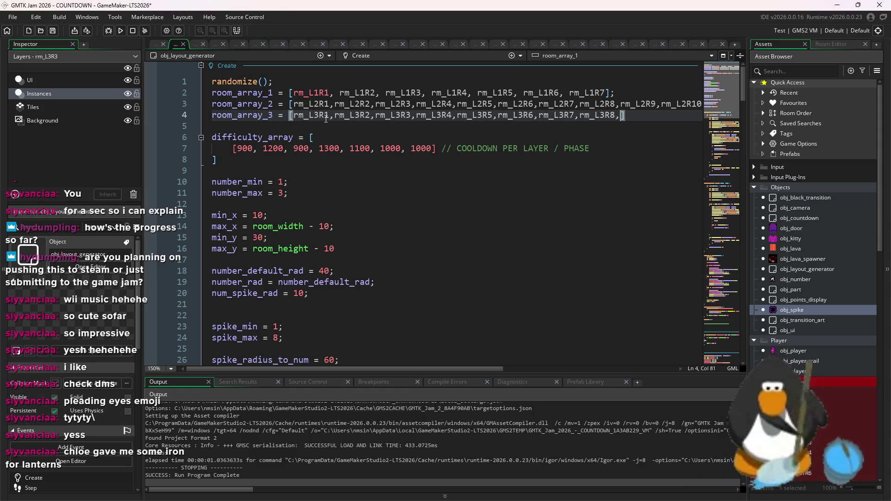
pyautogui.write('rm_L3R')
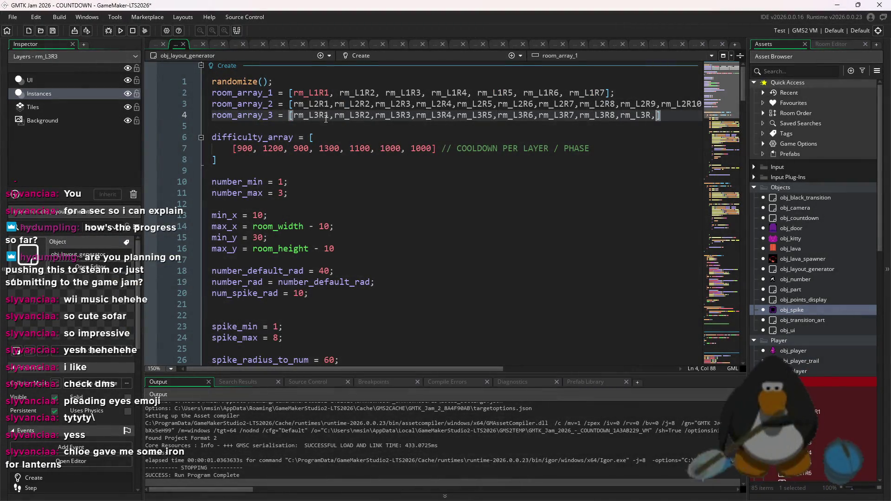
pyautogui.write('8')
pyautogui.press('BackSpace')
pyautogui.write('9')
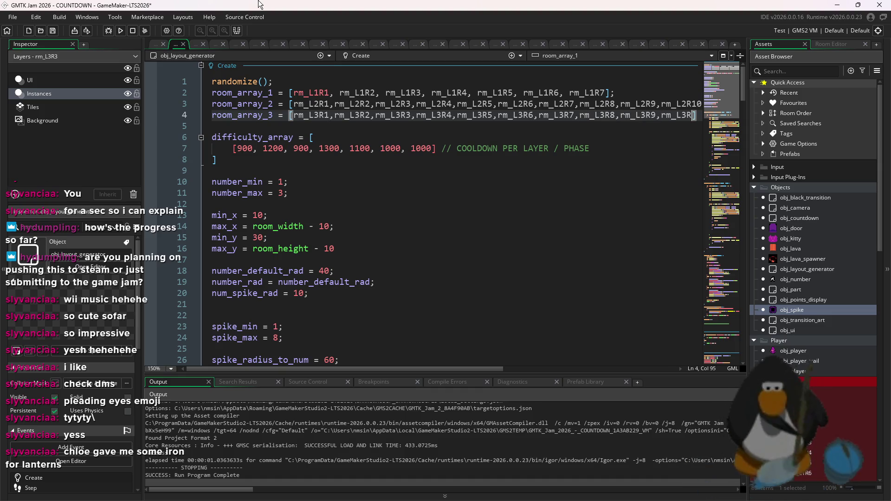
pyautogui.press('BackSpace')
pyautogui.write('0')
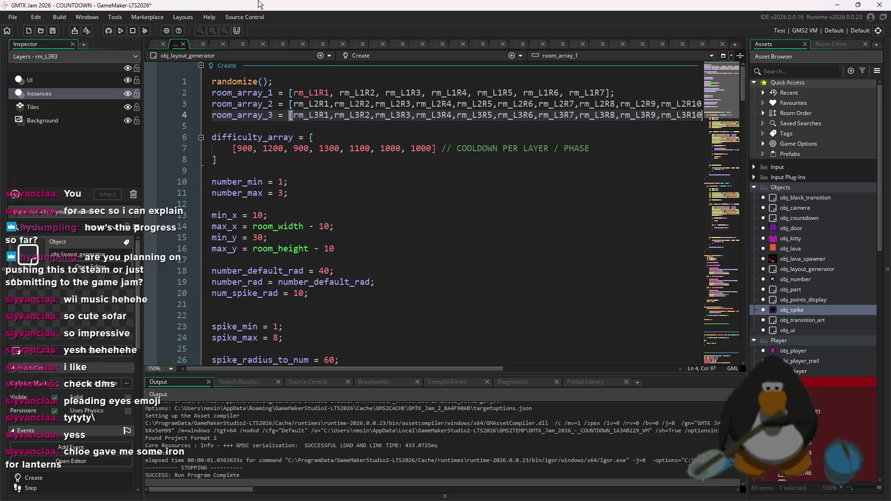
pyautogui.click(494, 193)
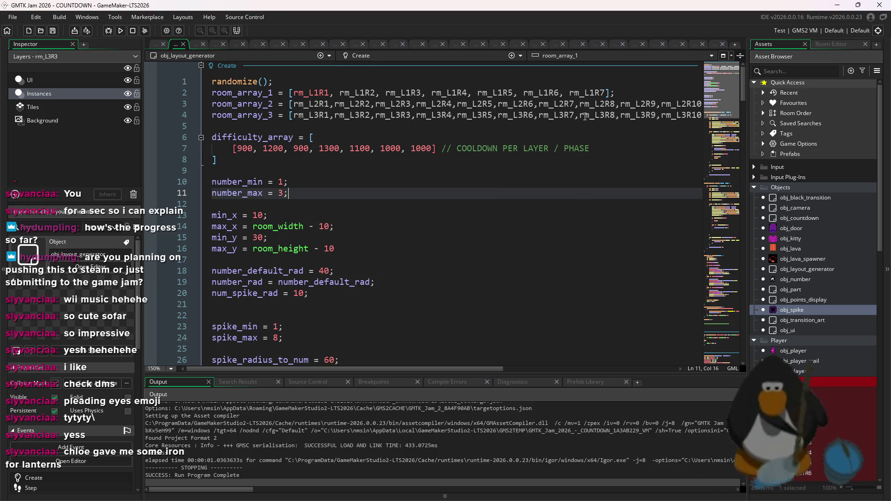
pyautogui.moveTo(608, 115); pyautogui.dragTo(707, 112)
# Add a new line 5 declaring room_array_4 = [rm_L4R1].
pyautogui.click(527, 125)
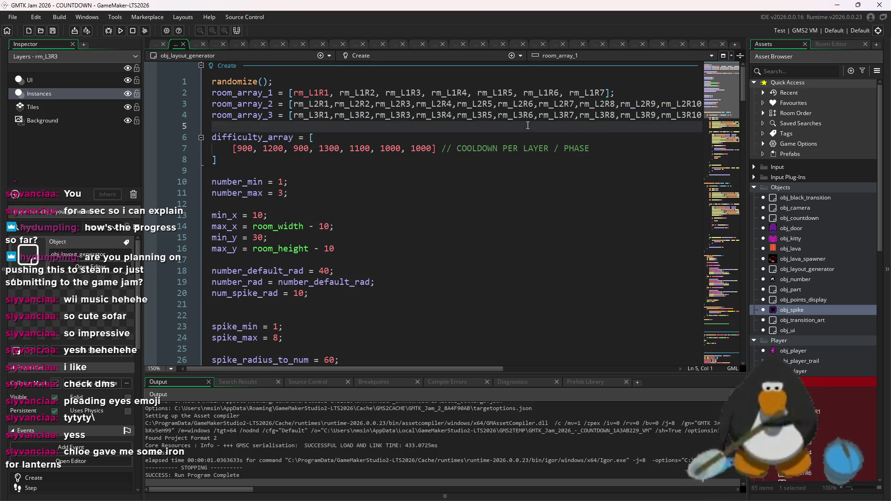
pyautogui.press('Return')
pyautogui.press('Up')
pyautogui.write('room_ar')
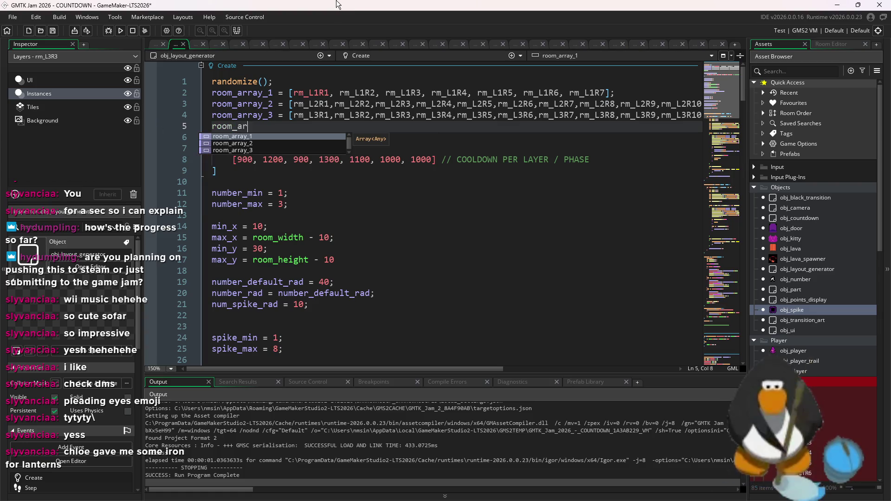
pyautogui.write('ray++4')
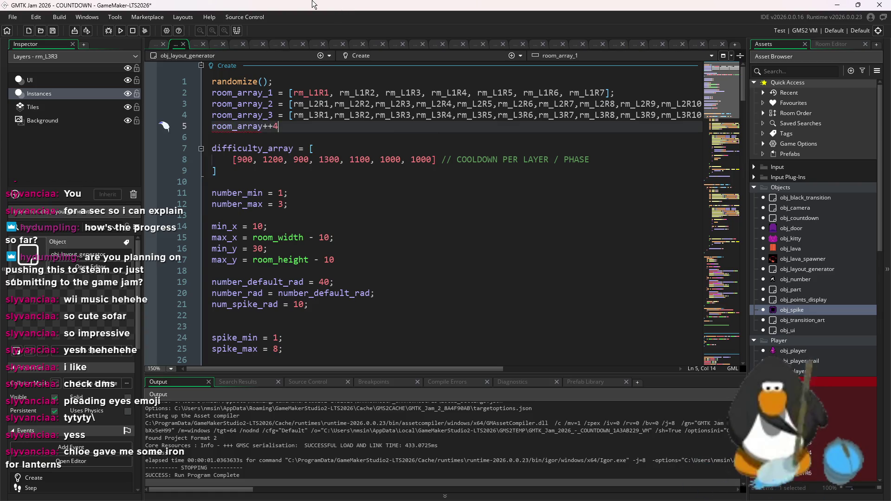
pyautogui.write('_4[')
pyautogui.write('rm_L4R1')
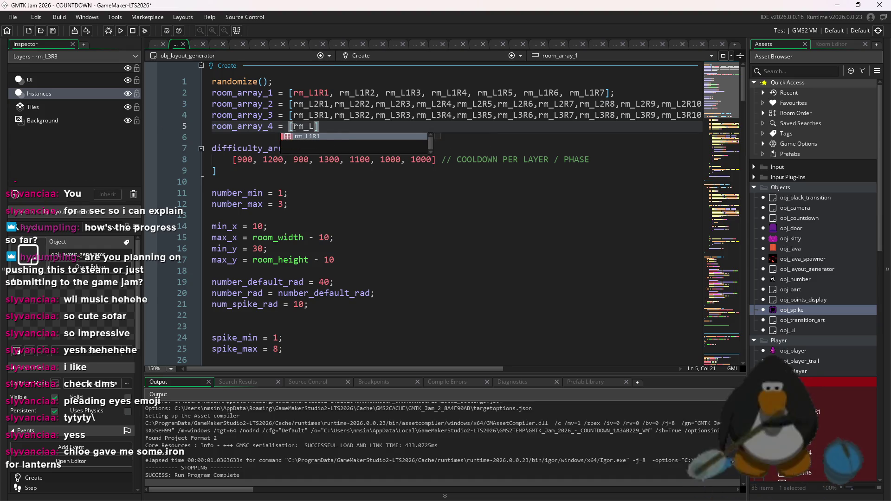
pyautogui.click(544, 227)
pyautogui.scroll(-20, 464, 251)
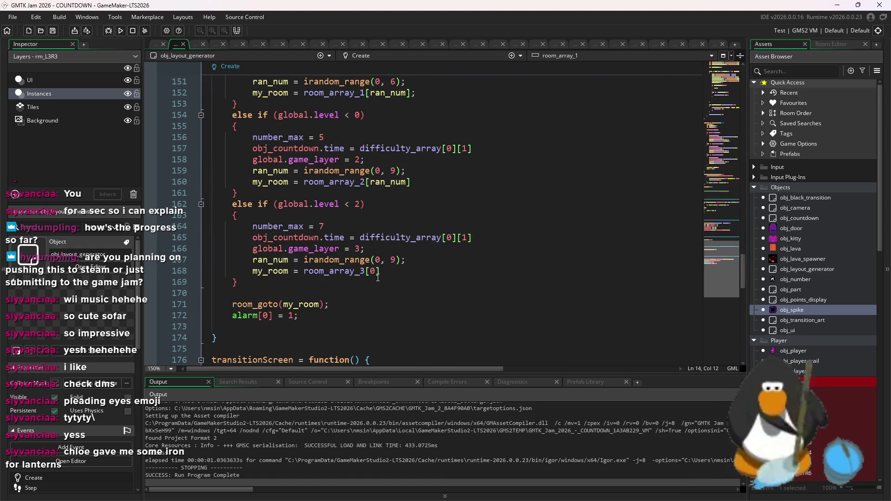
# Change the layer-3 threshold to < 0, copy its body, and begin an else if (global.level < 2) line.
pyautogui.scroll(5, 366, 225)
pyautogui.scroll(-5, 361, 272)
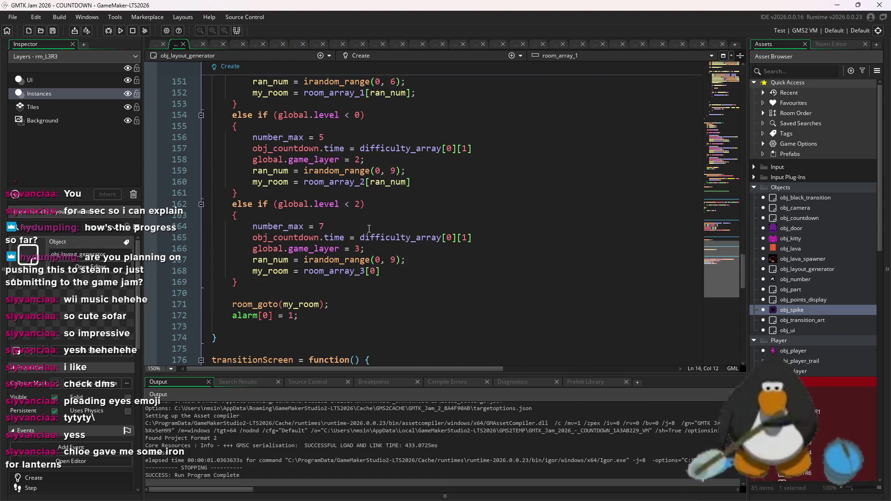
pyautogui.click(360, 208)
pyautogui.write('0')
pyautogui.moveTo(389, 271); pyautogui.dragTo(168, 223)
pyautogui.hotkey('ctrl', 'c')
pyautogui.click(239, 284)
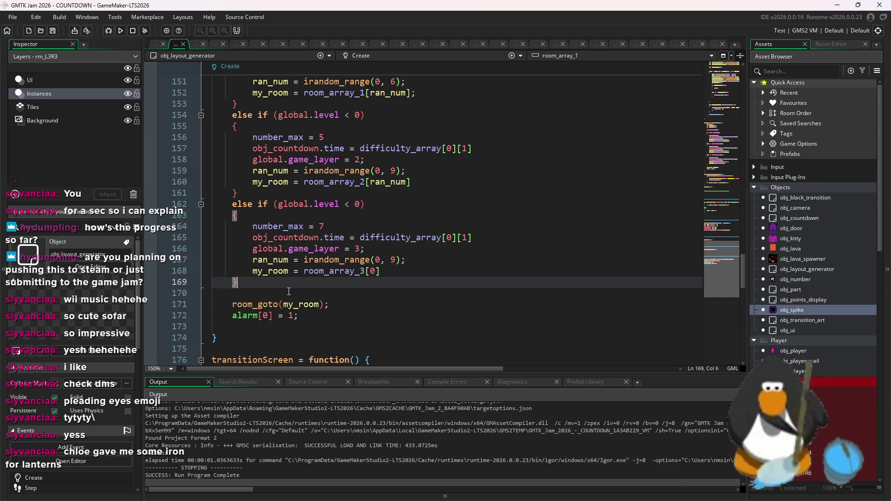
pyautogui.press('Return')
pyautogui.write('else if ')
pyautogui.write('(global.level')
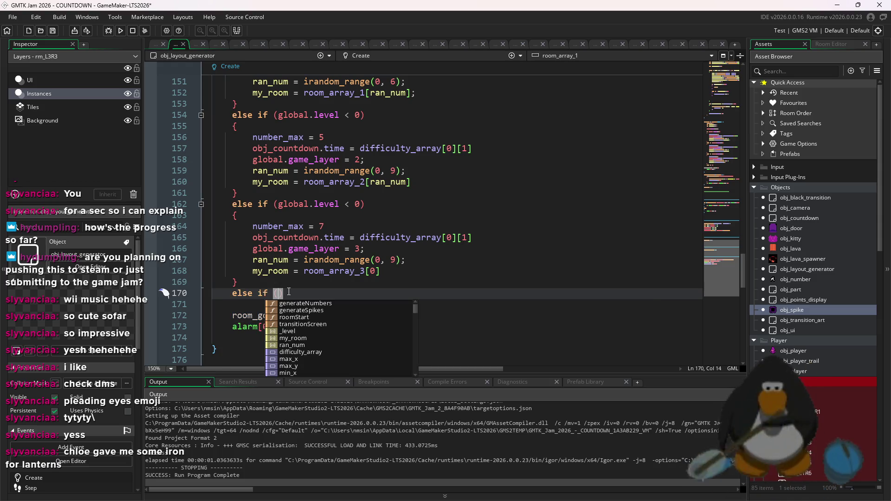
pyautogui.write(' < 2')
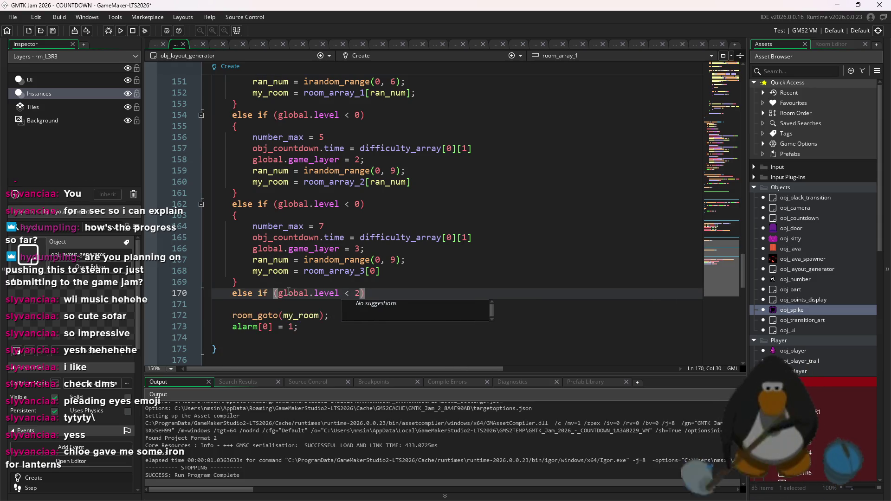
# Fill the new branch's braces with the copied layer-3 body, setting number_max to 10.
pyautogui.hotkey('ctrl', 'Home')
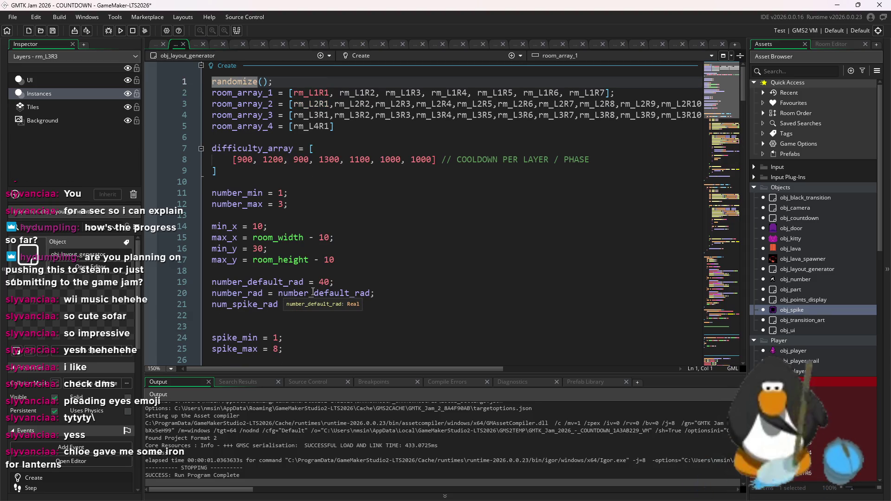
pyautogui.scroll(-20, 369, 288)
pyautogui.click(369, 288)
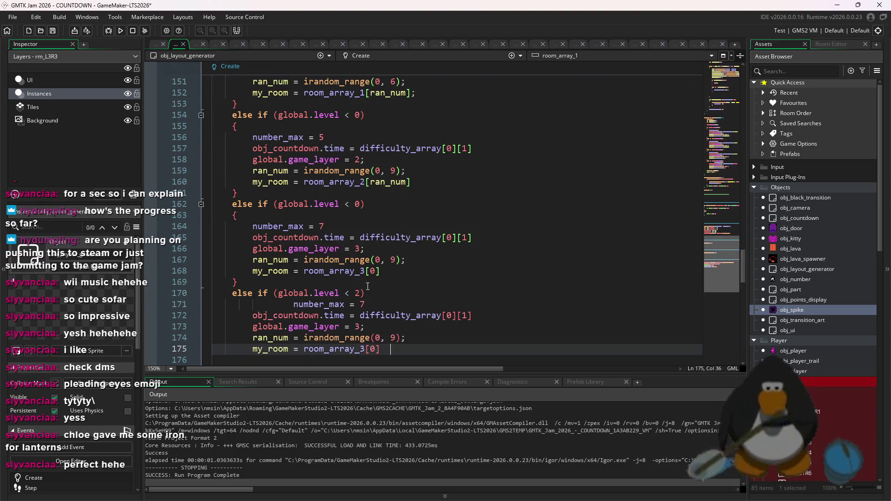
pyautogui.press('Return')
pyautogui.write('{')
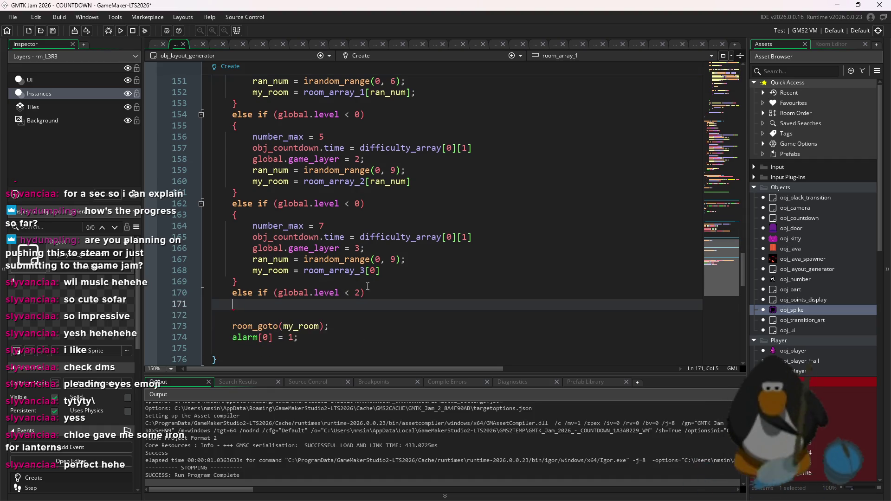
pyautogui.press('Return')
pyautogui.hotkey('ctrl', 'v')
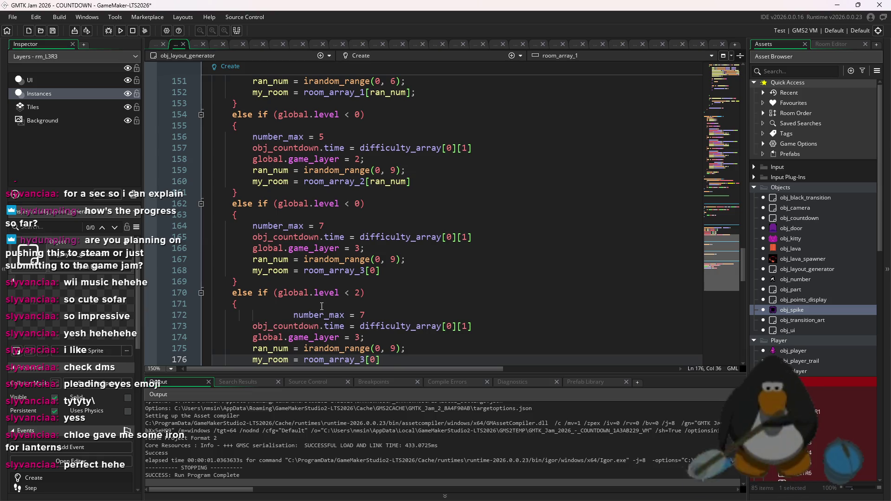
pyautogui.doubleClick(293, 315)
pyautogui.hotkey('shift', 'Tab')
pyautogui.press('End')
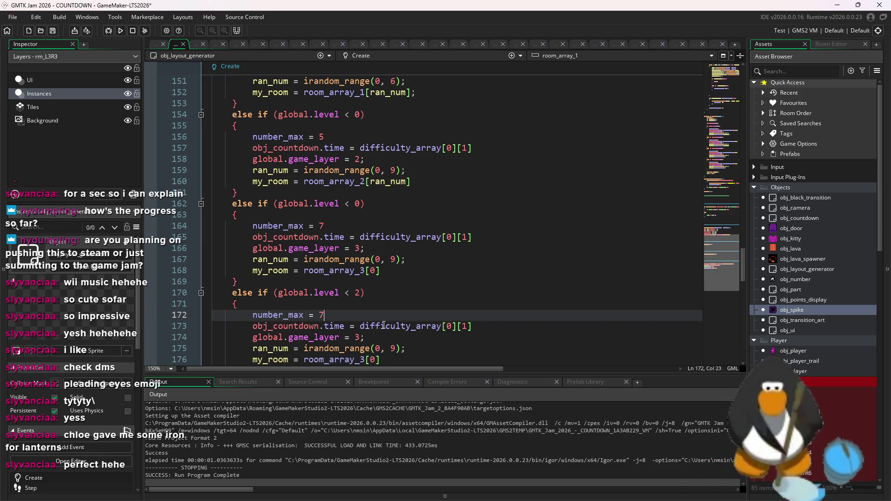
pyautogui.press('BackSpace')
pyautogui.write('10')
# Index room_array_3 with ran_num instead of 0 in the layer-3 branch.
pyautogui.scroll(-2, 426, 317)
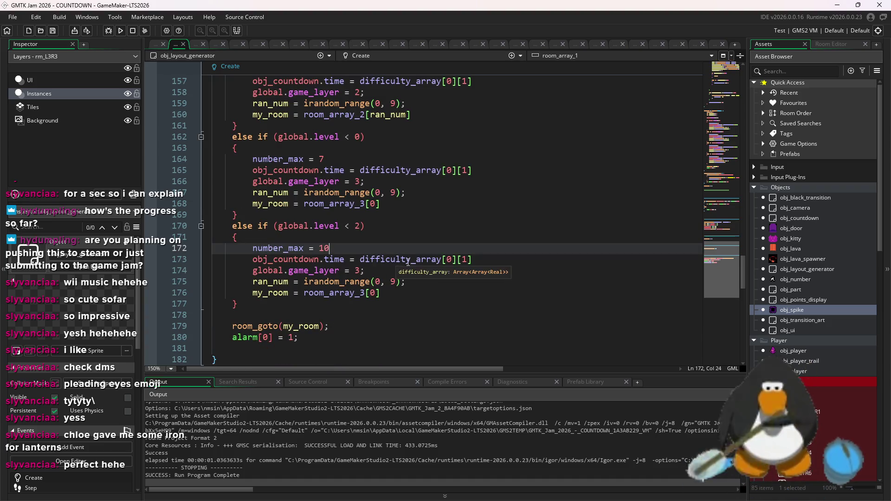
pyautogui.click(375, 204)
pyautogui.write('ran_nu')
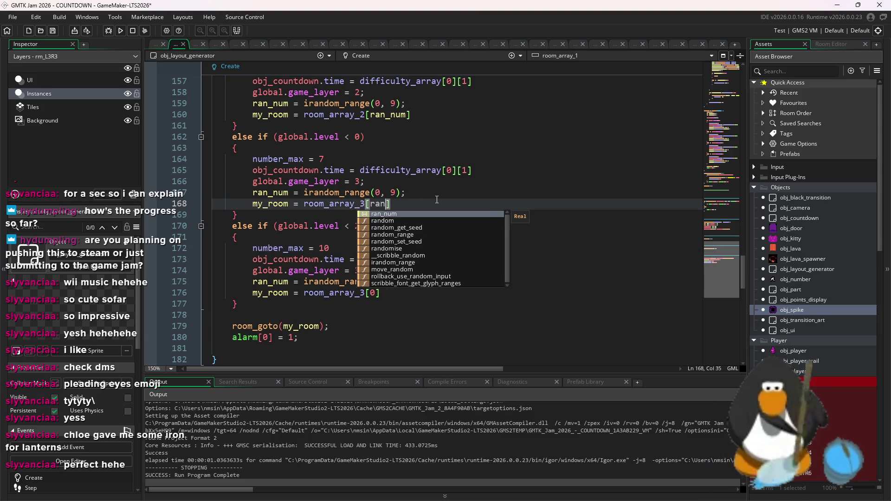
pyautogui.write('m')
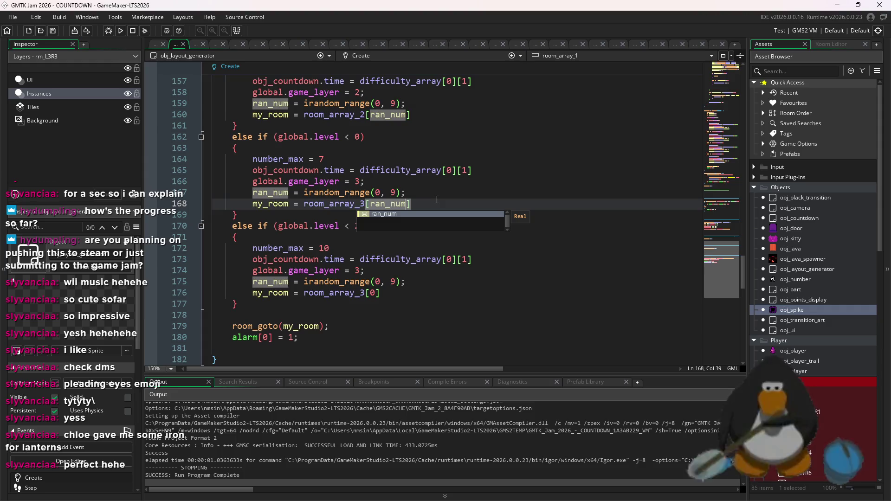
pyautogui.click(378, 293)
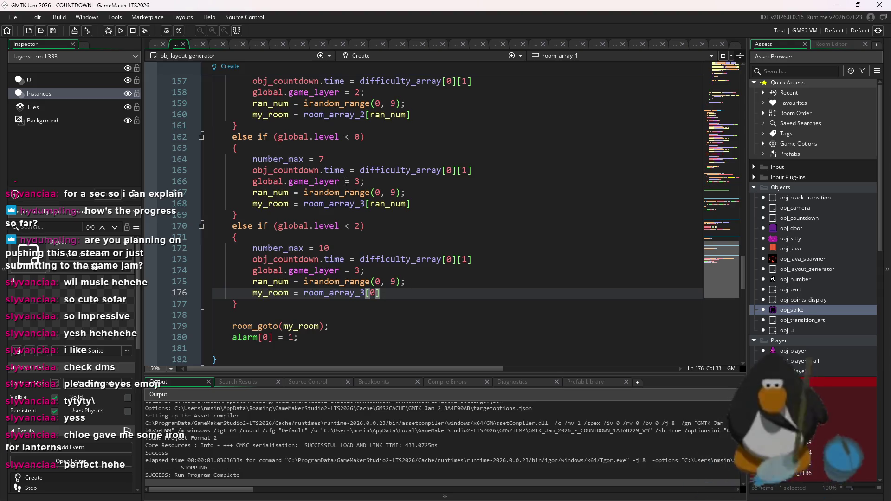
pyautogui.scroll(20, 345, 181)
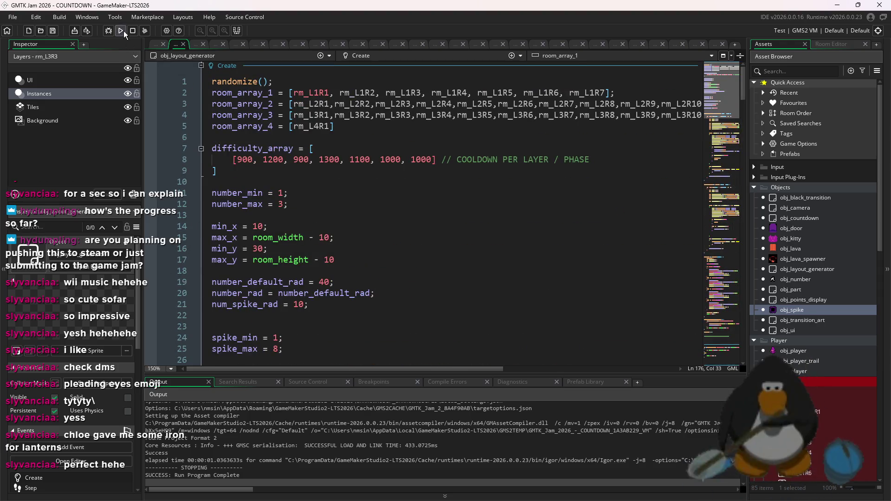
# Test-run the game, then review where game_layer is used in the code.
pyautogui.click(123, 30)
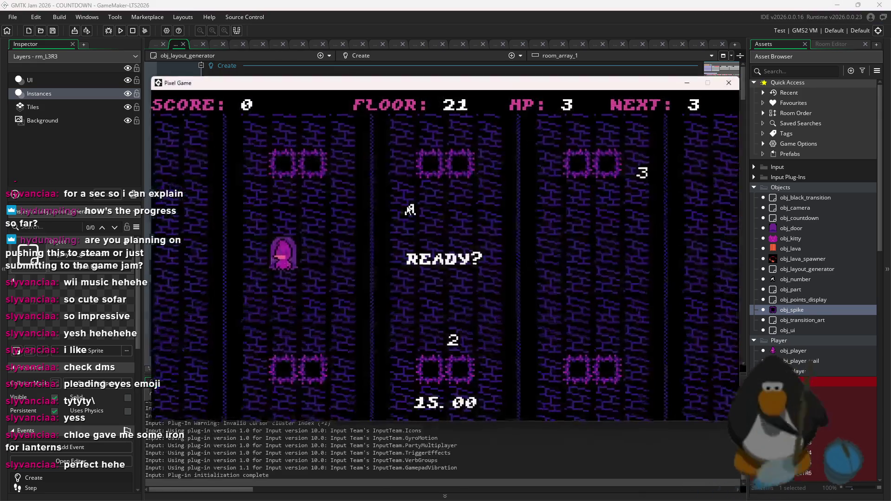
pyautogui.press('Escape')
pyautogui.scroll(-10, 416, 219)
pyautogui.scroll(-20, 416, 219)
pyautogui.click(329, 210)
pyautogui.scroll(6, 326, 139)
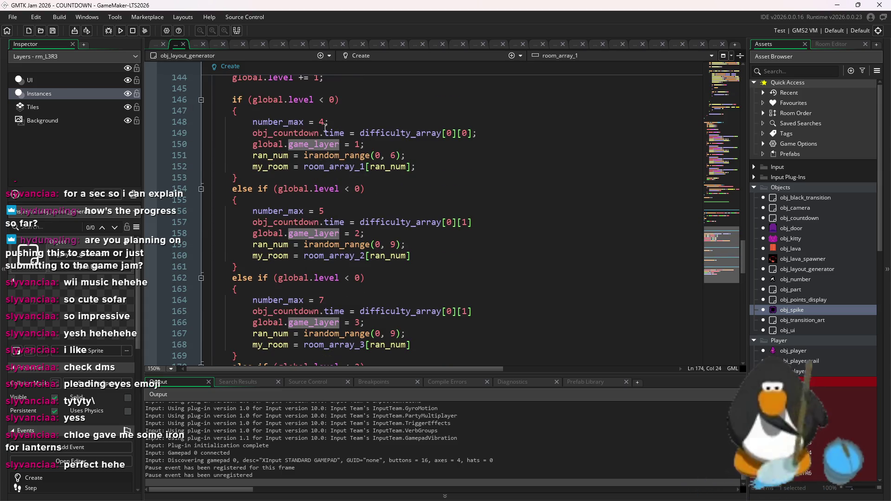
pyautogui.click(334, 100)
pyautogui.moveTo(742, 269); pyautogui.dragTo(742, 287)
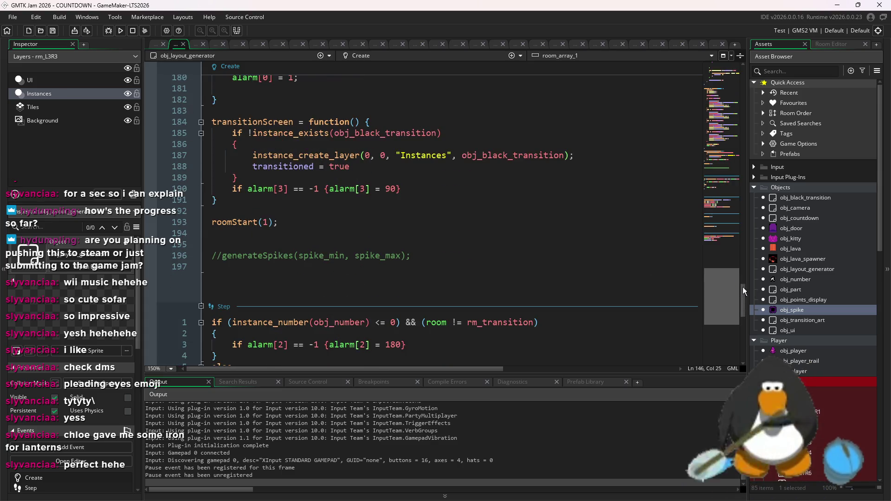
pyautogui.scroll(-2, 742, 287)
pyautogui.scroll(-10, 774, 302)
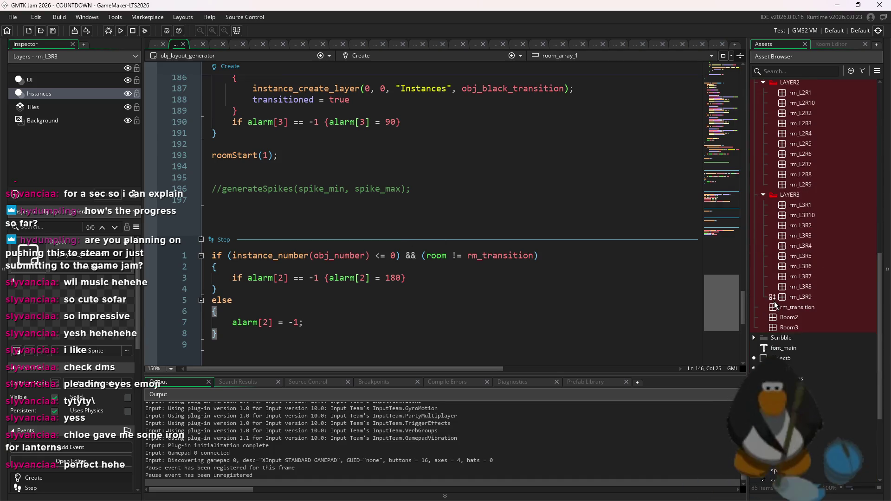
# Set the starting global.level in scr_values to 0 and test-run the game, confirming the restart.
pyautogui.doubleClick(794, 389)
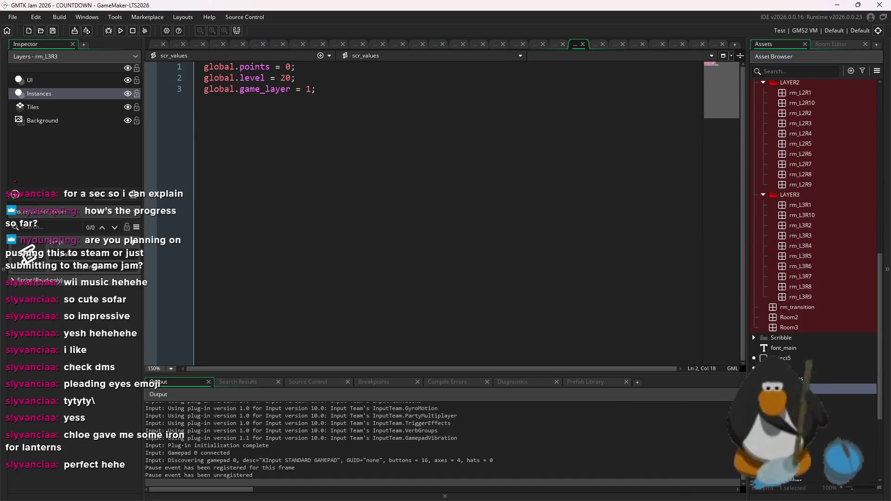
pyautogui.click(281, 78)
pyautogui.press('BackSpace')
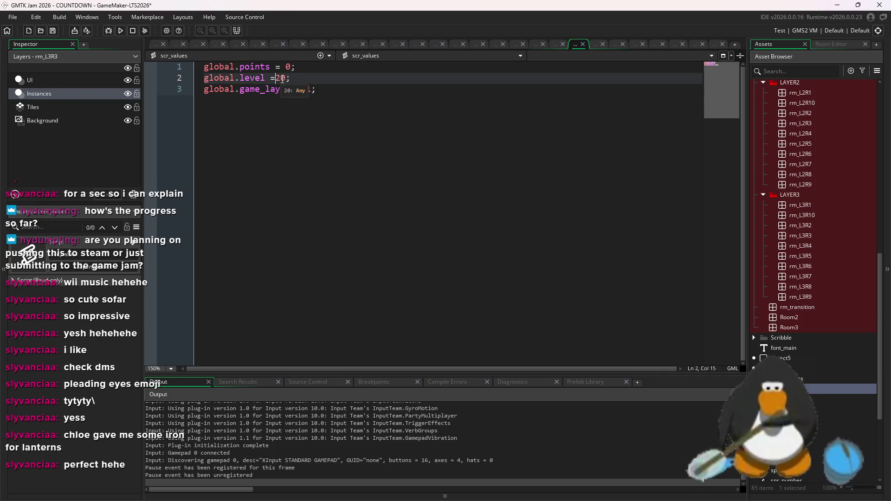
pyautogui.press('Delete')
pyautogui.press('F5')
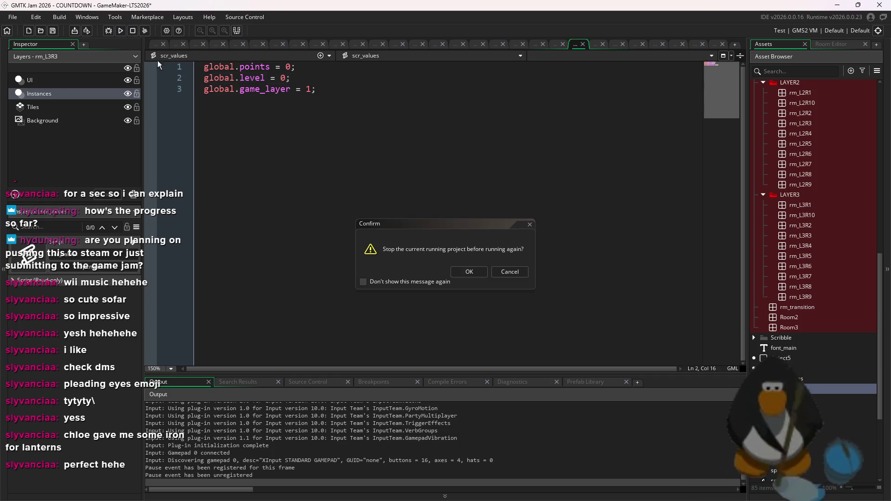
pyautogui.press('Return')
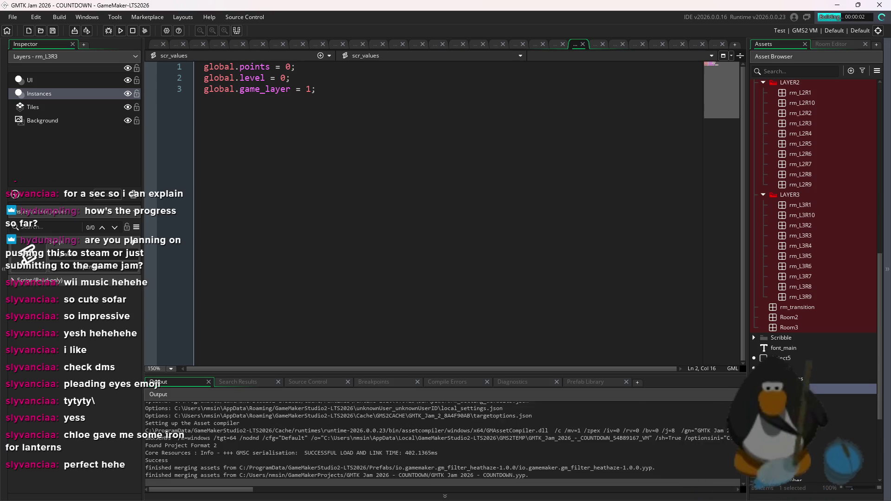
pyautogui.click(501, 182)
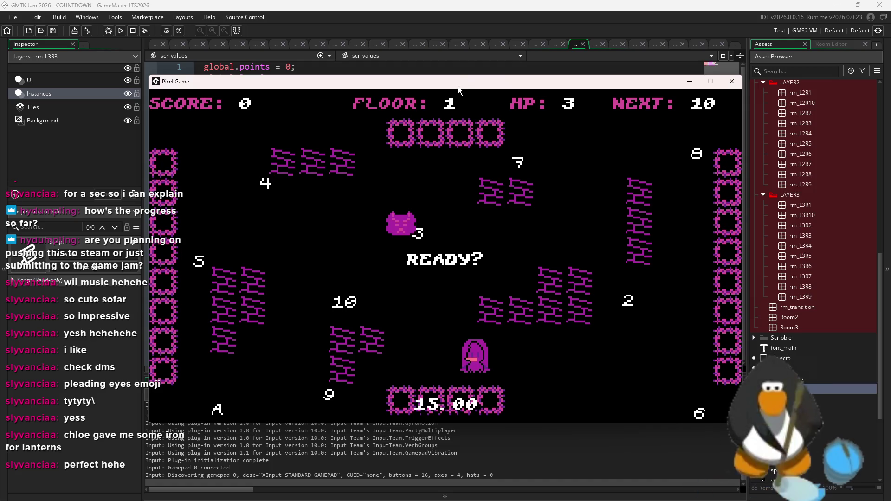
pyautogui.click(457, 66)
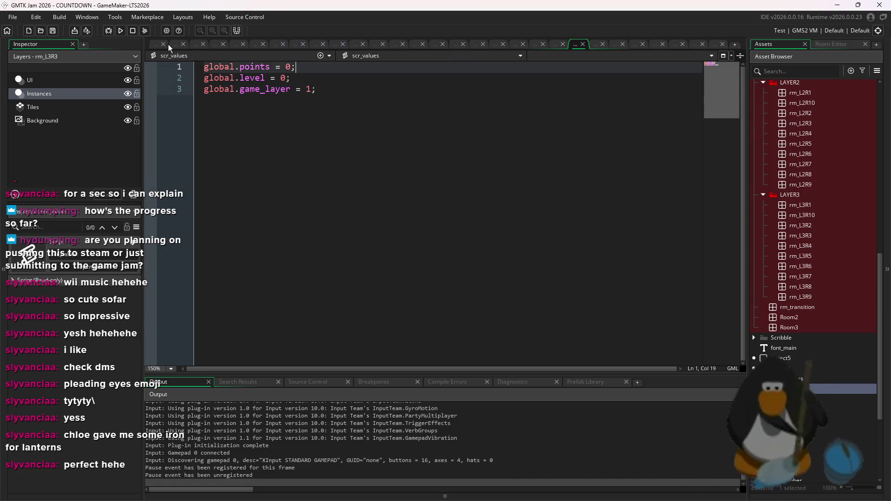
# Return to obj_layout_generator's Create code at the room_array_4 line.
pyautogui.click(168, 43)
pyautogui.click(177, 44)
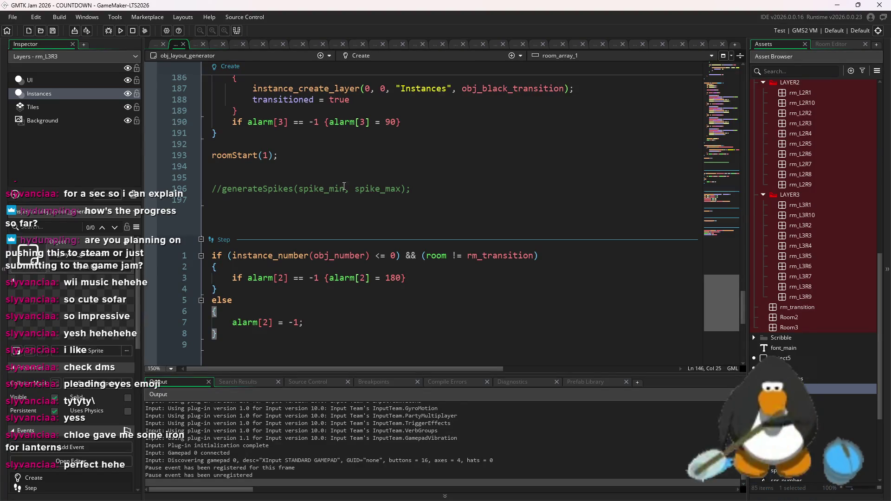
pyautogui.scroll(12, 343, 186)
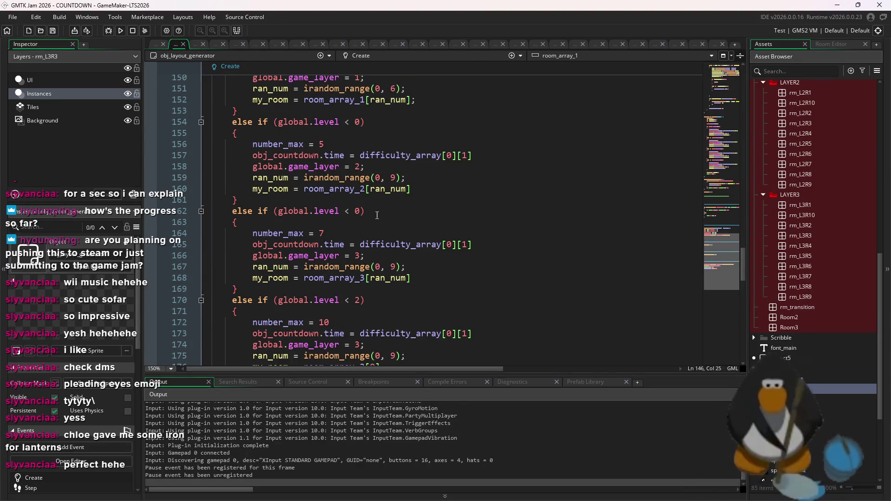
pyautogui.scroll(2, 354, 218)
pyautogui.scroll(-2, 354, 218)
pyautogui.scroll(20, 354, 218)
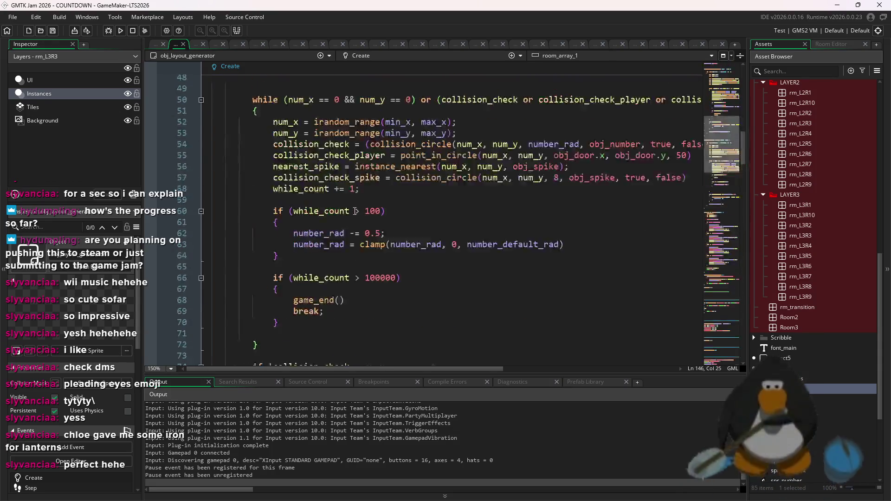
pyautogui.click(306, 129)
pyautogui.scroll(10, 826, 265)
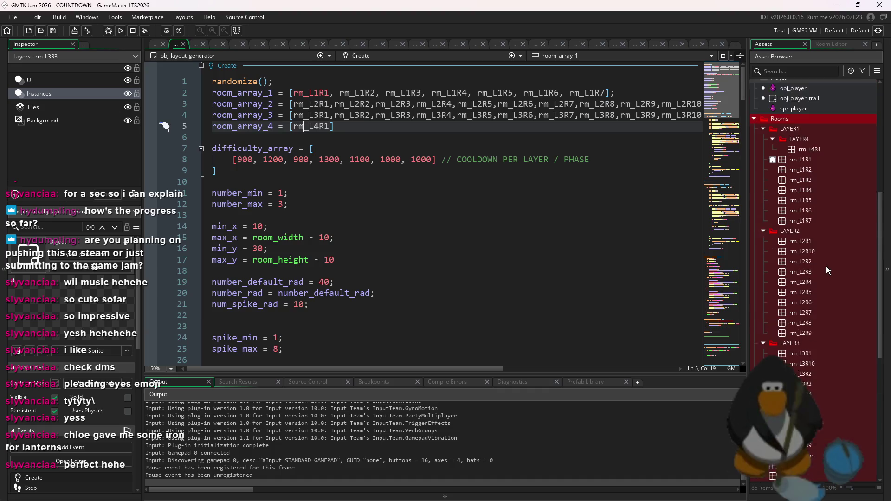
# Check the rm_L4R1 room, change the final branch to global.level < 20, and test-run after saving.
pyautogui.doubleClick(814, 352)
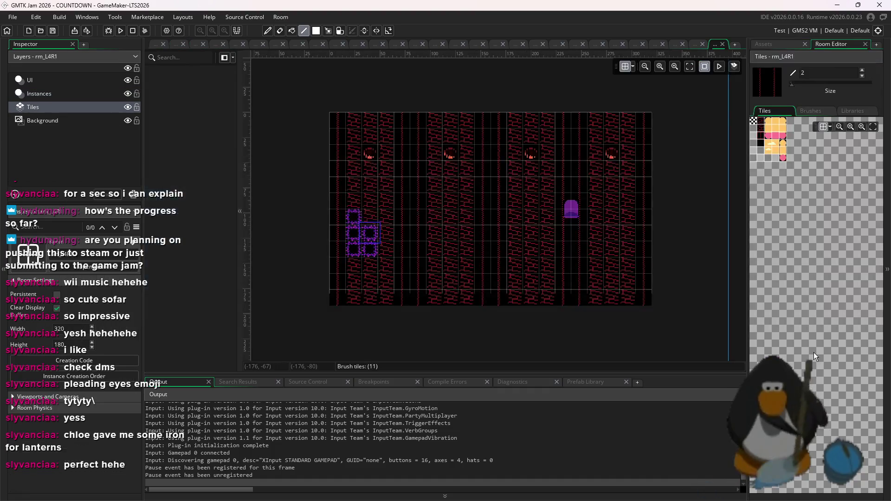
pyautogui.click(175, 44)
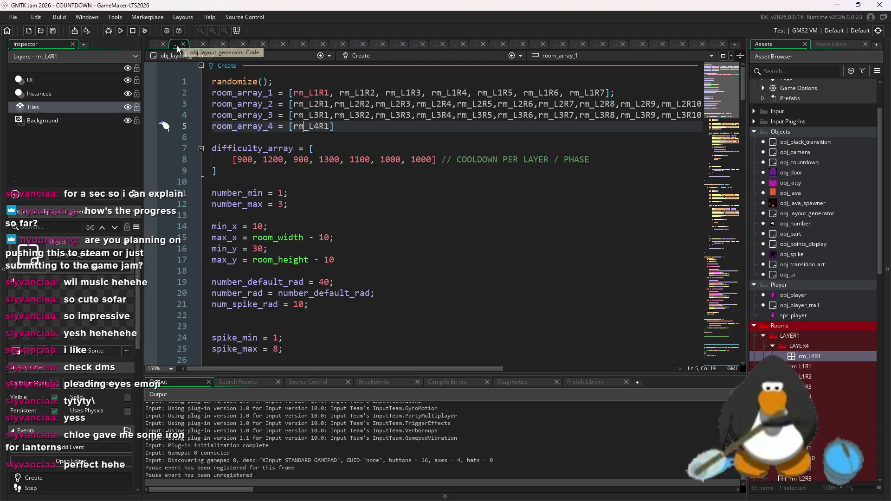
pyautogui.scroll(-18, 358, 174)
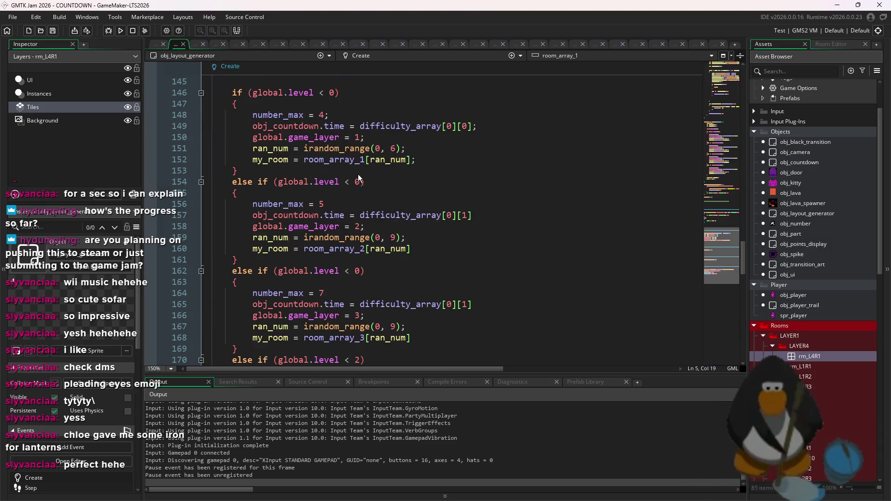
pyautogui.scroll(2, 367, 209)
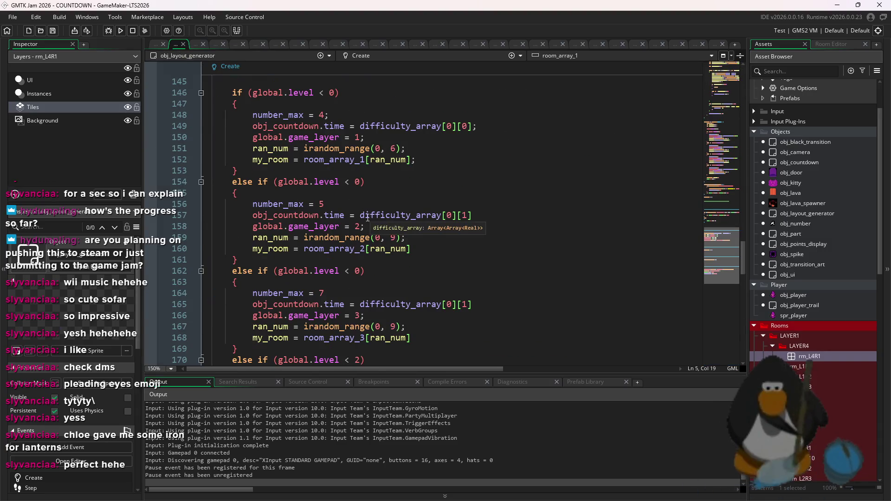
pyautogui.click(367, 186)
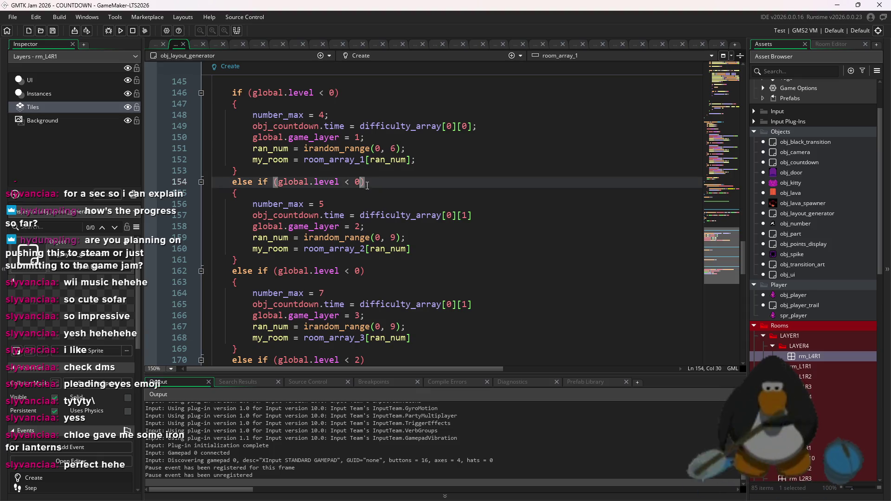
pyautogui.scroll(-2, 357, 266)
pyautogui.scroll(-2, 364, 278)
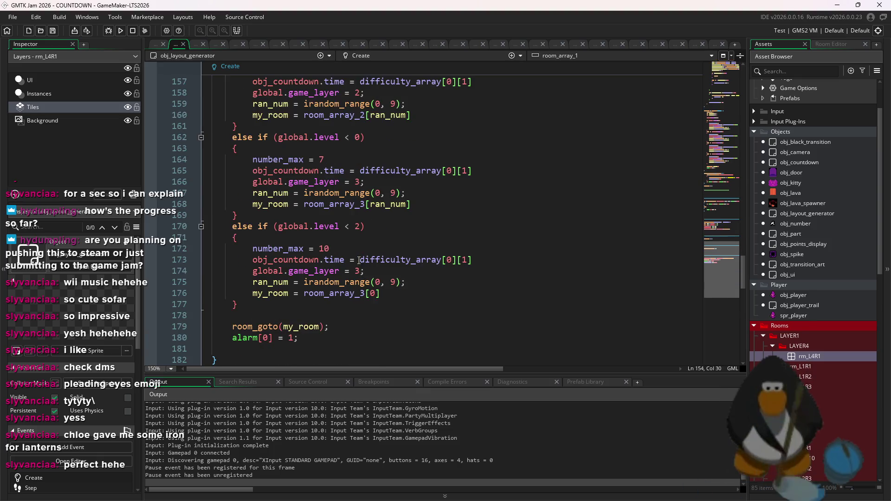
pyautogui.click(362, 227)
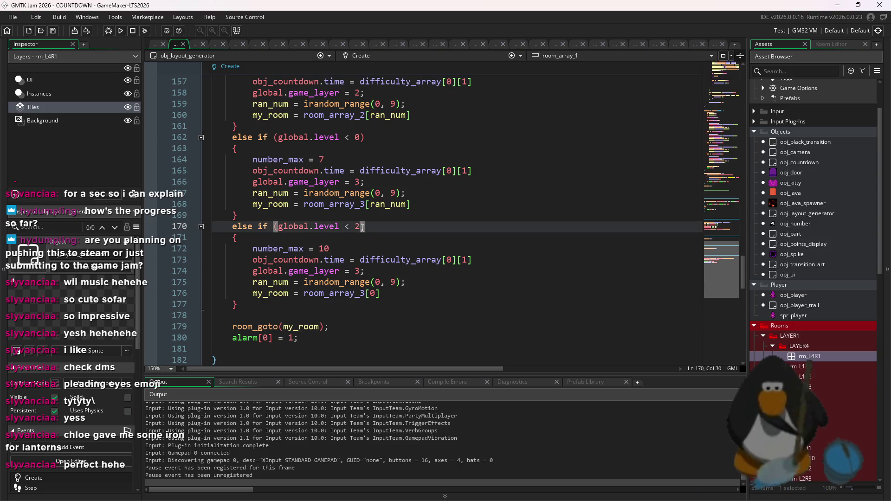
pyautogui.write('0')
pyautogui.click(119, 30)
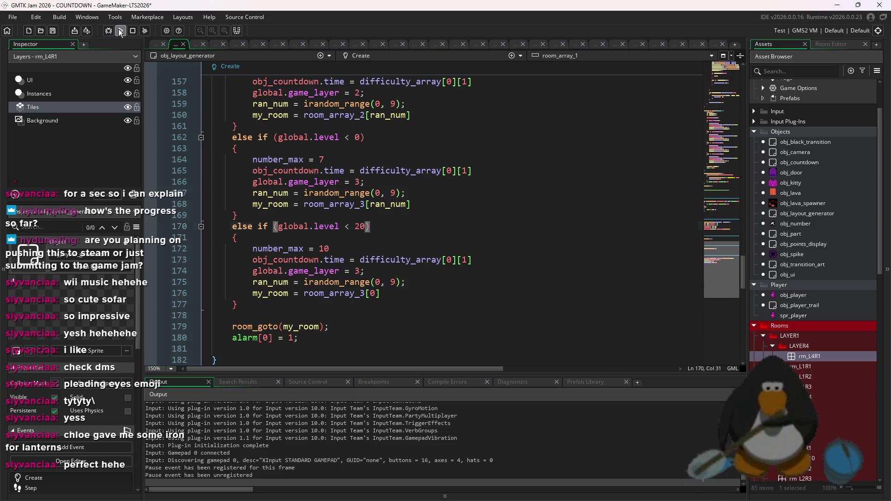
pyautogui.click(479, 271)
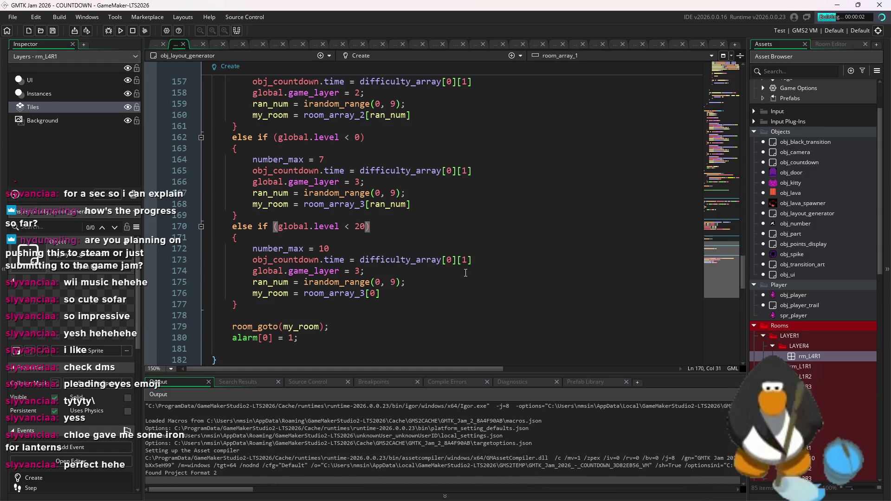
pyautogui.click(131, 31)
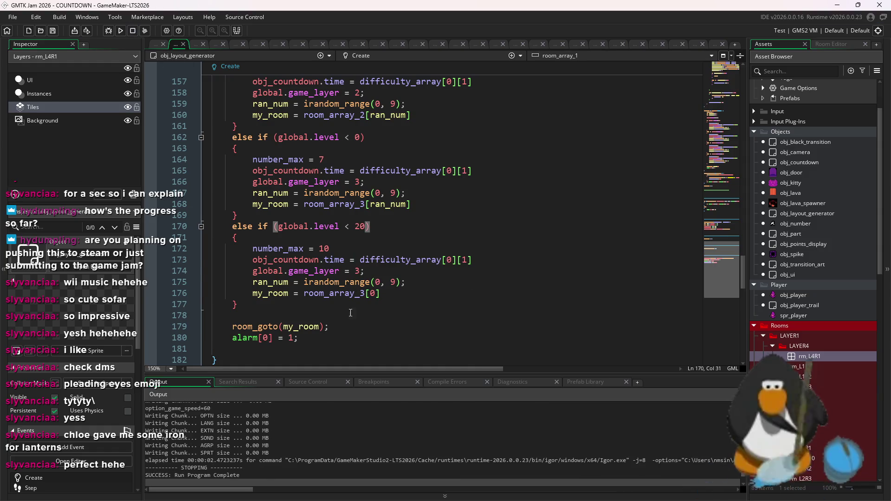
# Point the final branch at room_array_4[0] and test-run the red layer-4 room.
pyautogui.click(366, 294)
pyautogui.press('BackSpace')
pyautogui.write('4')
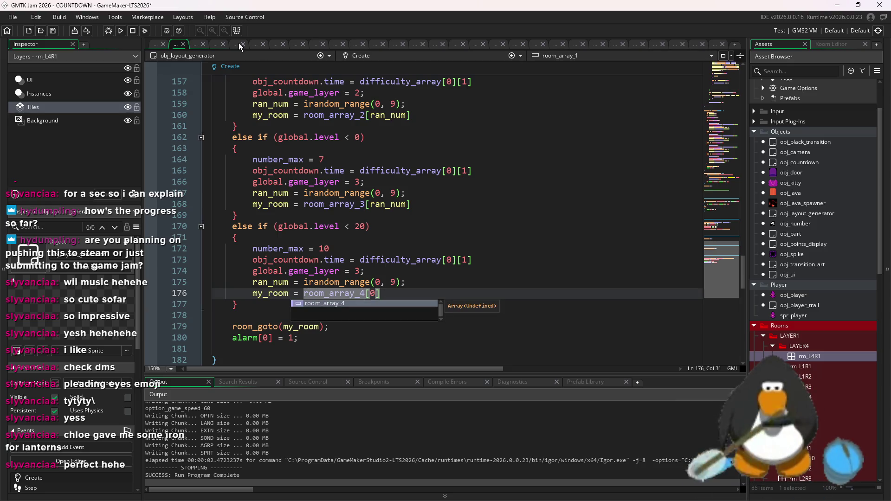
pyautogui.click(108, 32)
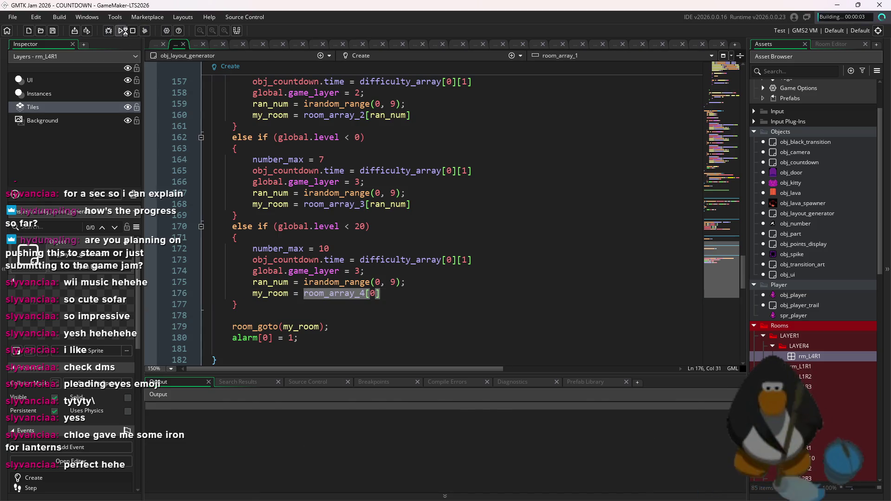
pyautogui.click(631, 269)
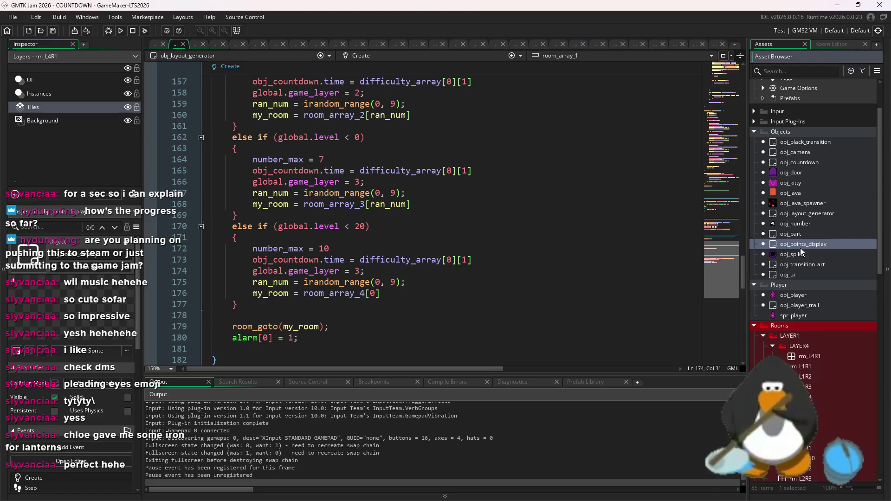
pyautogui.doubleClick(800, 250)
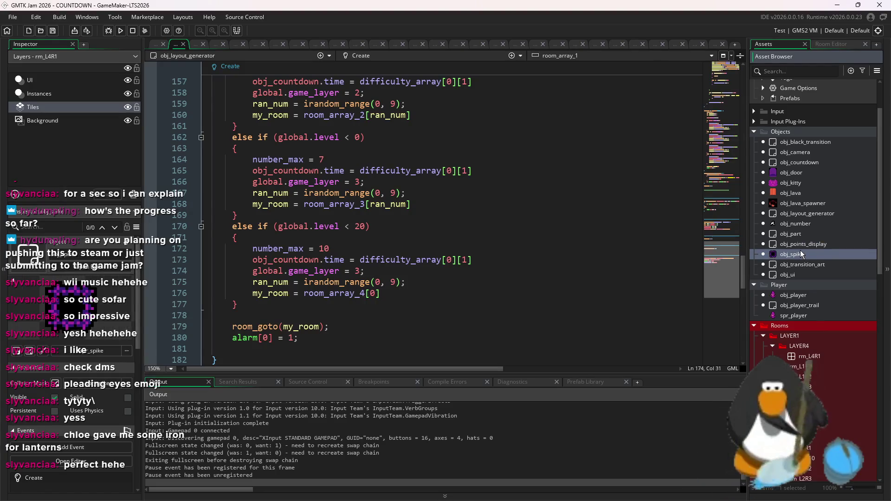
pyautogui.click(176, 45)
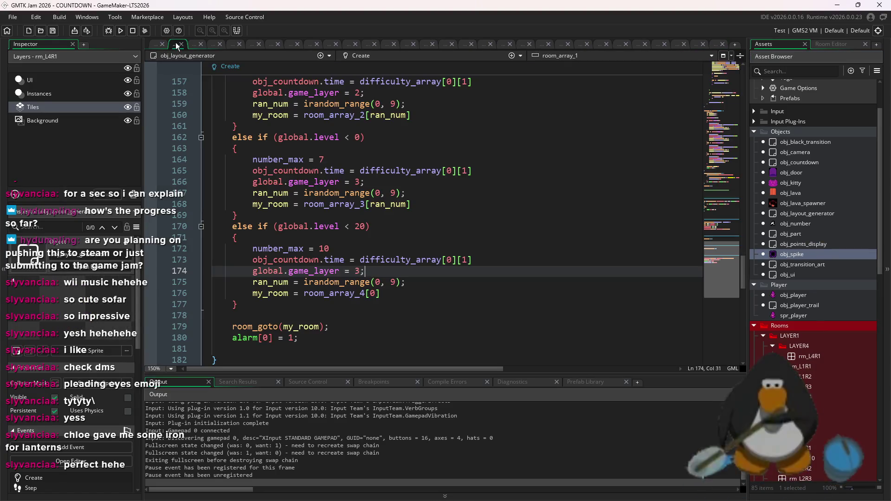